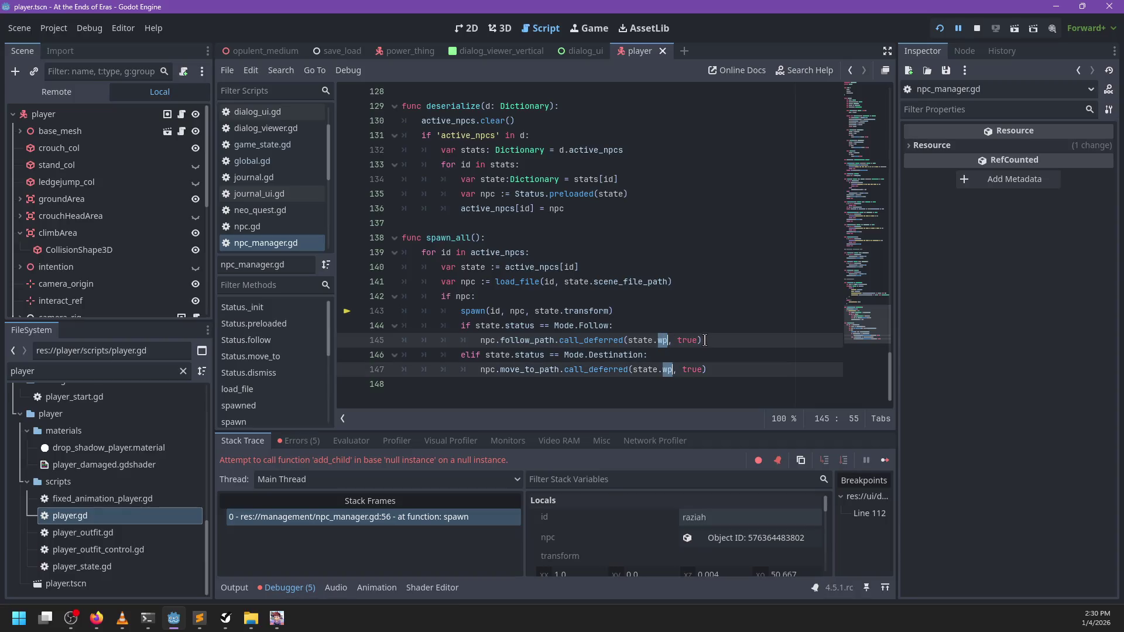
- Change state.wp to state.target and rename the wp key in serialize to target
{"action": "type", "text": "rget"}
{"action": "scroll", "coordinate": [489, 214], "scroll_direction": "up", "scroll_amount": 5}
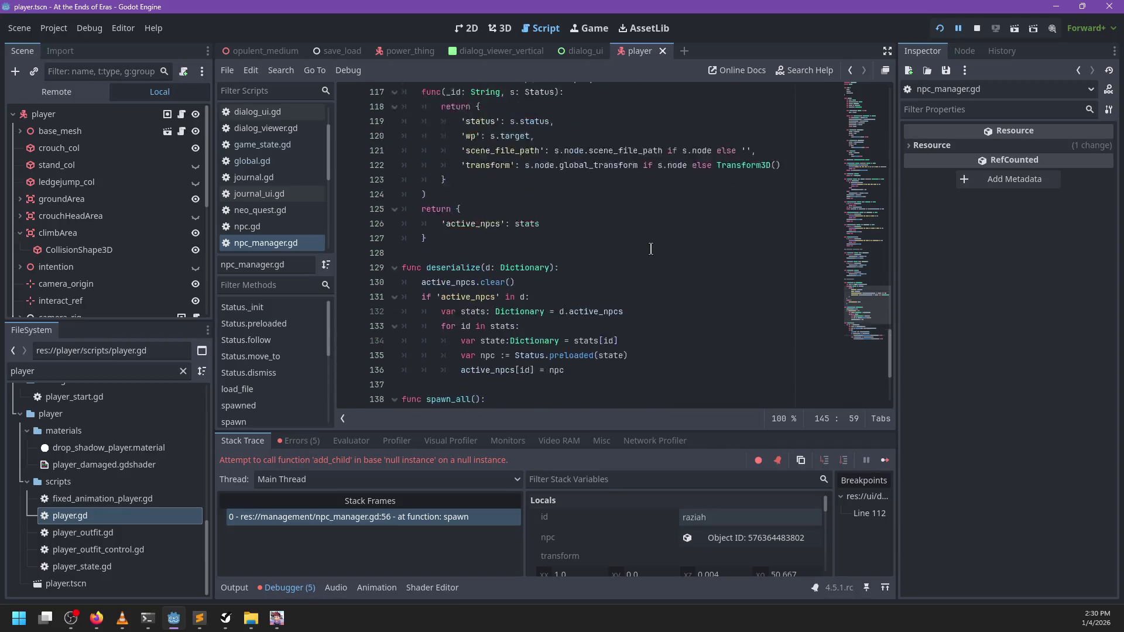
{"action": "double_click", "coordinate": [471, 194]}
{"action": "type", "text": "et"}
{"action": "scroll", "coordinate": [714, 267], "scroll_direction": "down", "scroll_amount": 4}
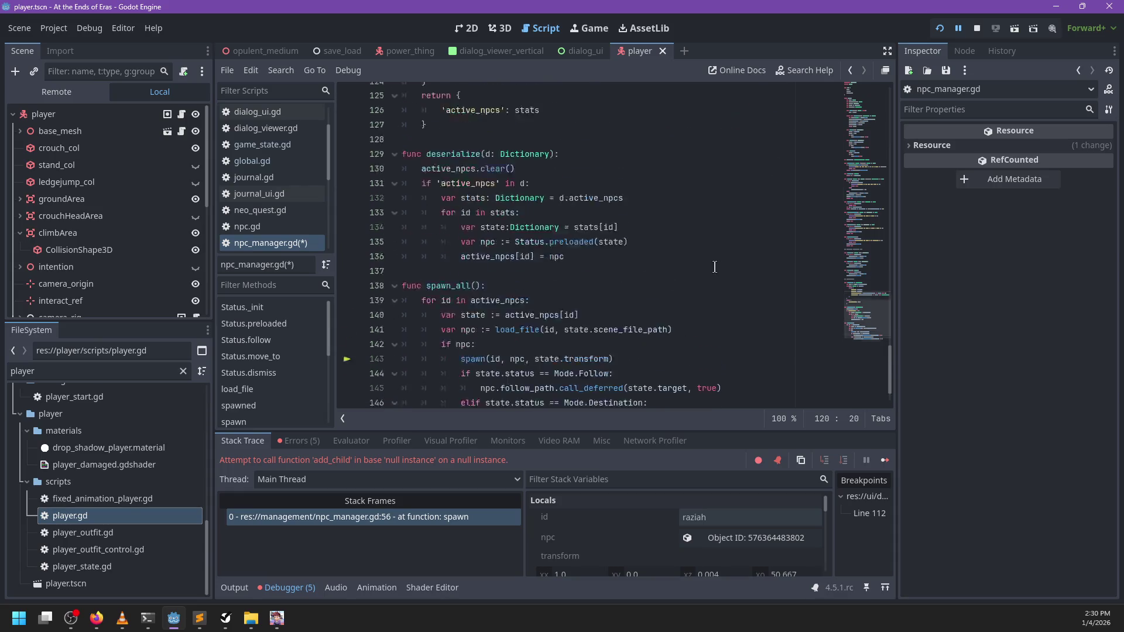
- Rename the wp field read in preloaded to target, save npc_manager.gd, and open global.gd
{"action": "scroll", "coordinate": [714, 267], "scroll_direction": "up", "scroll_amount": 20}
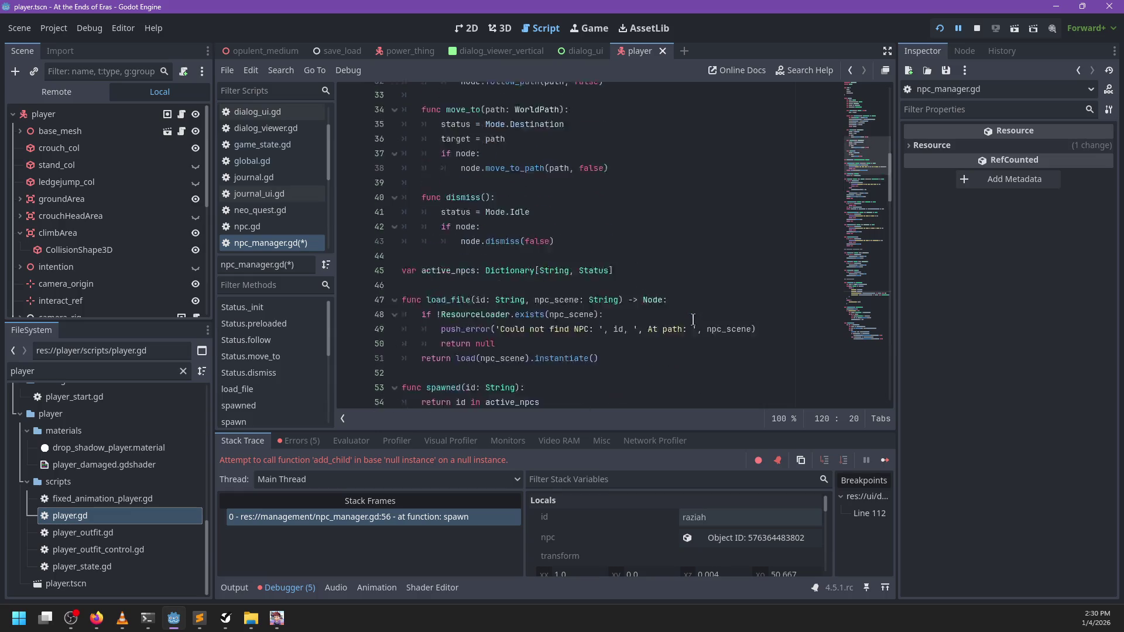
{"action": "scroll", "coordinate": [692, 319], "scroll_direction": "up", "scroll_amount": 7}
{"action": "double_click", "coordinate": [550, 296]}
{"action": "type", "text": "t"}
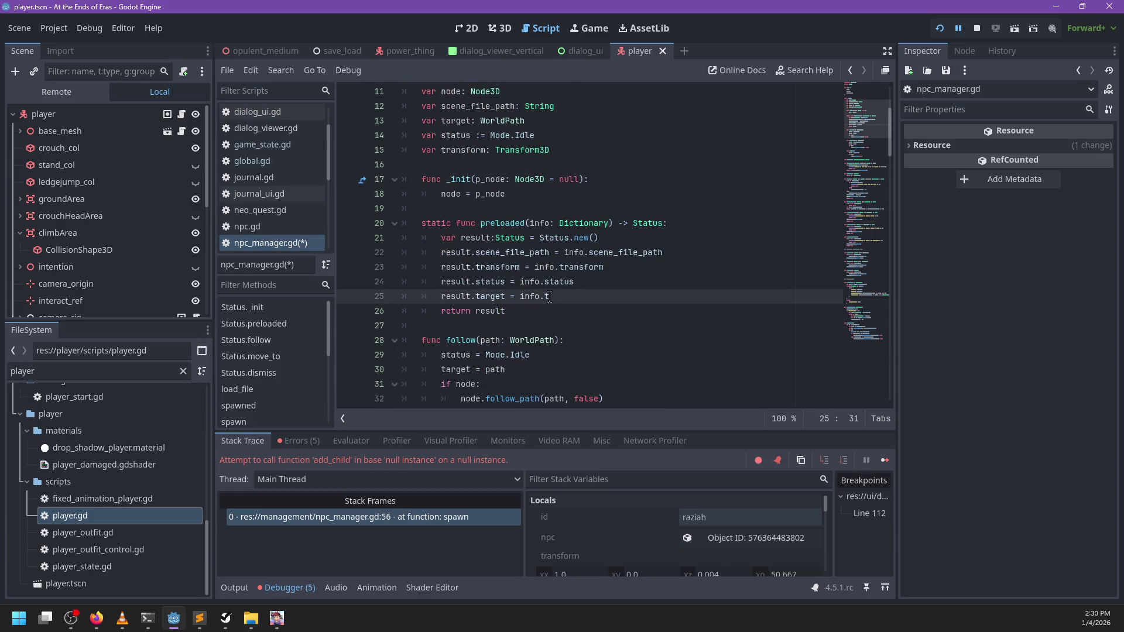
{"action": "left_click", "coordinate": [848, 343]}
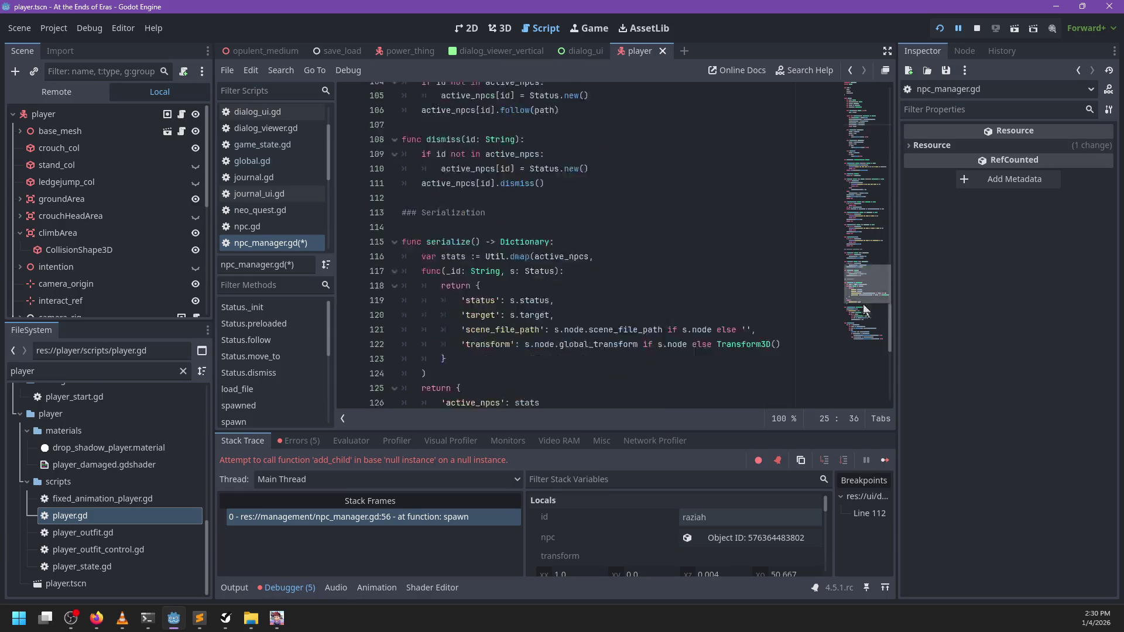
{"action": "key", "text": "ctrl+s"}
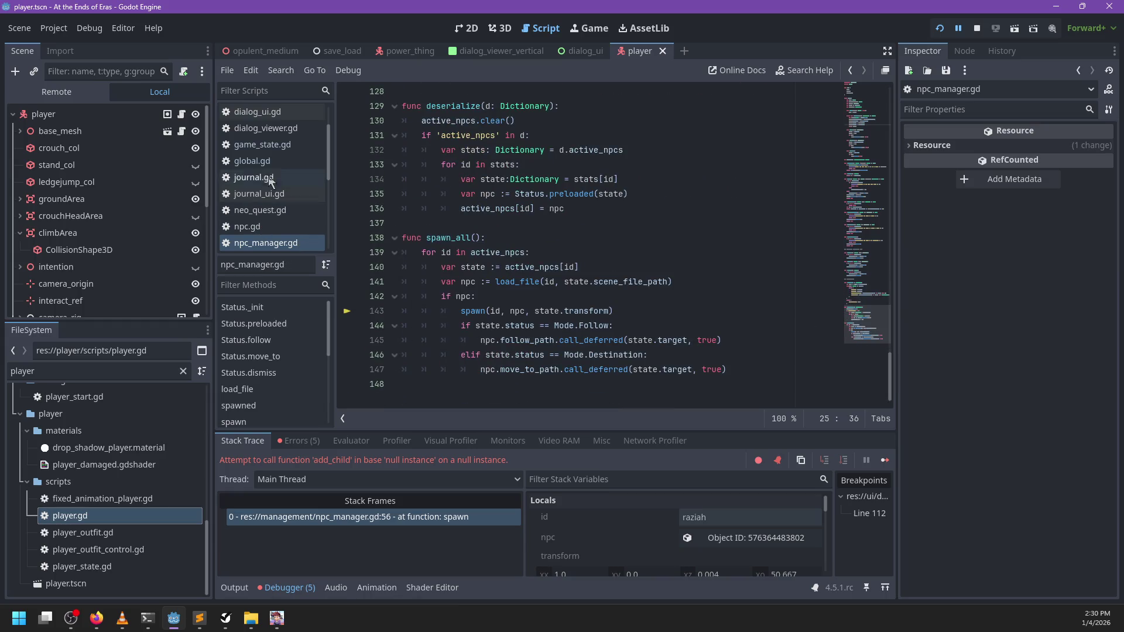
{"action": "left_click", "coordinate": [265, 161]}
{"action": "scroll", "coordinate": [561, 320], "scroll_direction": "down", "scroll_amount": 10}
- Append npcs.spawn_all() to the end of prepare_state, save global.gd, and stop the game
{"action": "scroll", "coordinate": [561, 320], "scroll_direction": "down", "scroll_amount": 3}
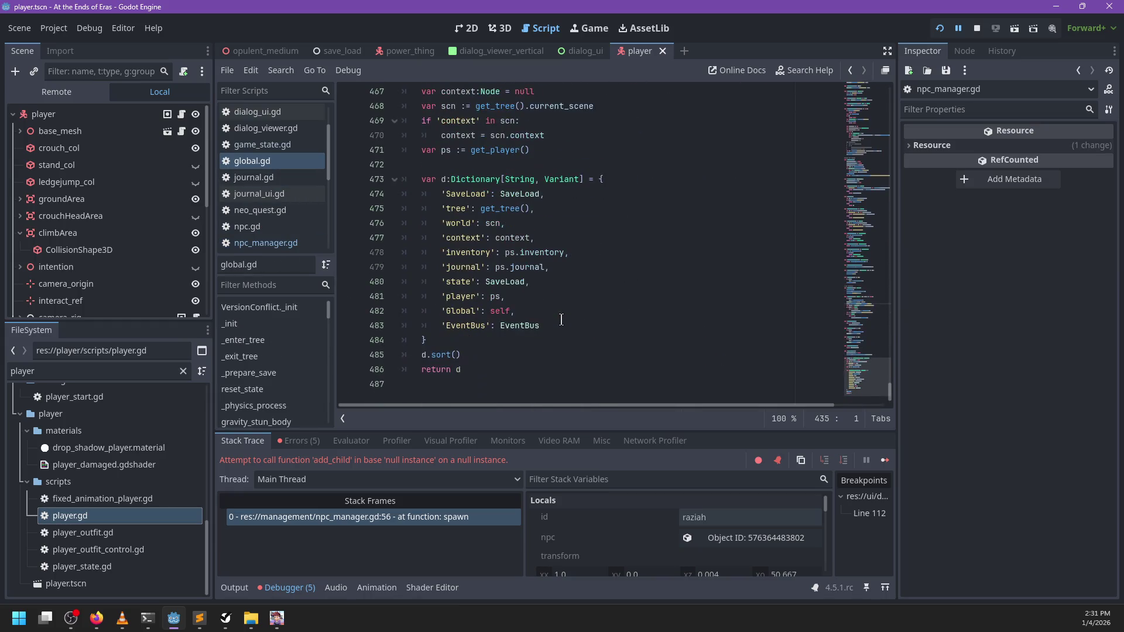
{"action": "scroll", "coordinate": [515, 344], "scroll_direction": "up", "scroll_amount": 6}
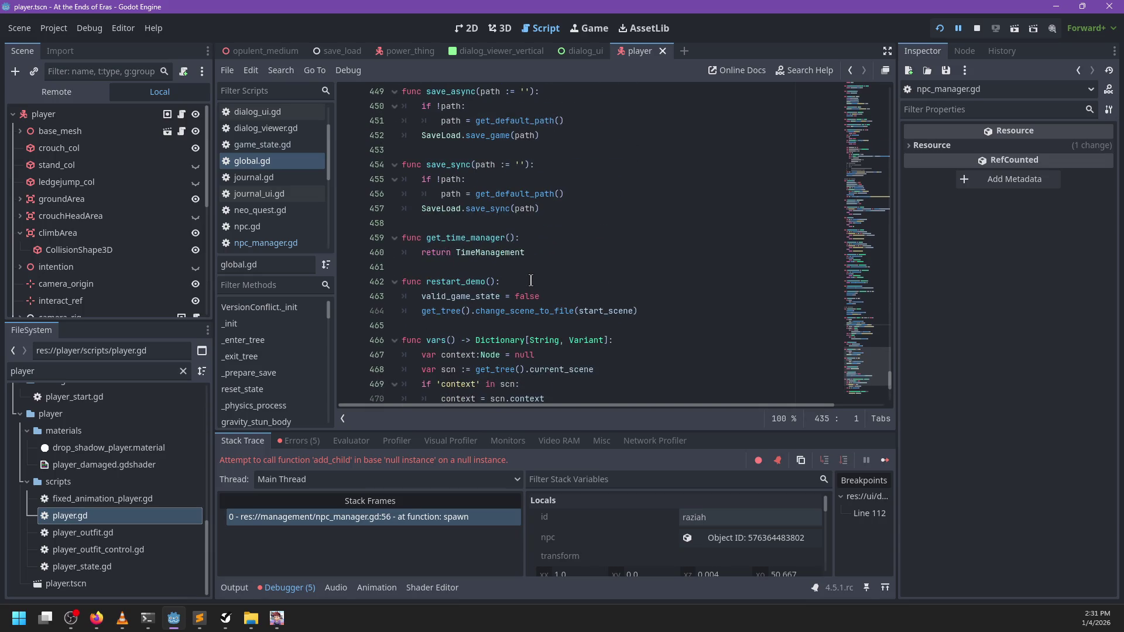
{"action": "scroll", "coordinate": [531, 281], "scroll_direction": "up", "scroll_amount": 1}
{"action": "left_click", "coordinate": [558, 256]}
{"action": "scroll", "coordinate": [584, 254], "scroll_direction": "up", "scroll_amount": 4}
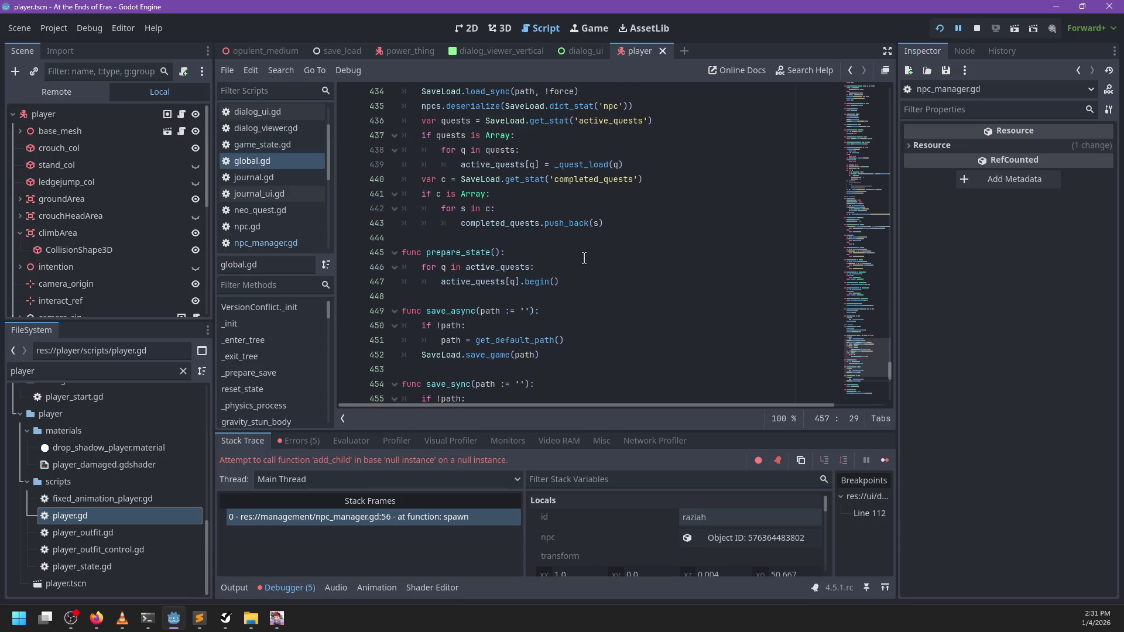
{"action": "left_click", "coordinate": [586, 279]}
{"action": "key", "text": "Return"}
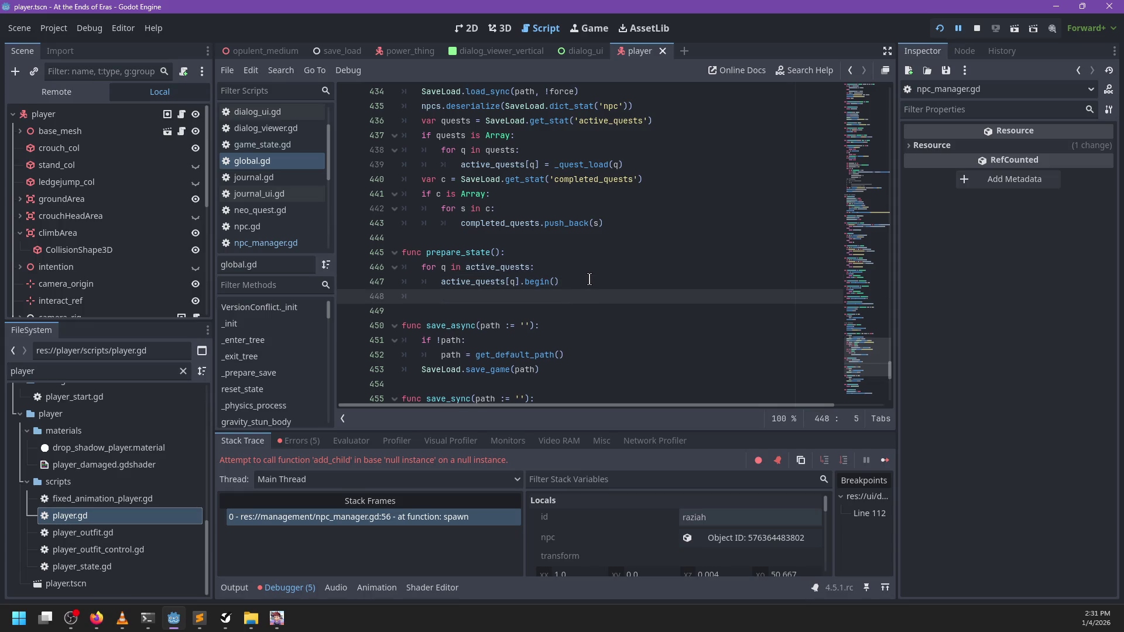
{"action": "type", "text": "npcs.spawn_all"}
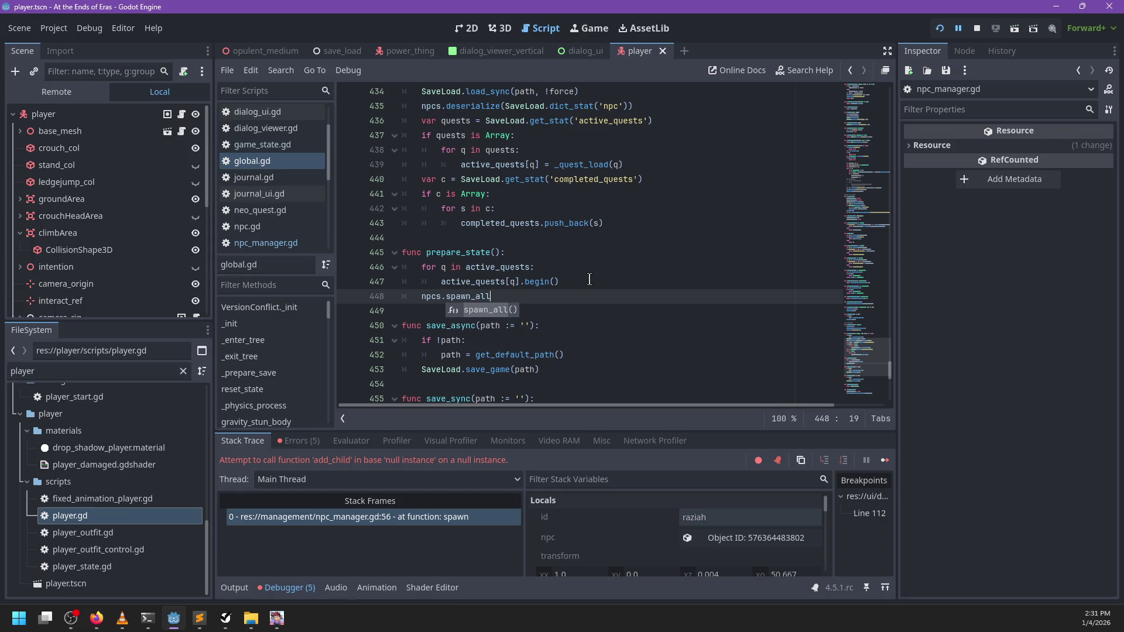
{"action": "key", "text": "Return"}
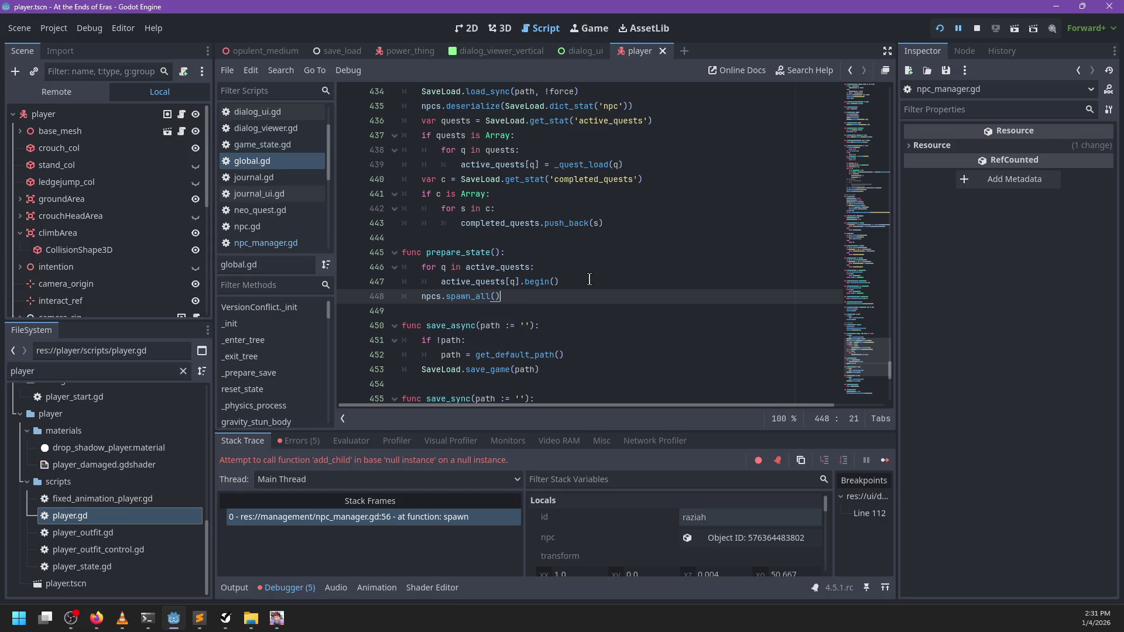
{"action": "key", "text": "ctrl+s"}
{"action": "left_click", "coordinate": [981, 30]}
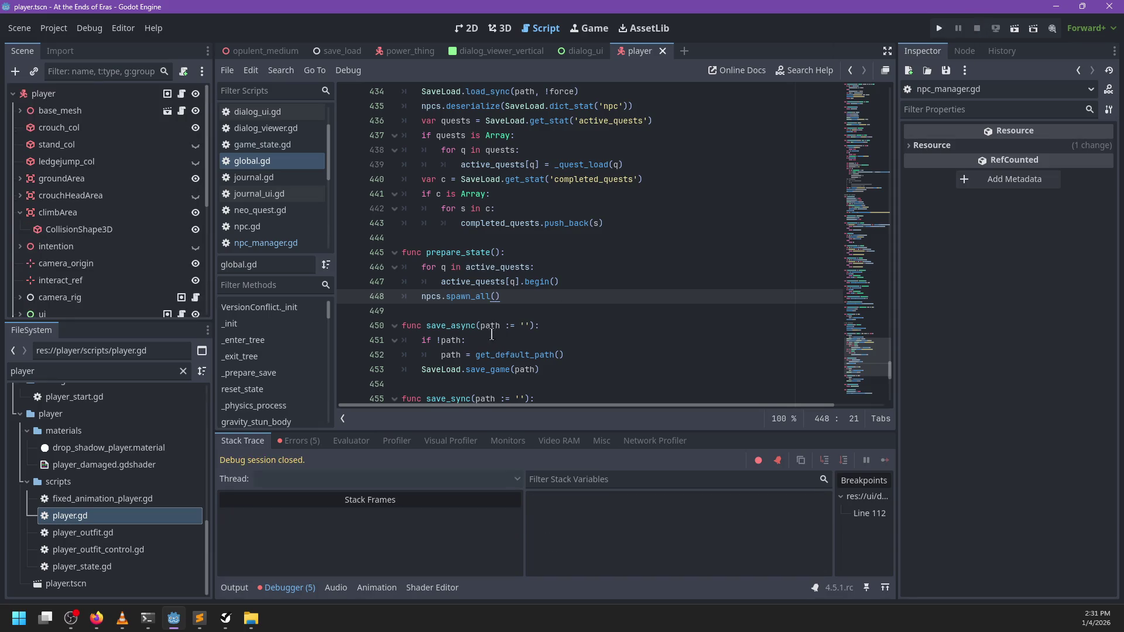
- In opulent_medium's chunk_editor.gd, add Global.prepare_state() after load_sync, save, then reopen global.gd
{"action": "scroll", "coordinate": [275, 211], "scroll_direction": "up", "scroll_amount": 3}
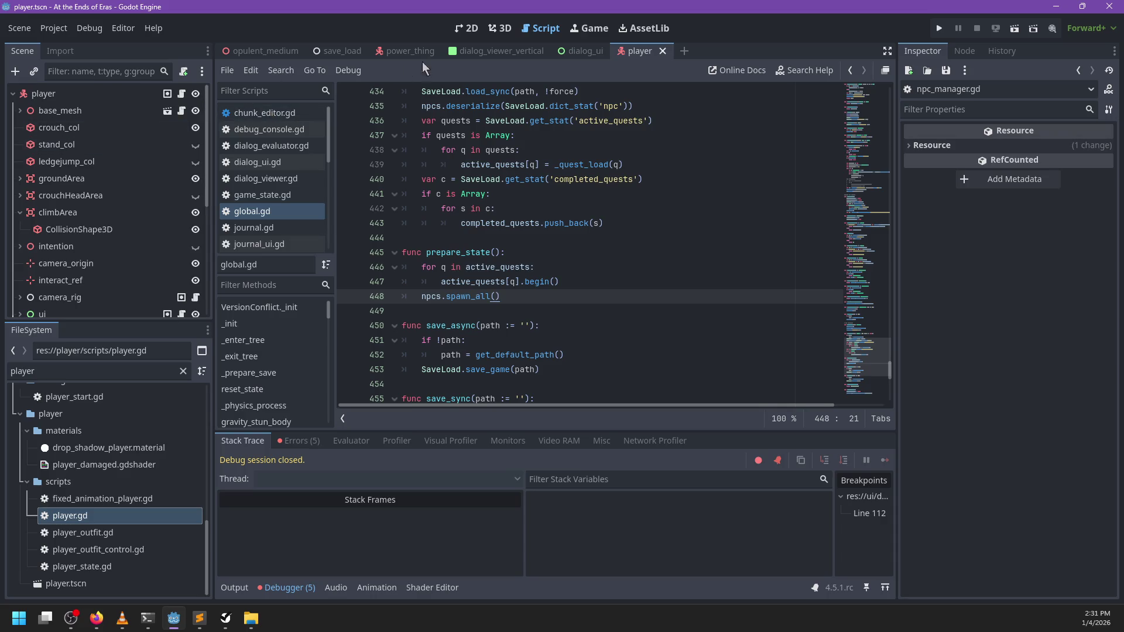
{"action": "left_click", "coordinate": [262, 53]}
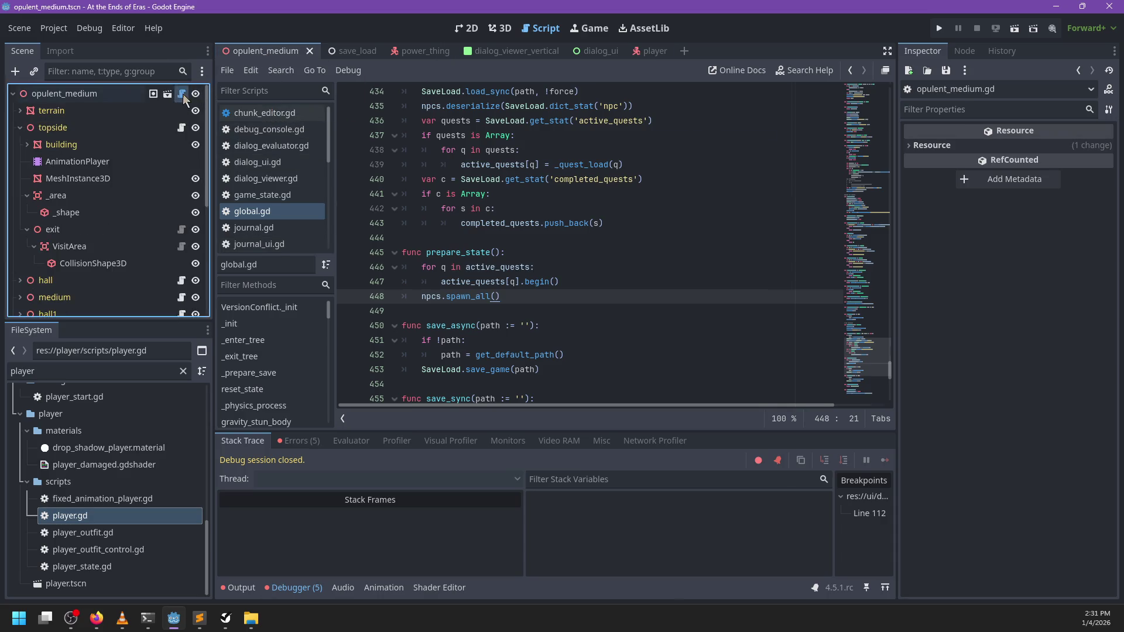
{"action": "left_click", "coordinate": [553, 229]}
{"action": "key", "text": "Return"}
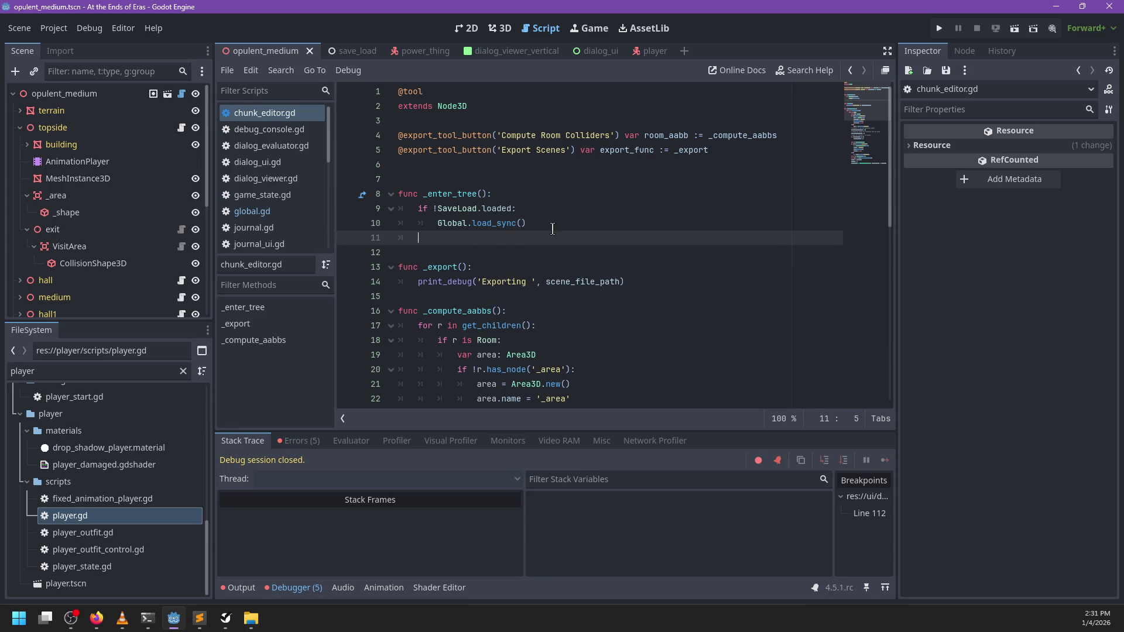
{"action": "type", "text": "Global."}
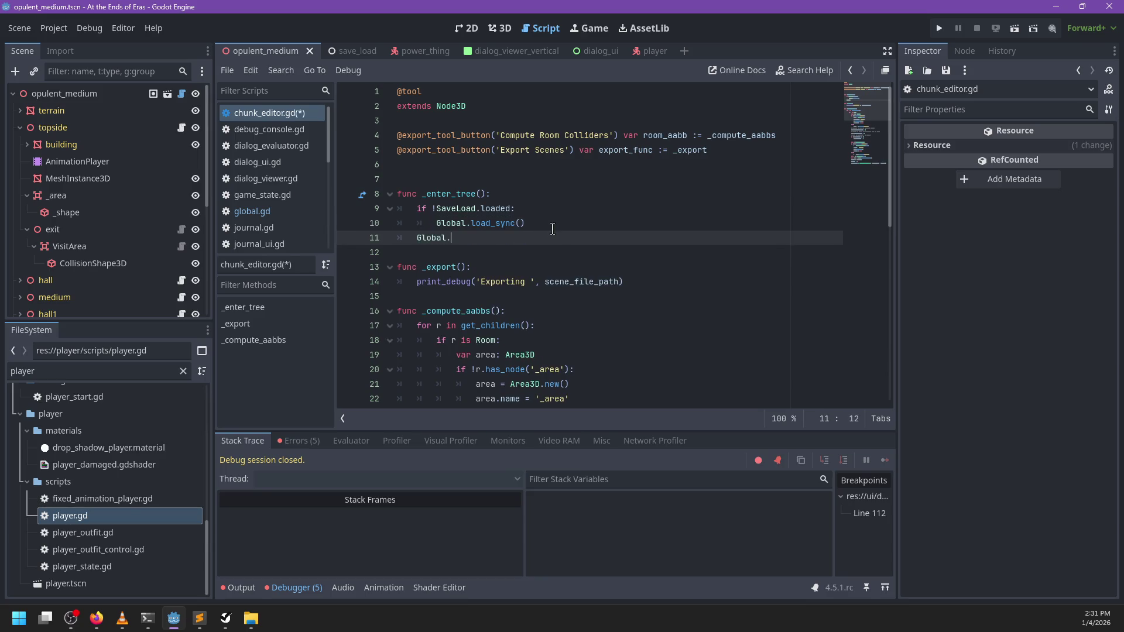
{"action": "type", "text": "pre"}
{"action": "key", "text": "Down"}
{"action": "key", "text": "Return"}
{"action": "key", "text": "ctrl+s"}
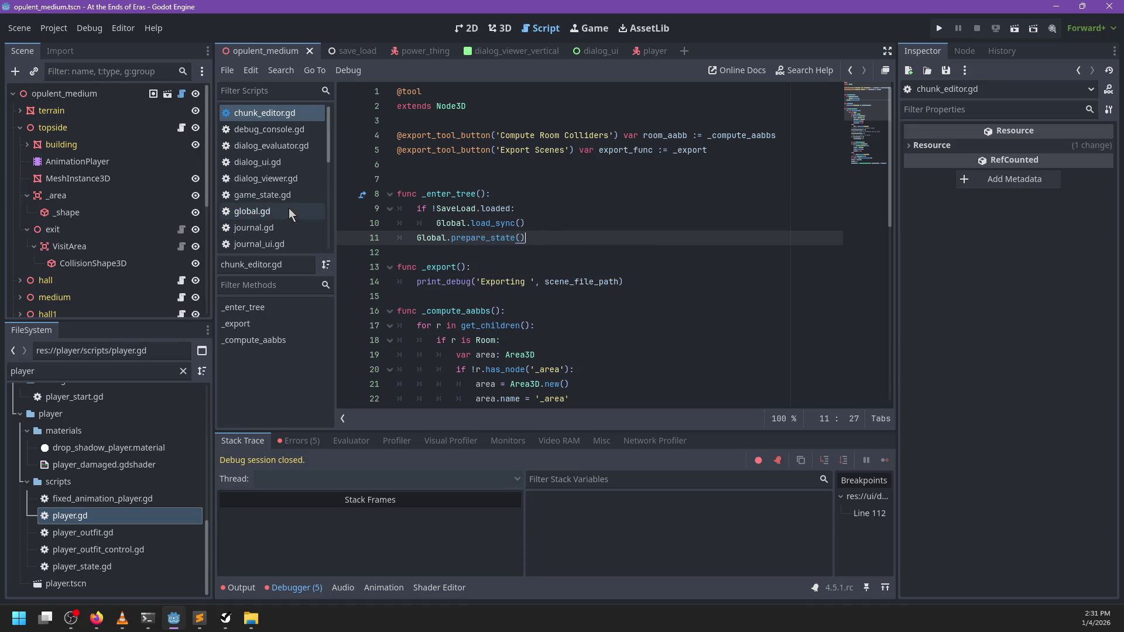
{"action": "left_click", "coordinate": [291, 212]}
{"action": "scroll", "coordinate": [566, 261], "scroll_direction": "up", "scroll_amount": 7}
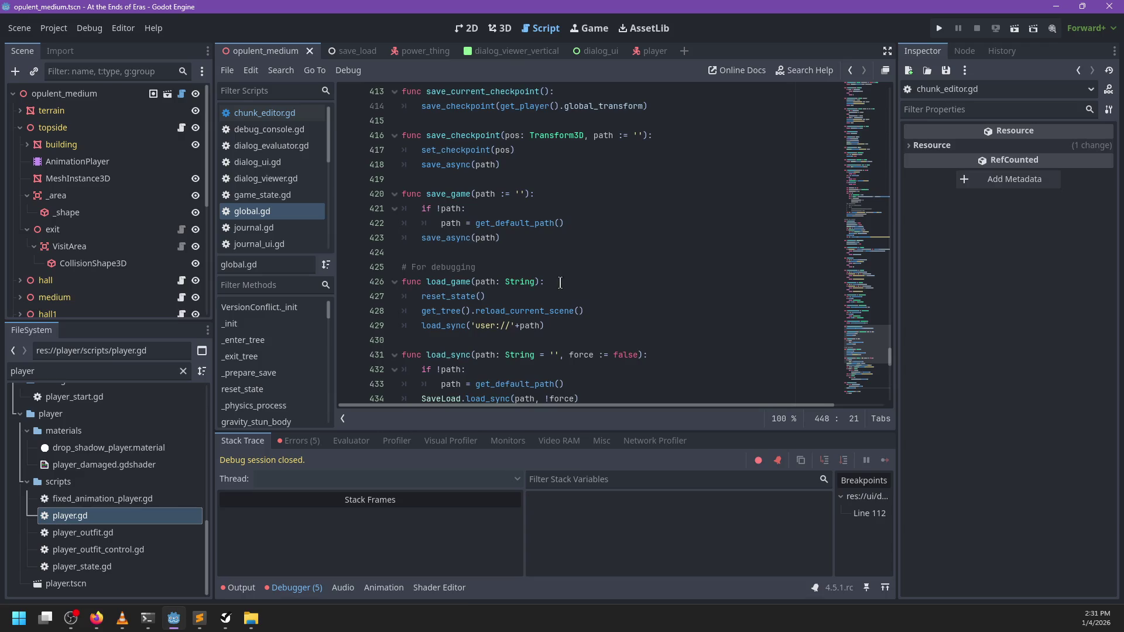
- Move load_sync above reload_current_scene in load_game, save global.gd, and return to chunk_editor.gd
{"action": "left_click", "coordinate": [478, 326]}
{"action": "key", "text": "alt+Up"}
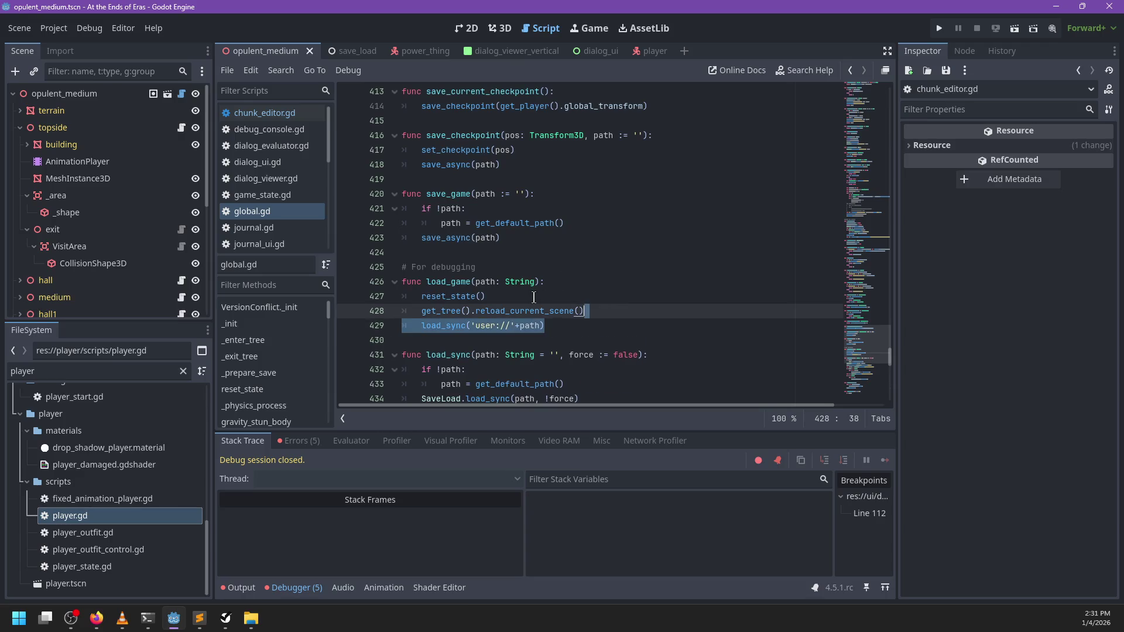
{"action": "double_click", "coordinate": [552, 323]}
{"action": "left_click", "coordinate": [615, 325]}
{"action": "key", "text": "ctrl+s"}
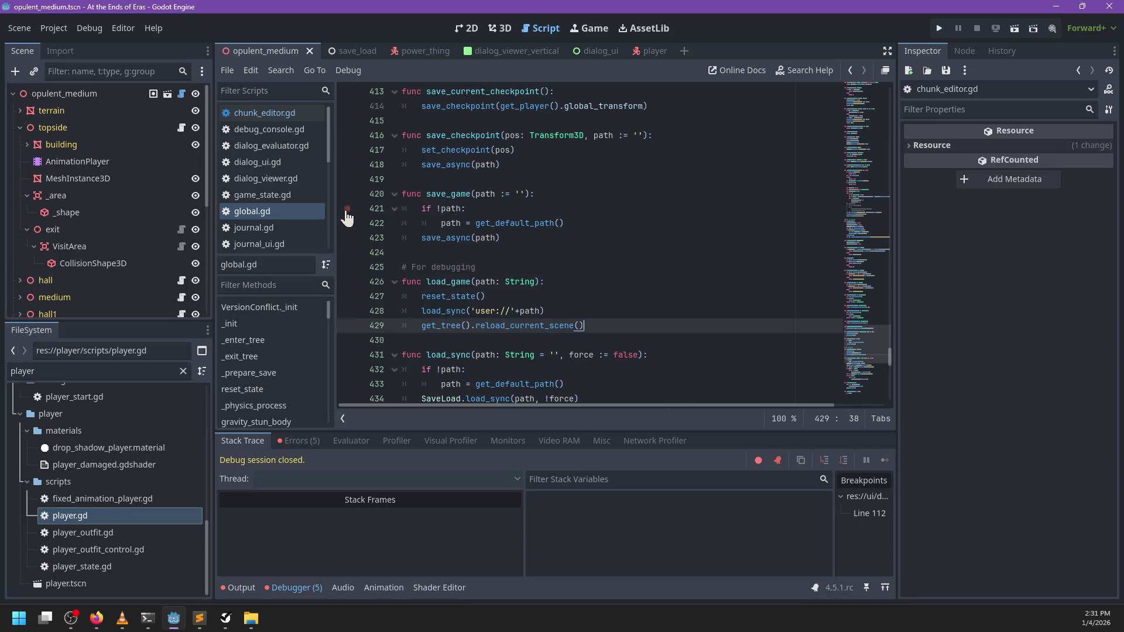
{"action": "scroll", "coordinate": [623, 328], "scroll_direction": "down", "scroll_amount": 18}
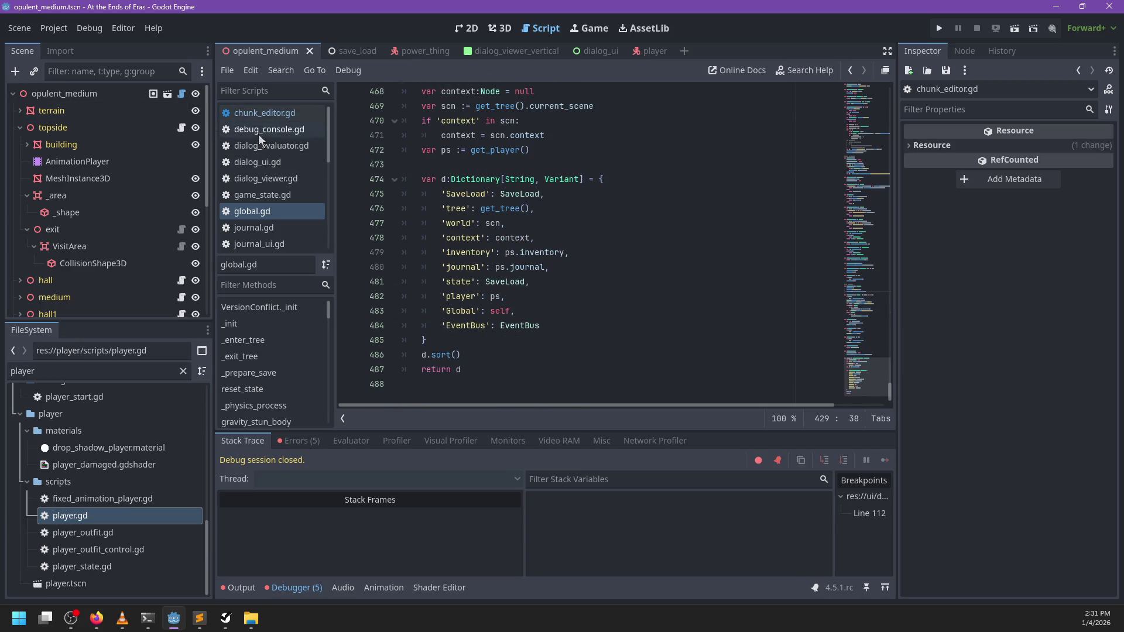
{"action": "left_click", "coordinate": [181, 95]}
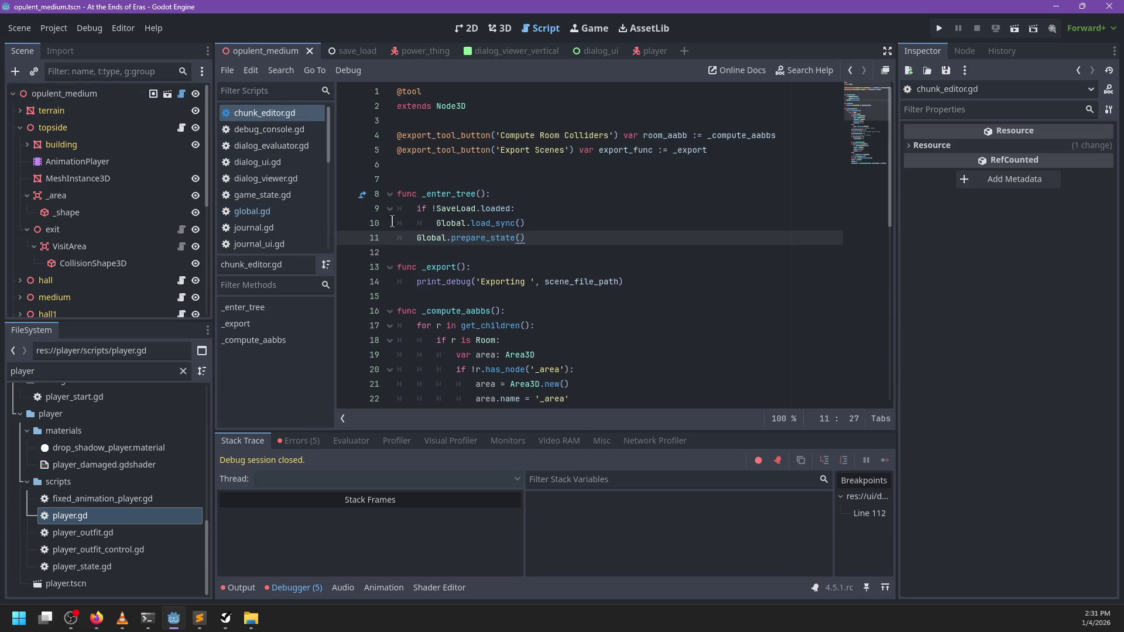
- Set a breakpoint on chunk_editor.gd line 11, launch the game, and resume past it
{"action": "left_click", "coordinate": [351, 238]}
{"action": "key", "text": "F6"}
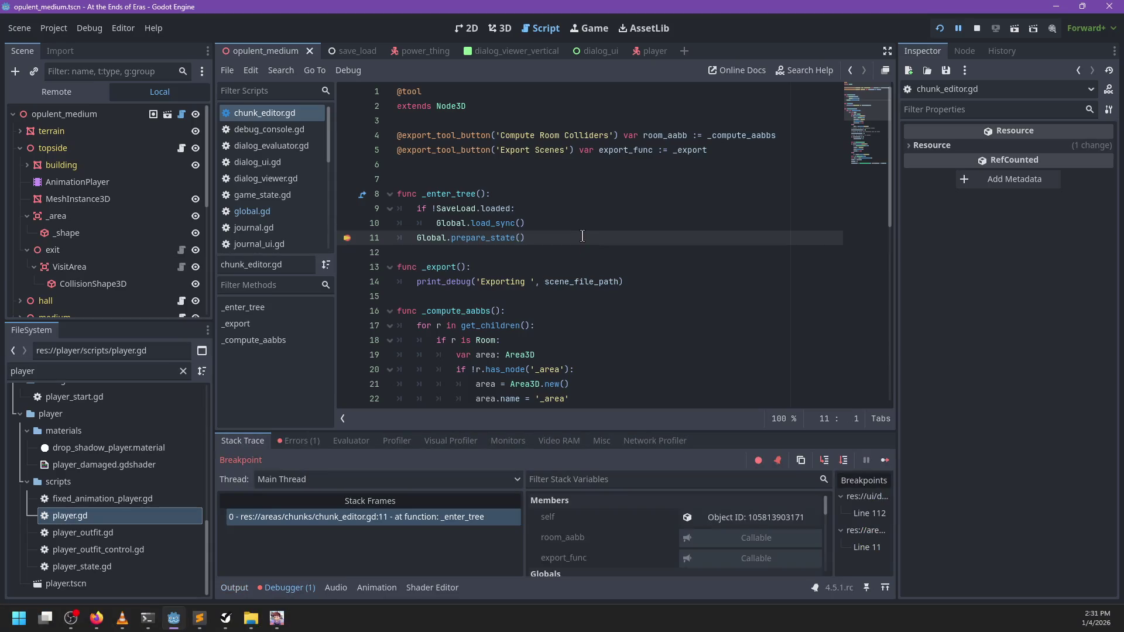
{"action": "key", "text": "F12"}
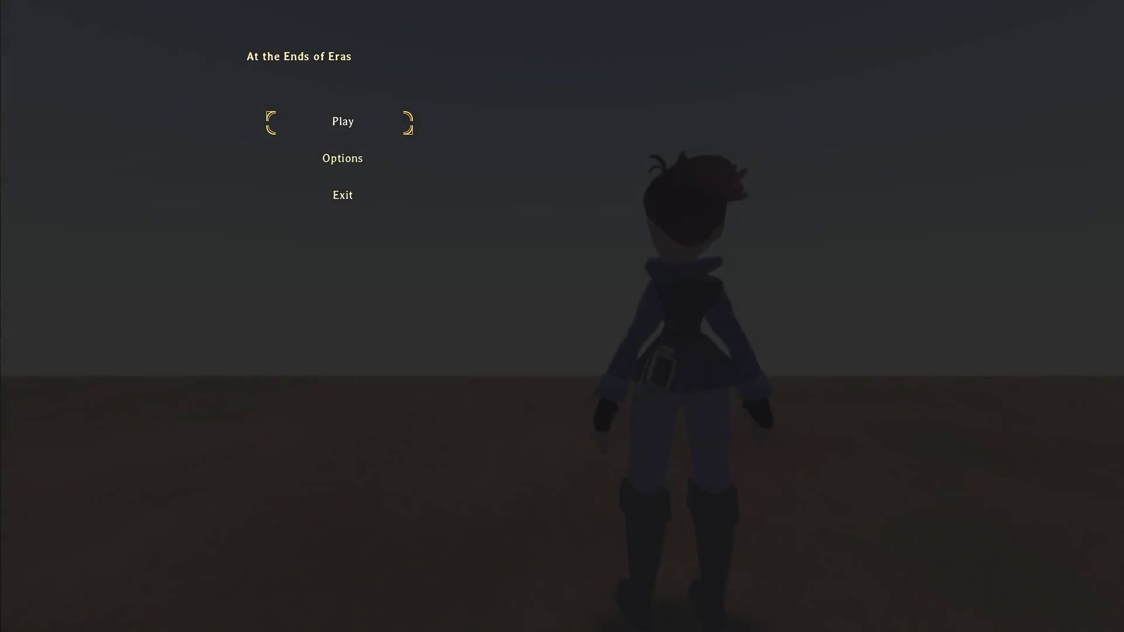
- Start playing, run to Raziah, and go through her dialog, ending with 'Good luck to you.'
{"action": "key", "text": "Return"}
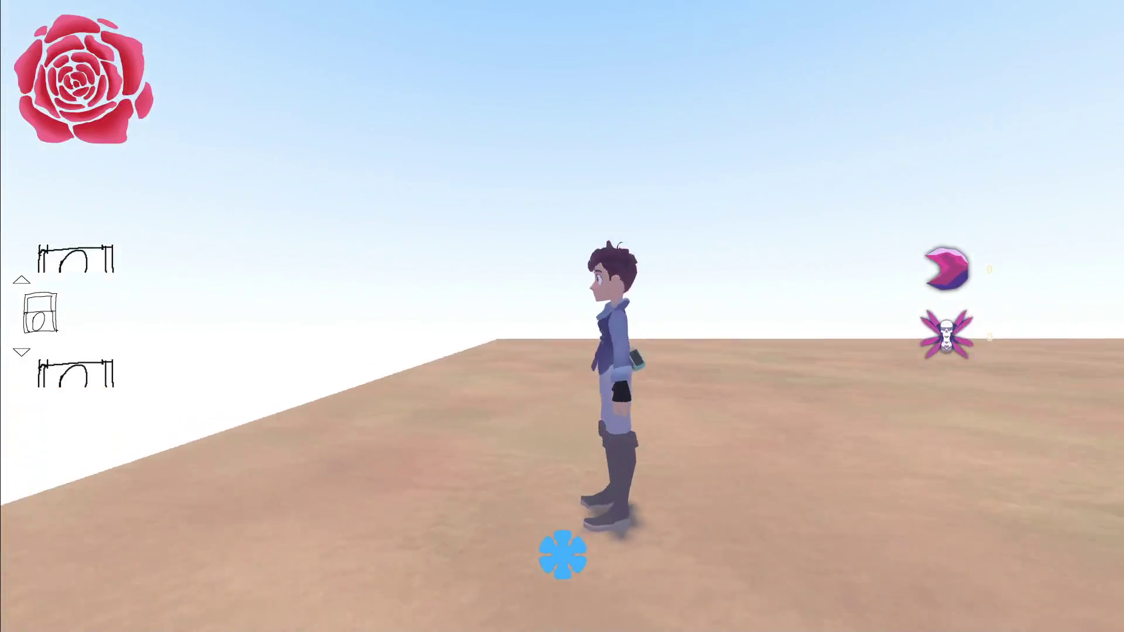
{"action": "key", "text": "w"}
{"action": "key", "text": "d"}
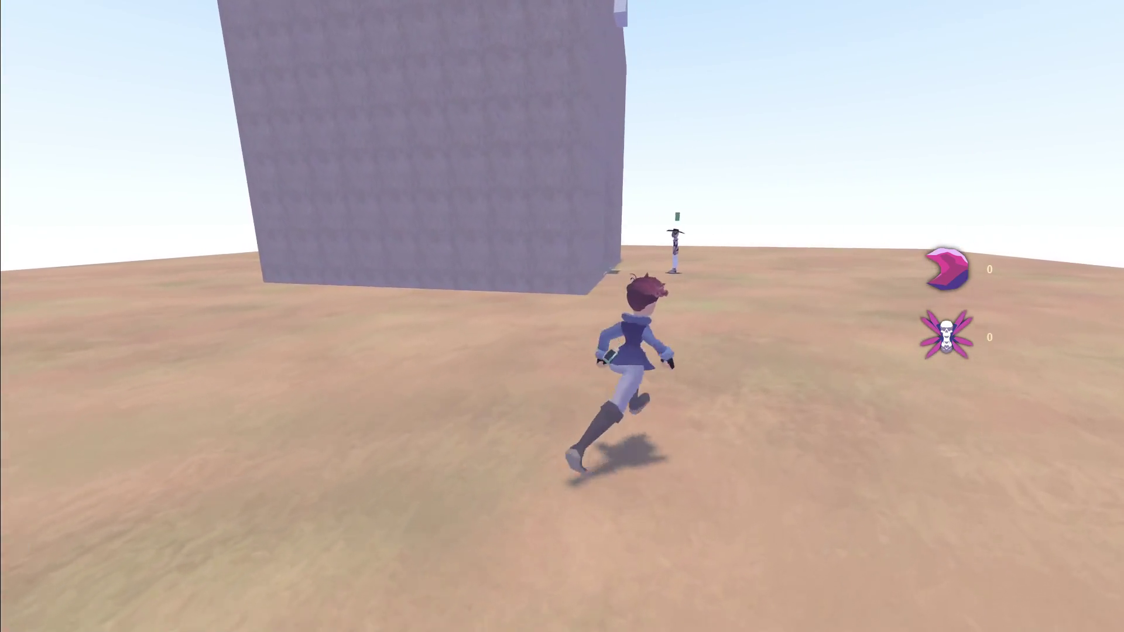
{"action": "key", "text": "e"}
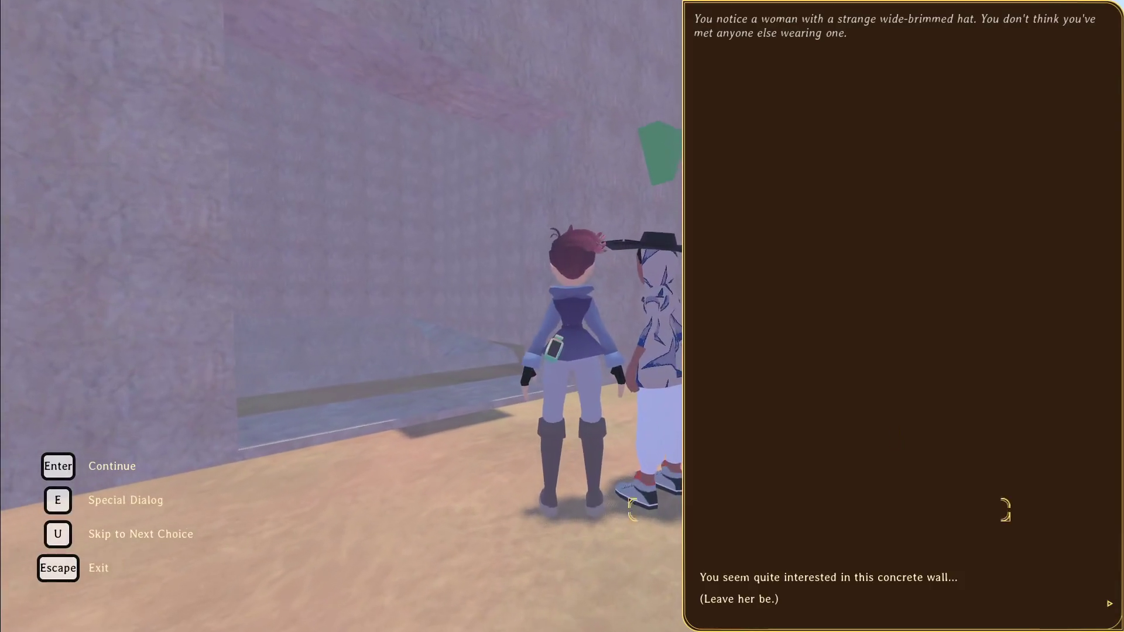
{"action": "key", "text": "Return"}
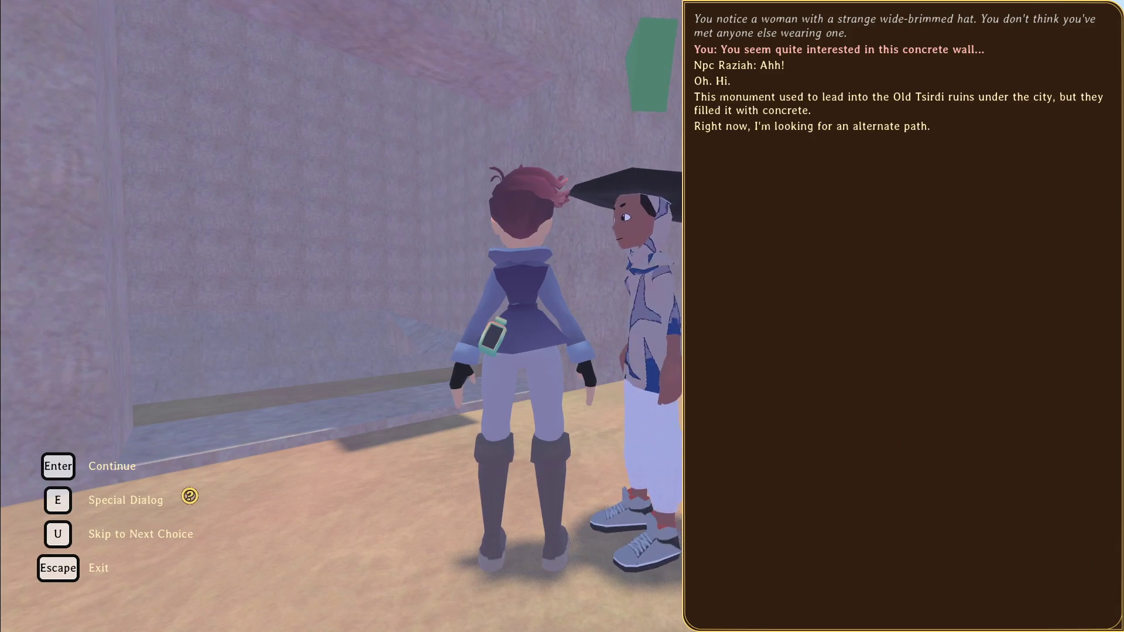
{"action": "key", "text": "Return"}
{"action": "key", "text": "Down"}
{"action": "key", "text": "Down"}
{"action": "key", "text": "Down"}
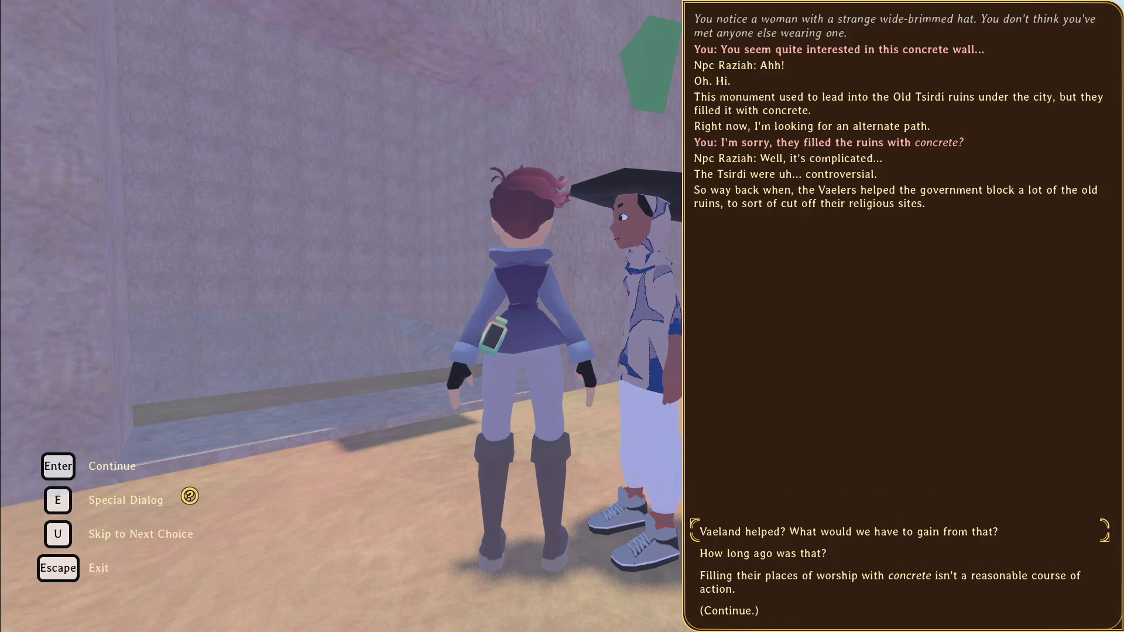
{"action": "key", "text": "Return"}
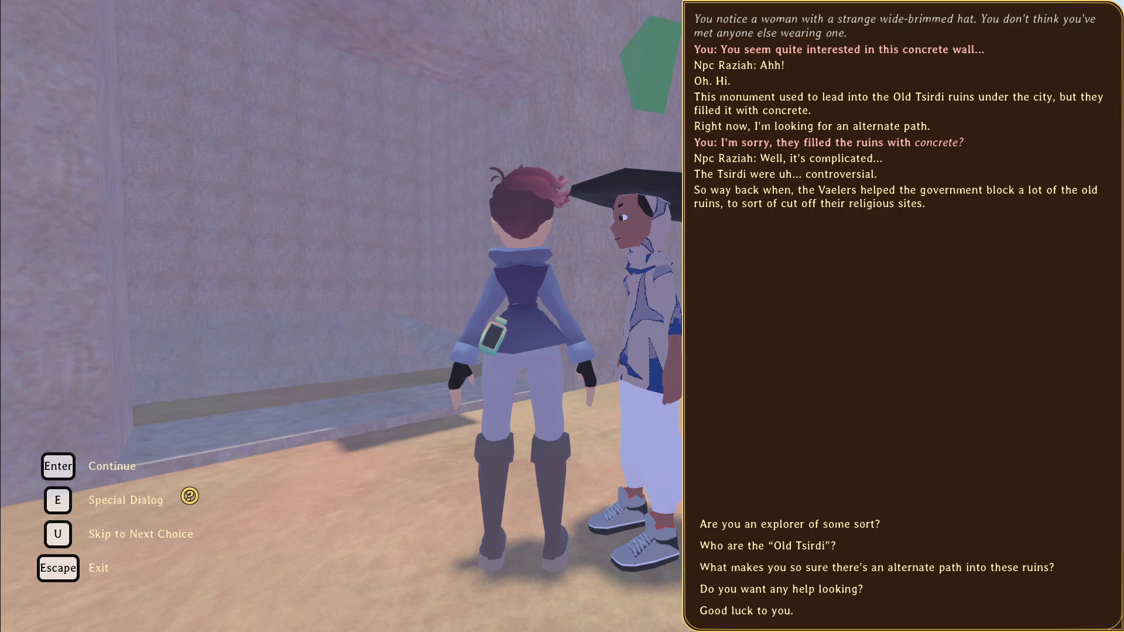
{"action": "left_click", "coordinate": [843, 612]}
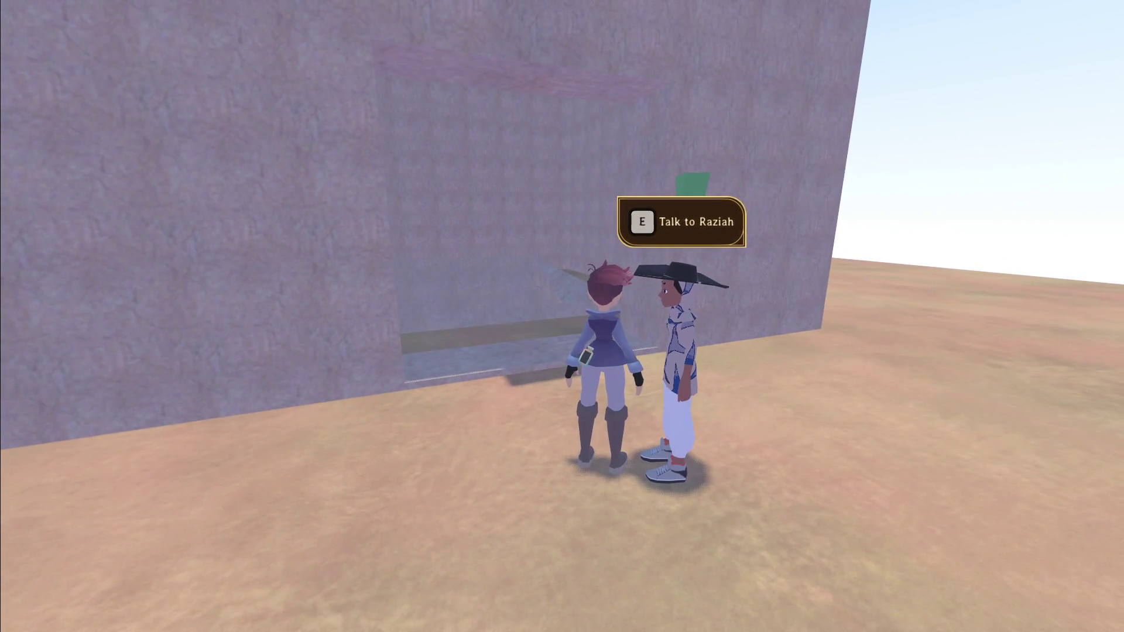
- Talk to Raziah again, offer help looking, and insist on knowing the Old Tsirdi ruins
{"action": "key", "text": "e"}
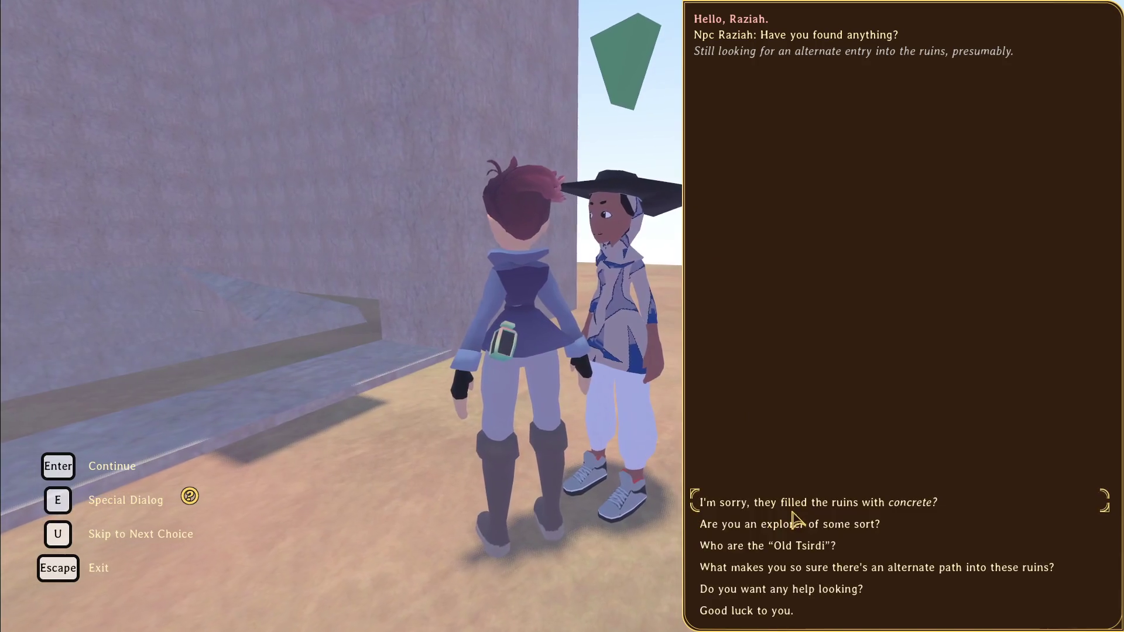
{"action": "left_click", "coordinate": [768, 590]}
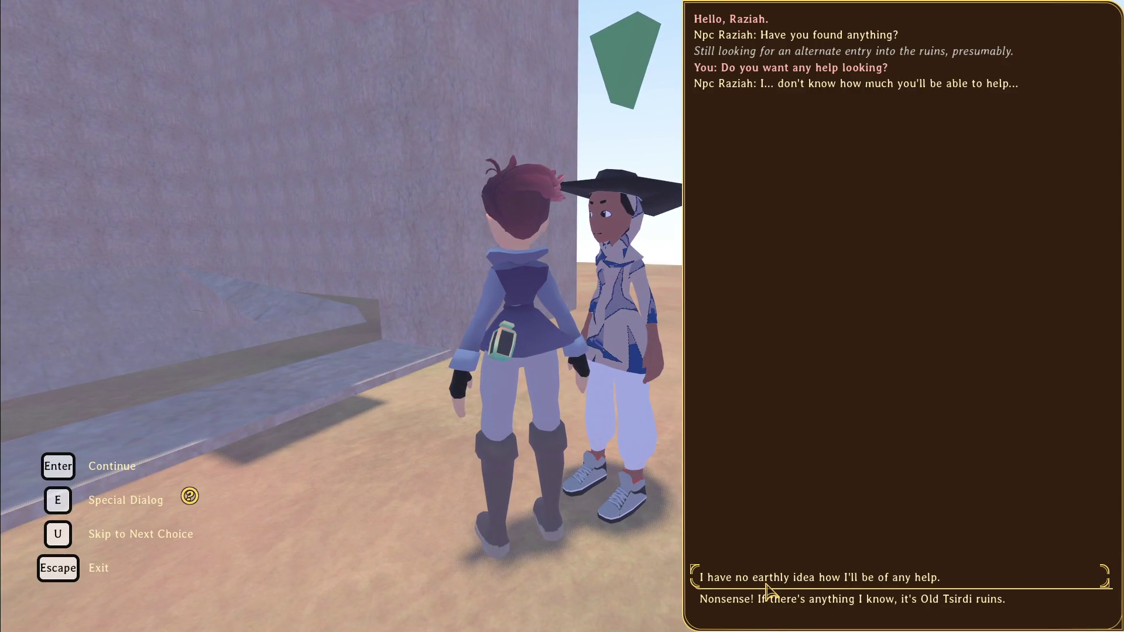
{"action": "left_click", "coordinate": [767, 598]}
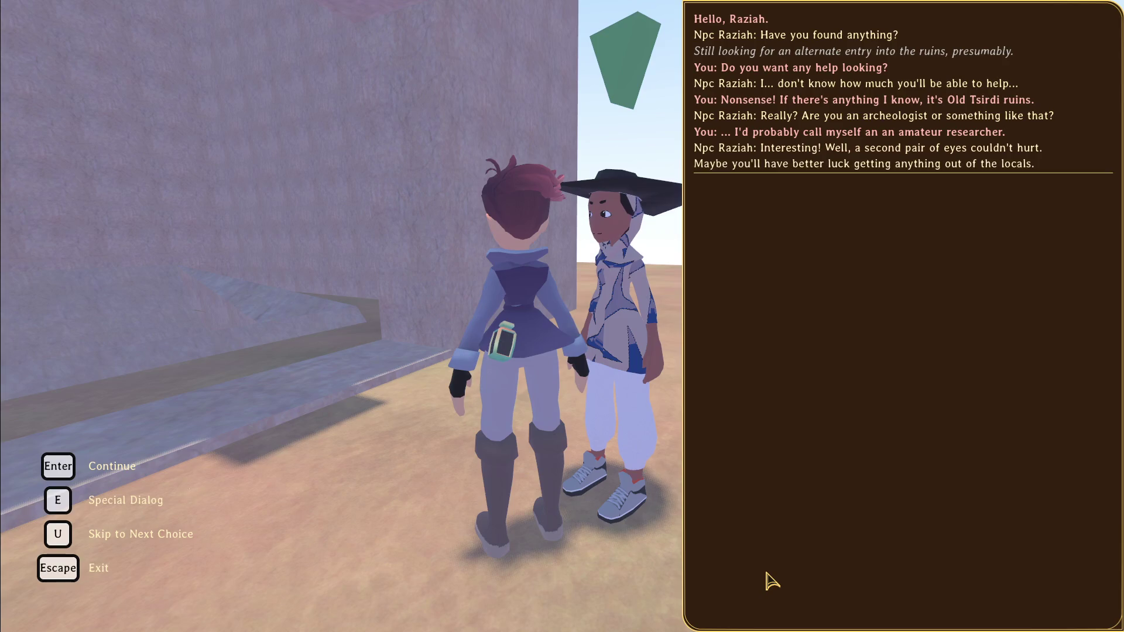
- Run back to Raziah, talk to her, and agree to her plan
{"action": "key", "text": "w"}
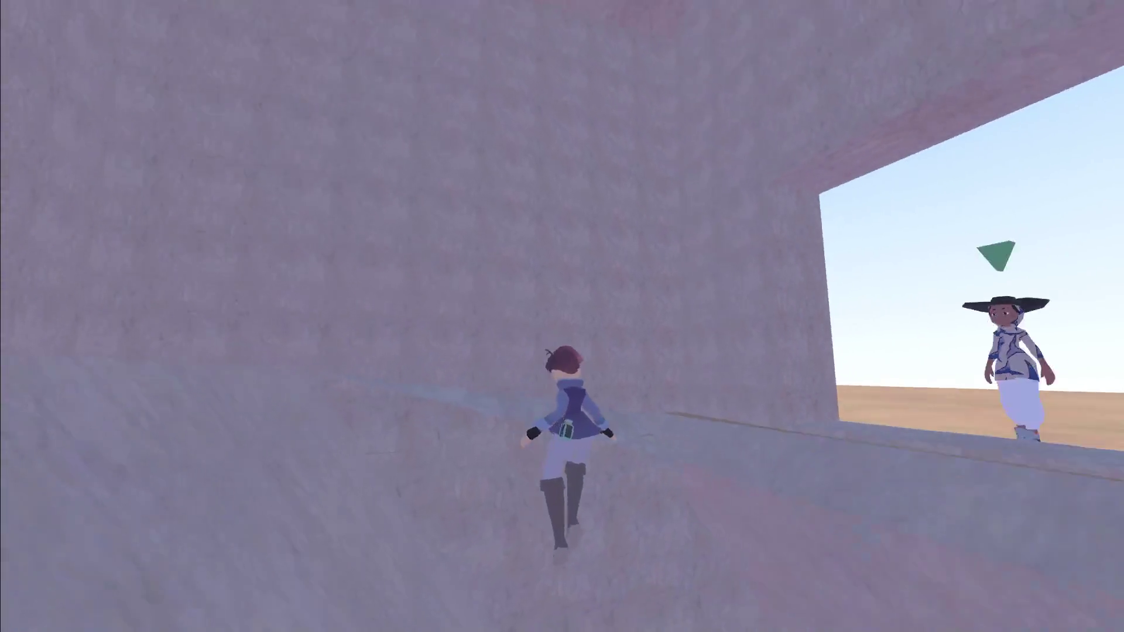
{"action": "key", "text": "w"}
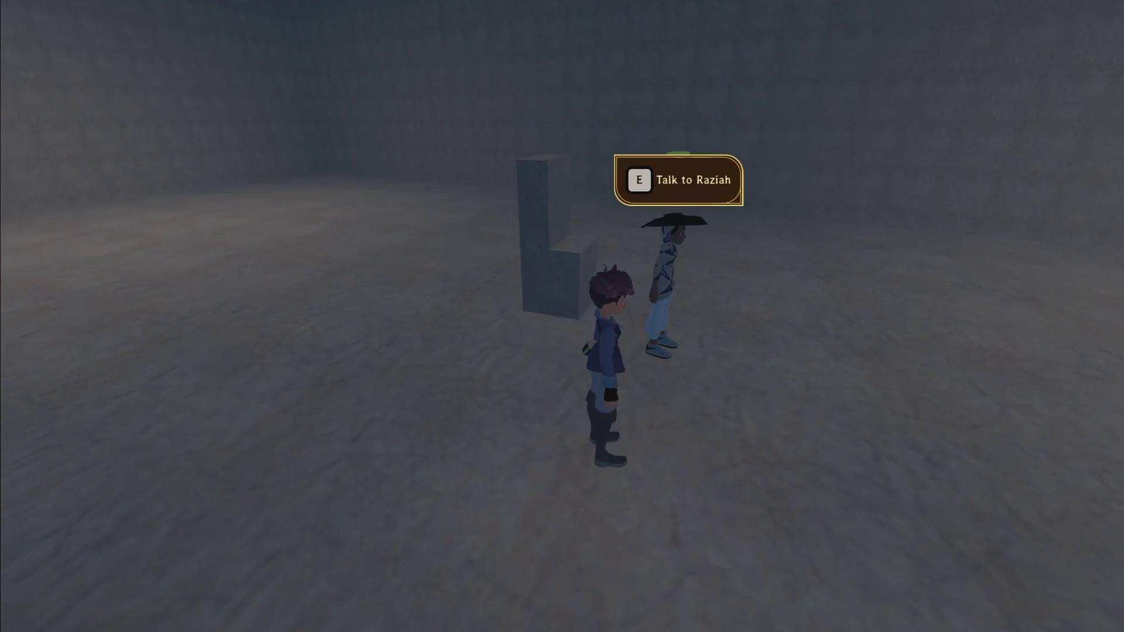
{"action": "key", "text": "e"}
{"action": "key", "text": "Return"}
{"action": "key", "text": "Return"}
- Run down the corridor into the large room beside Raziah and pause the game
{"action": "key", "text": "w"}
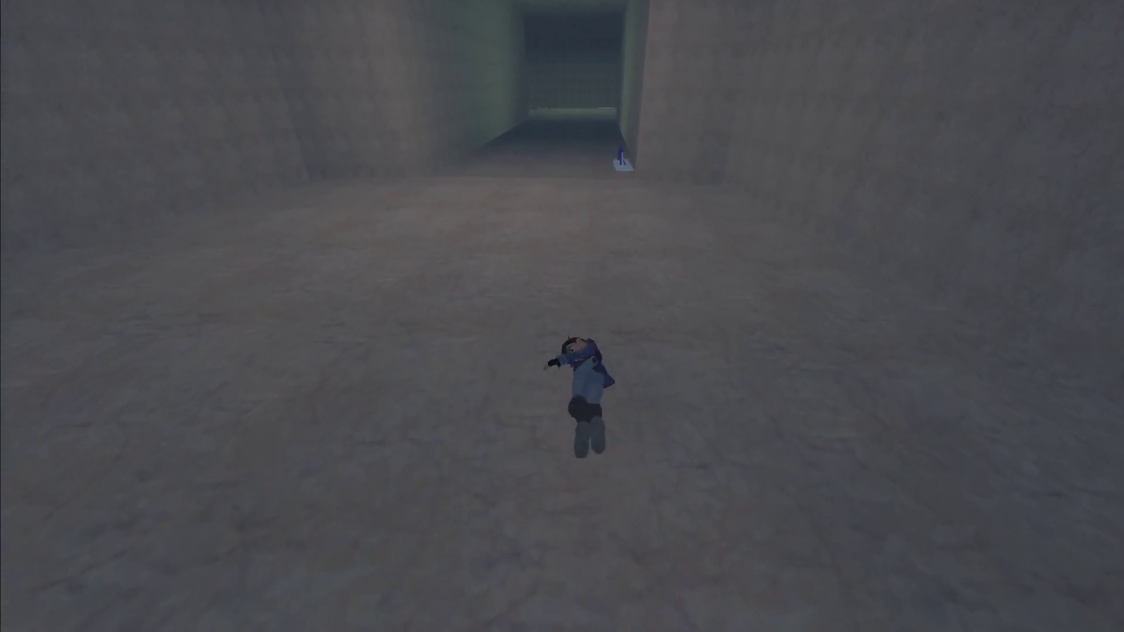
{"action": "key", "text": "w"}
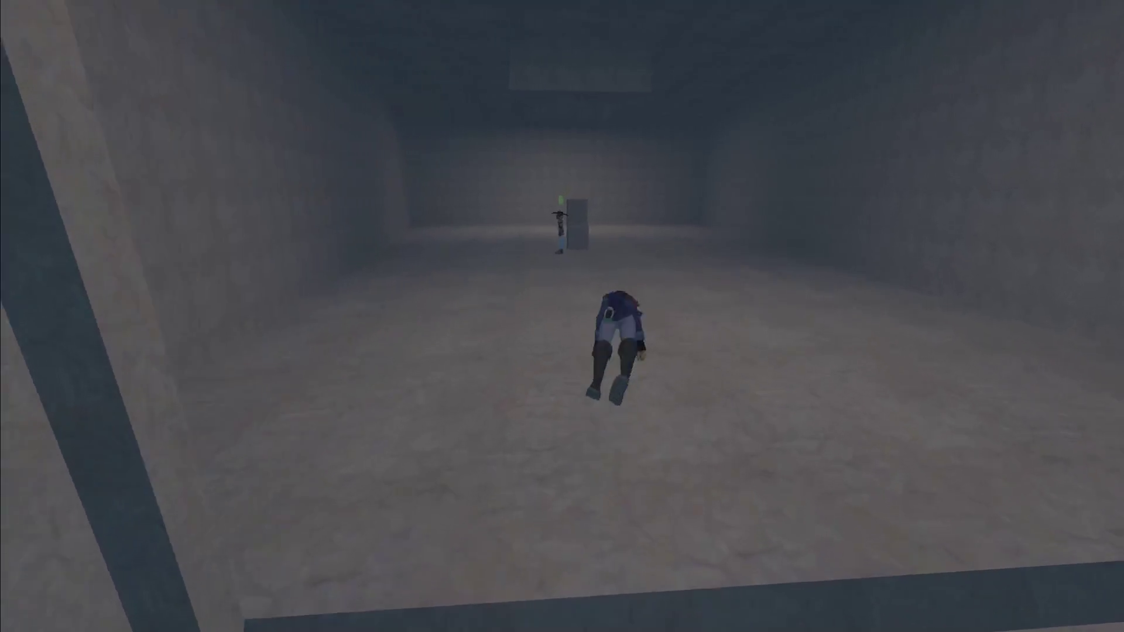
{"action": "key", "text": "w"}
{"action": "key", "text": "Escape"}
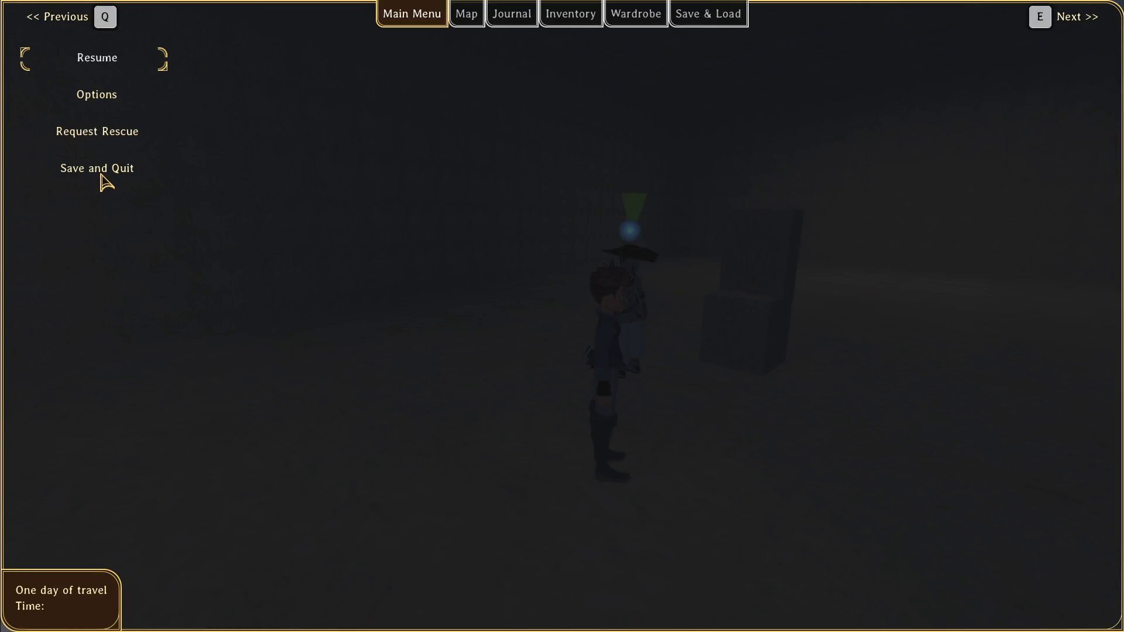
- Save and quit, close the game, relaunch it, and resume past the breakpoint into the save
{"action": "left_click", "coordinate": [155, 180]}
{"action": "key", "text": "Down"}
{"action": "key", "text": "Down"}
{"action": "key", "text": "Return"}
{"action": "key", "text": "F5"}
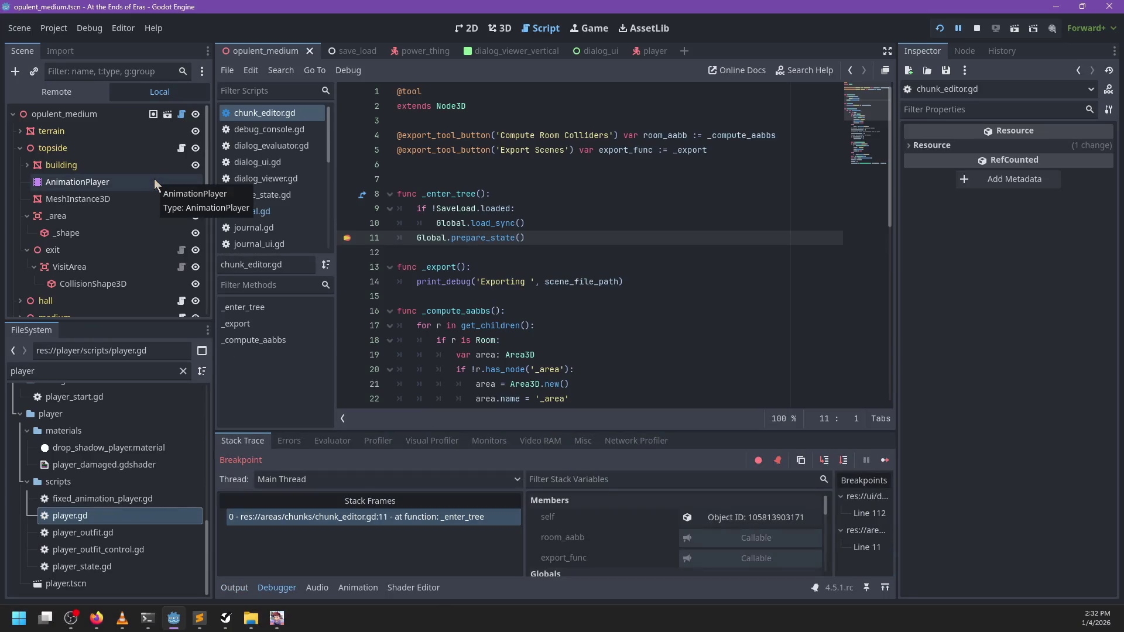
{"action": "key", "text": "F12"}
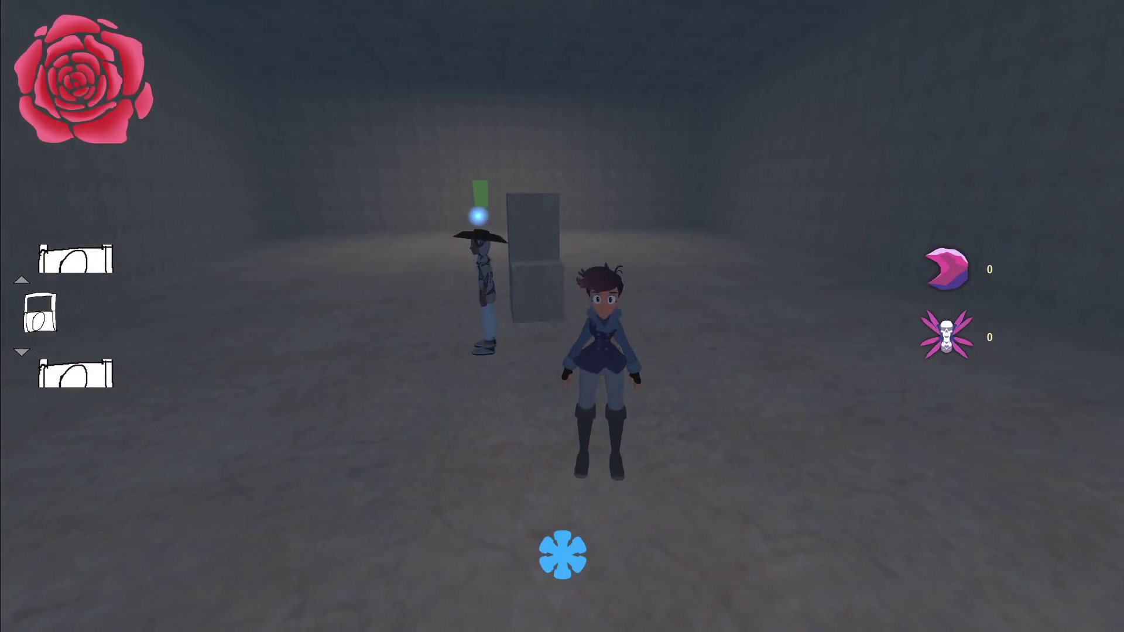
- Toggle the debug console, then run around the room and talk to Raziah to check her state
{"action": "key", "text": "grave"}
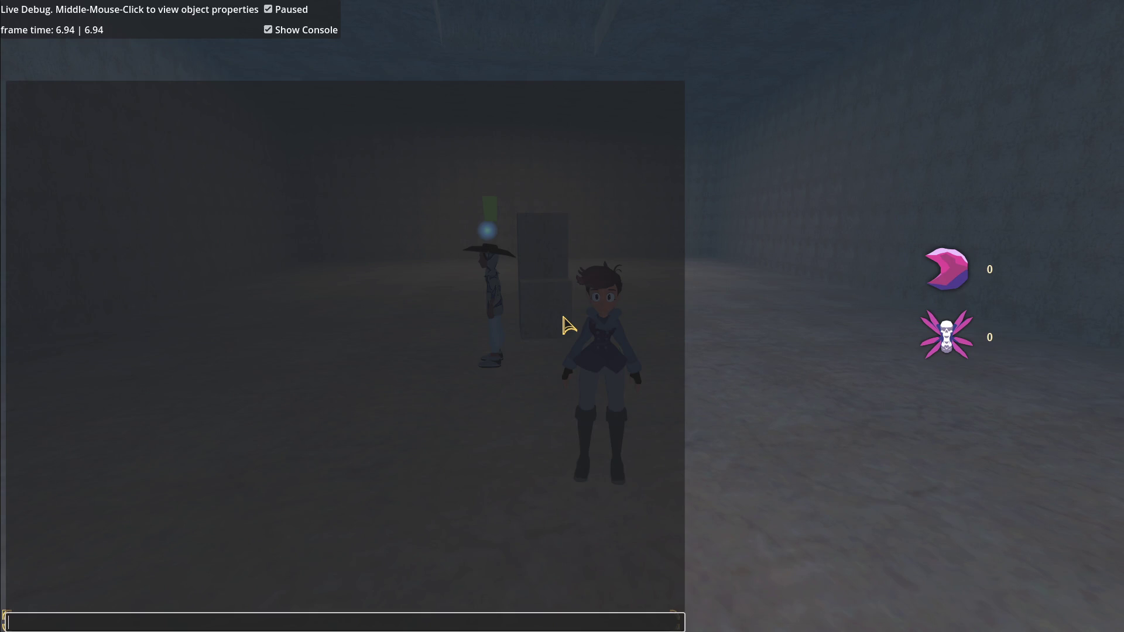
{"action": "key", "text": "grave"}
{"action": "key", "text": "Escape"}
{"action": "key", "text": "Escape"}
{"action": "key", "text": "w"}
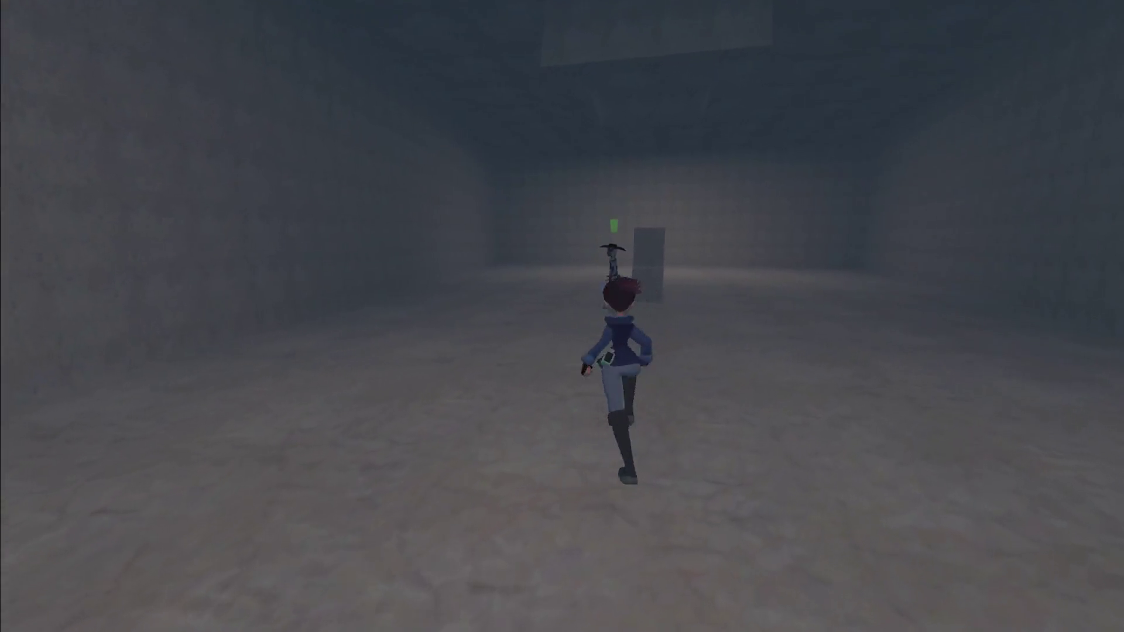
{"action": "key", "text": "e"}
{"action": "key", "text": "Escape"}
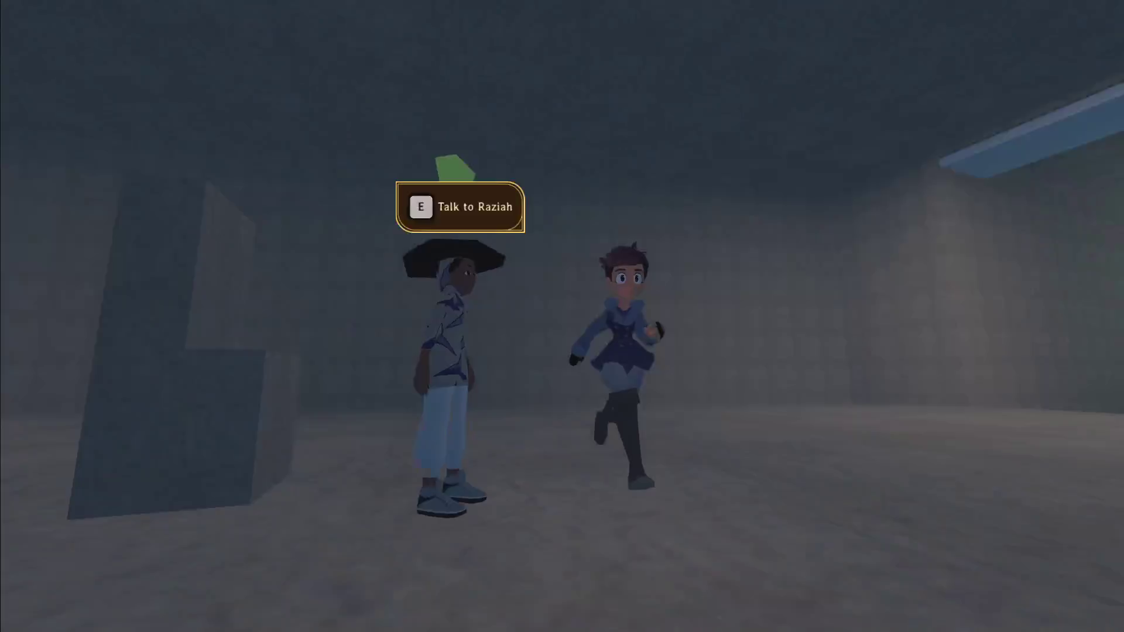
- Run through the corridor to the lever and back, pause, and open the live debug console
{"action": "key", "text": "w"}
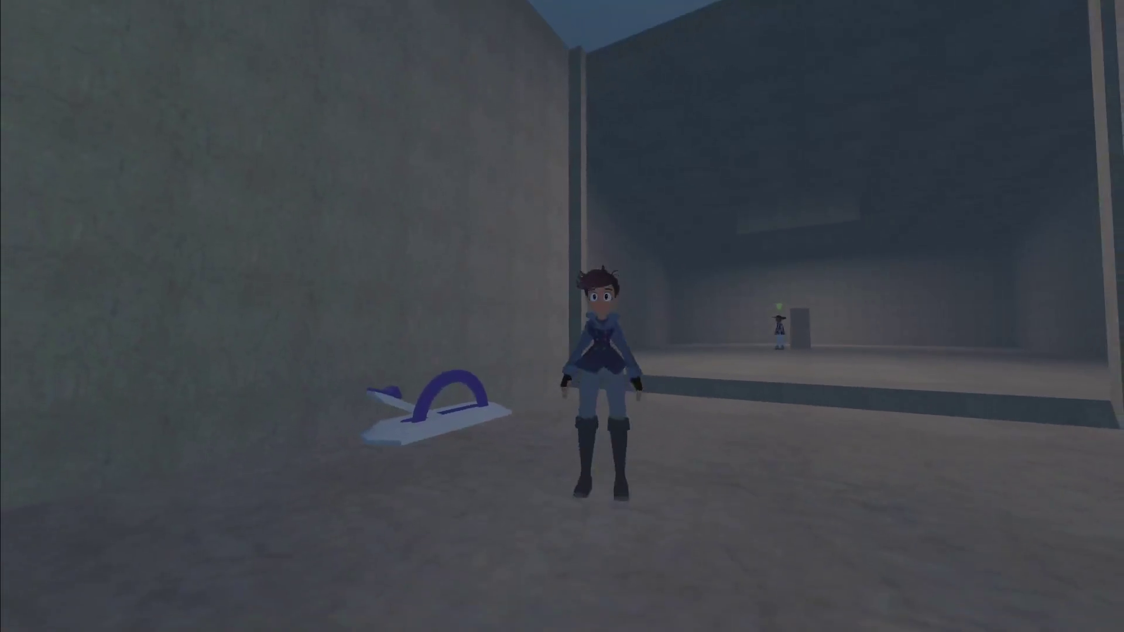
{"action": "key", "text": "a"}
{"action": "key", "text": "s"}
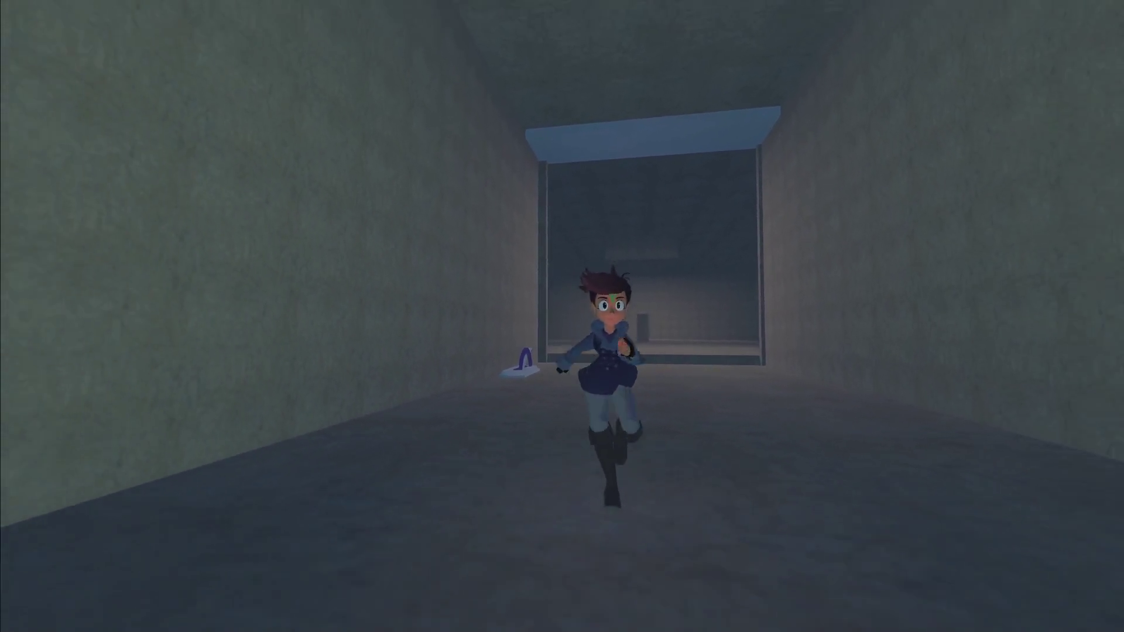
{"action": "key", "text": "a"}
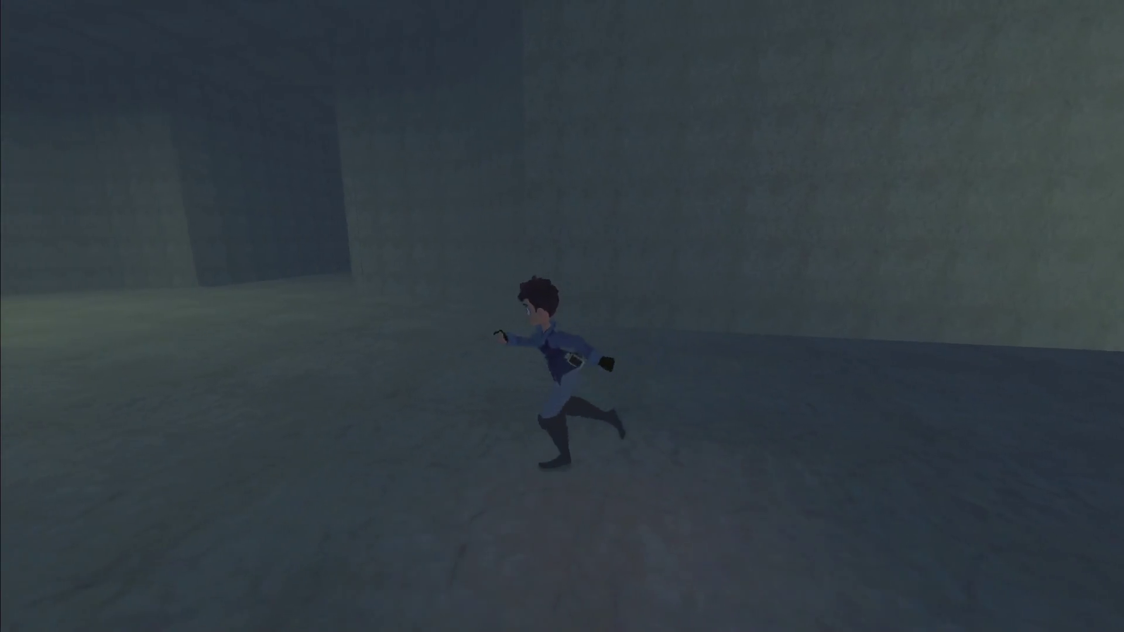
{"action": "key", "text": "Escape"}
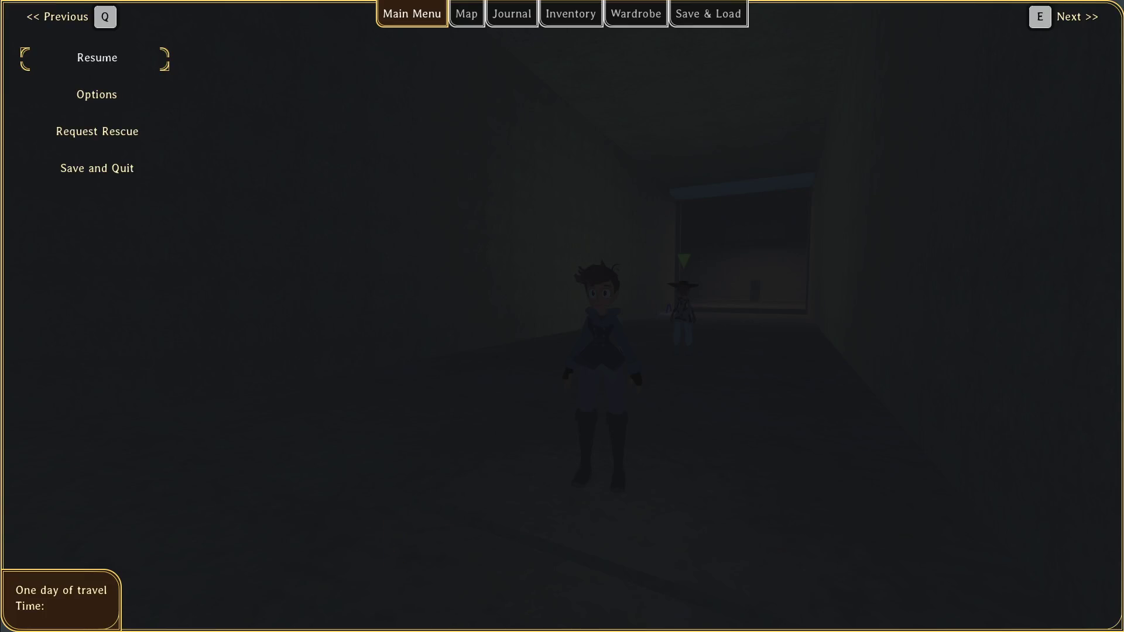
{"action": "key", "text": "grave"}
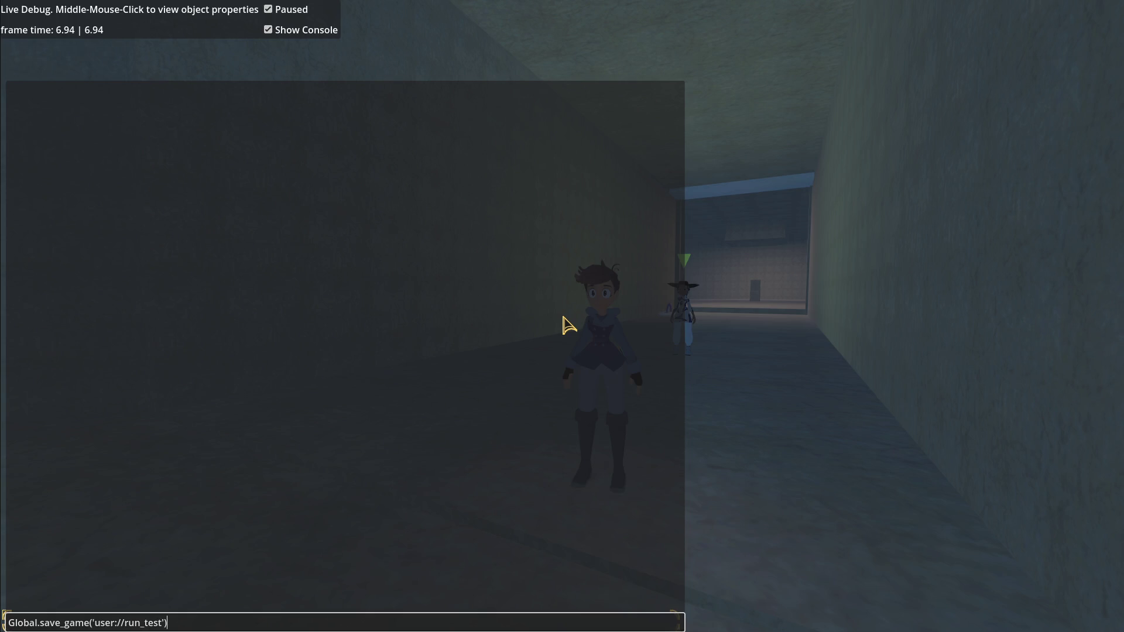
- Save the game to user://run_test, then run through the corridors to pick up the Time Distorter
{"action": "key", "text": "Return"}
{"action": "key", "text": "Escape"}
{"action": "key", "text": "Escape"}
{"action": "key", "text": "Escape"}
{"action": "key", "text": "a"}
{"action": "key", "text": "w"}
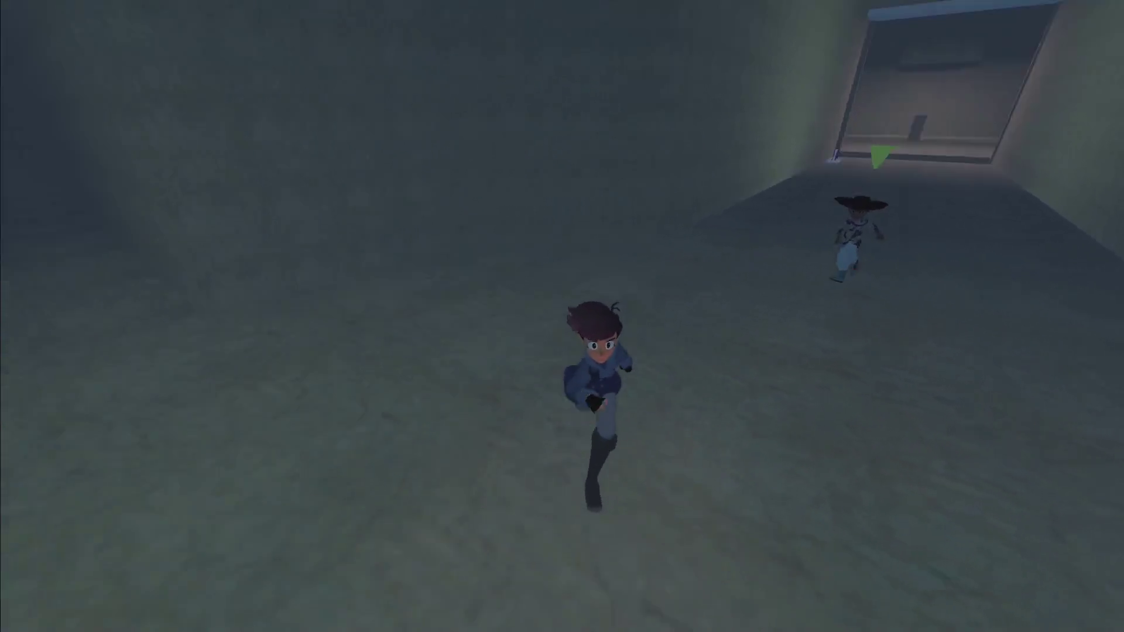
{"action": "key", "text": "a"}
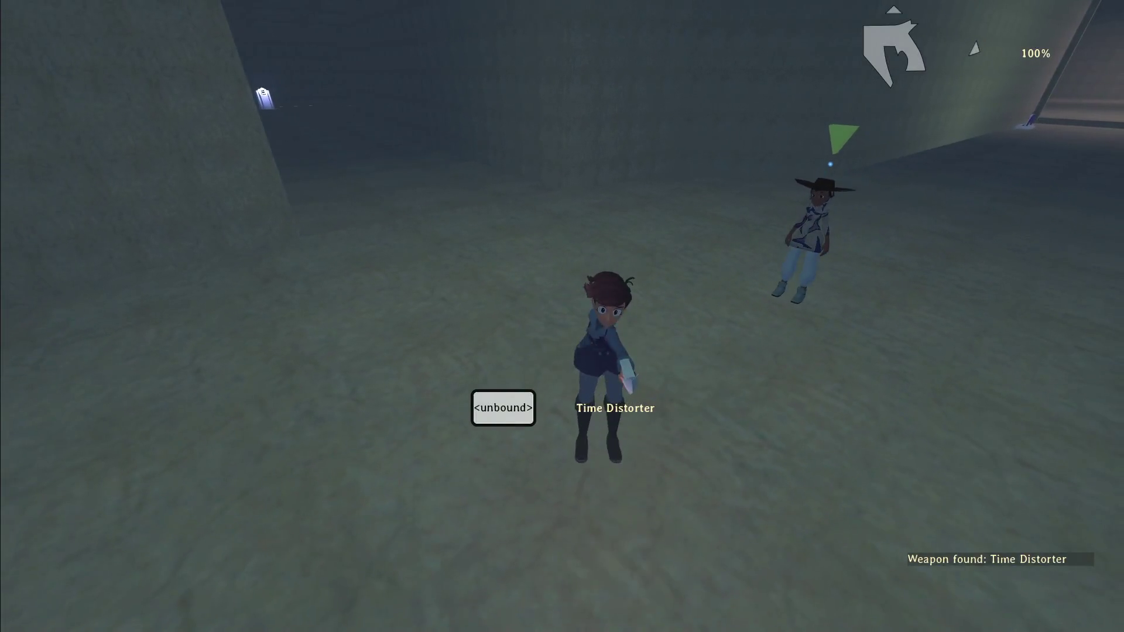
- Ask the approaching Raziah where she is going and finish the conversation
{"action": "key", "text": "w"}
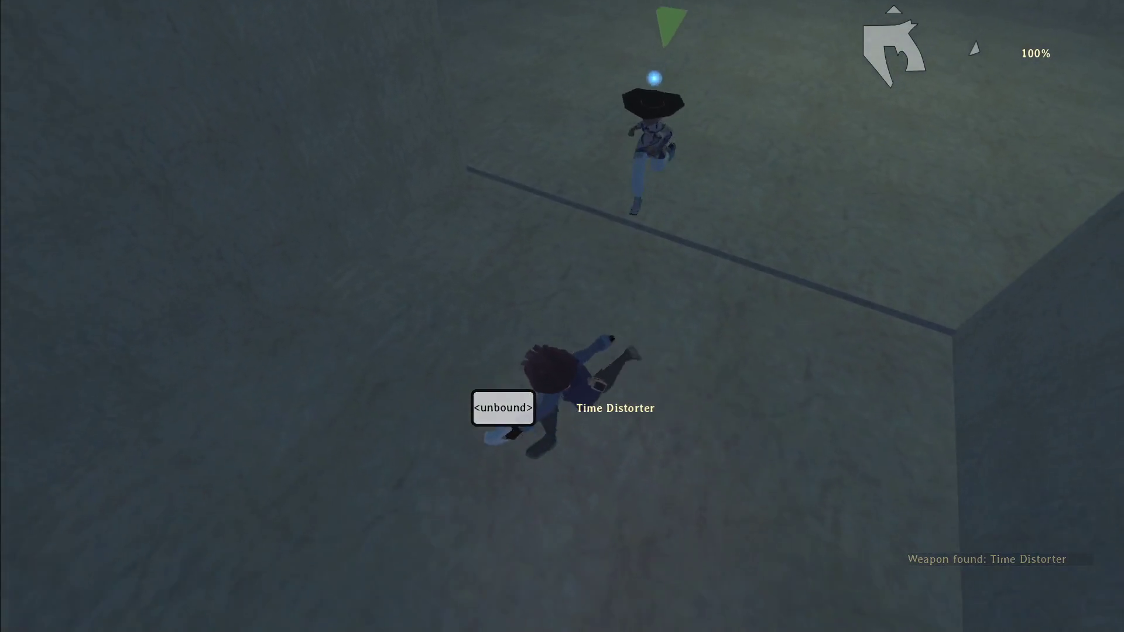
{"action": "key", "text": "t"}
{"action": "key", "text": "Return"}
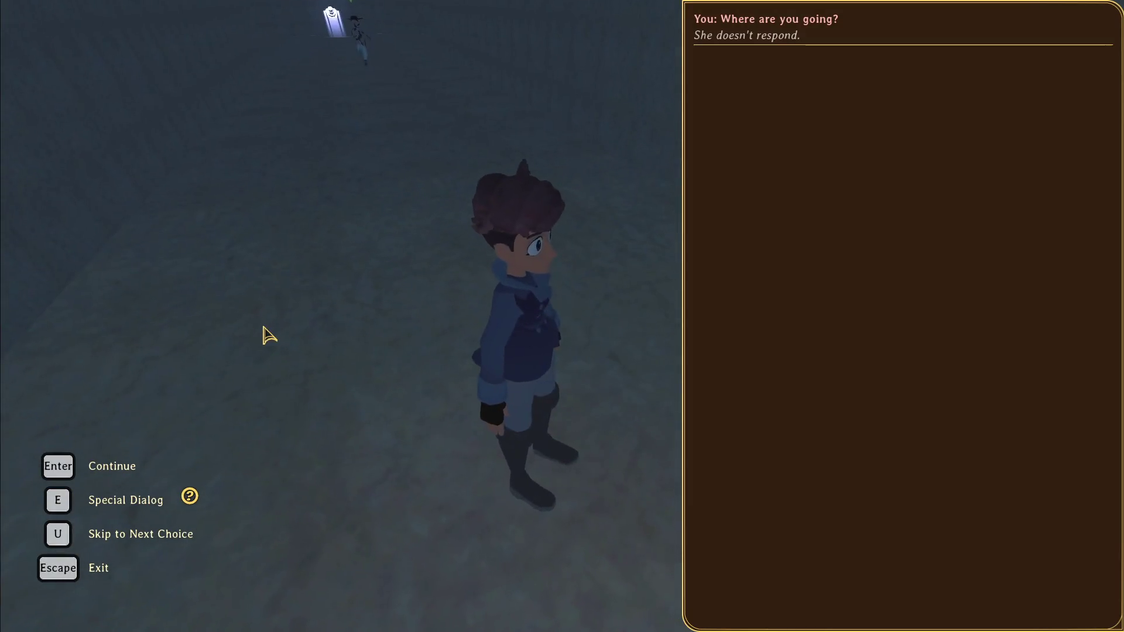
{"action": "key", "text": "Return"}
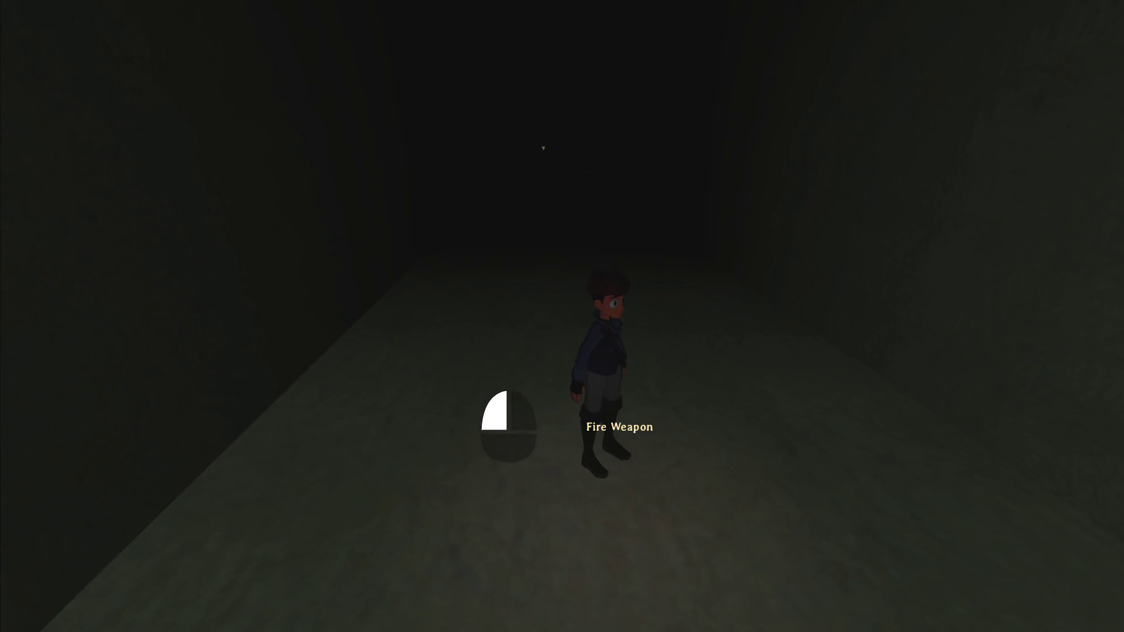
- Pause, open the debug console, and run Global.load_game on the run_test save
{"action": "key", "text": "w"}
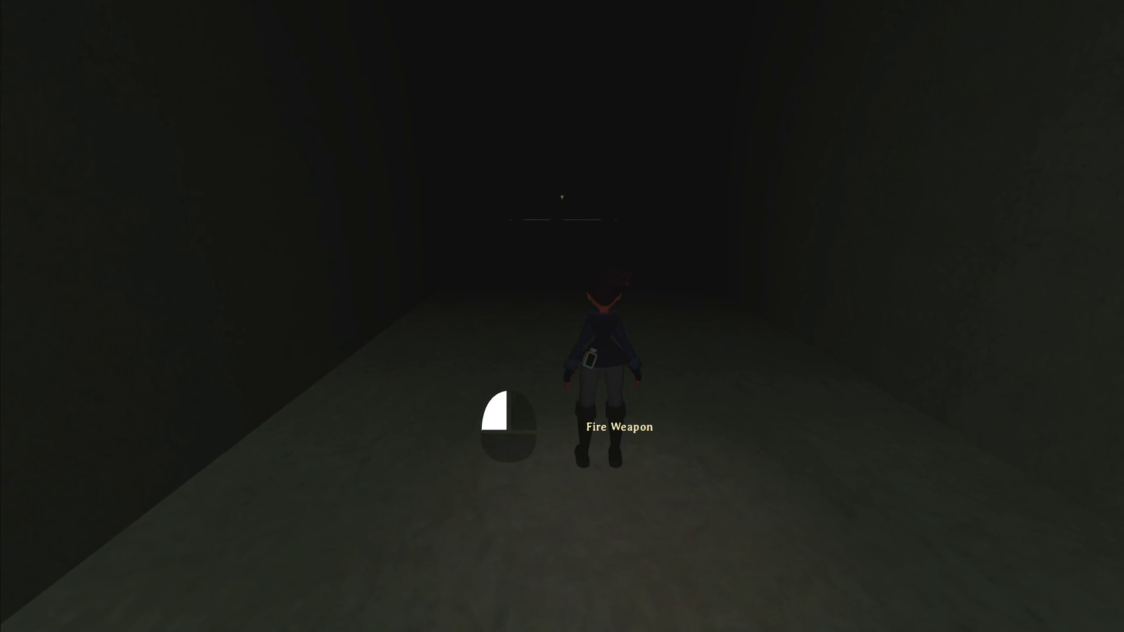
{"action": "key", "text": "Escape"}
{"action": "key", "text": "grave"}
{"action": "type", "text": "Global.load_game('run_test')"}
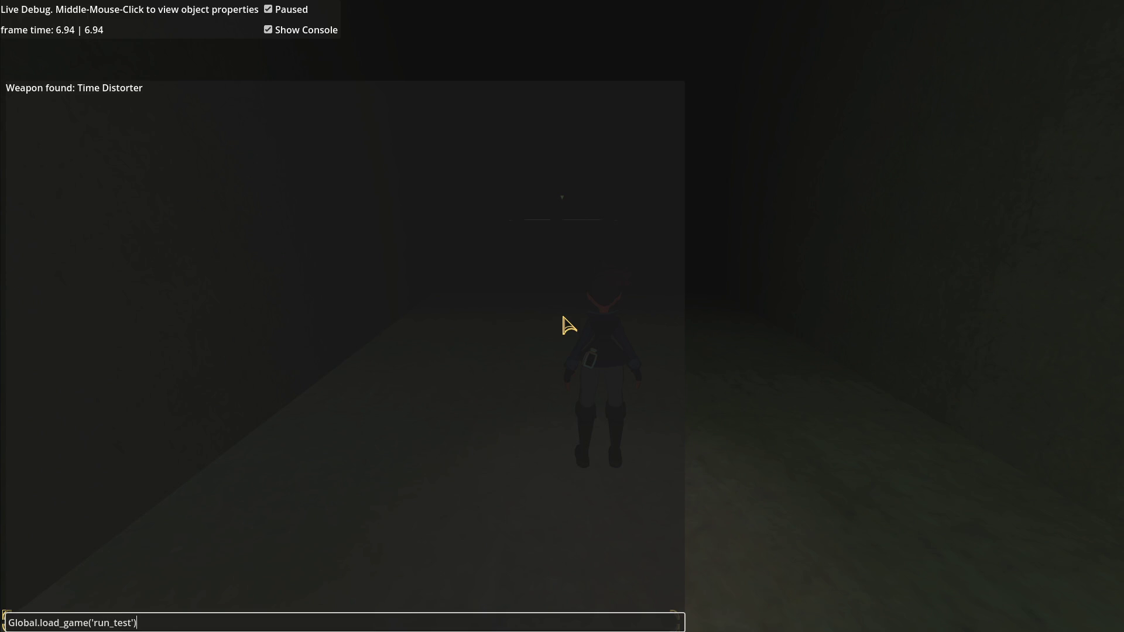
{"action": "key", "text": "Return"}
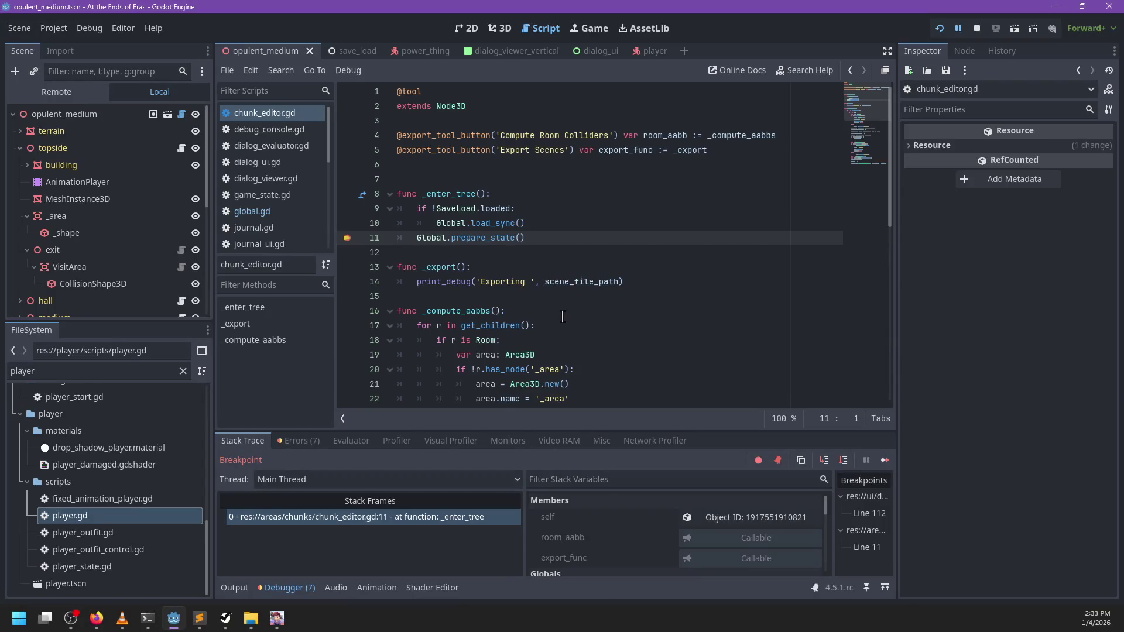
- Continue past the breakpoint until the null get_path error is reported
{"action": "key", "text": "F12"}
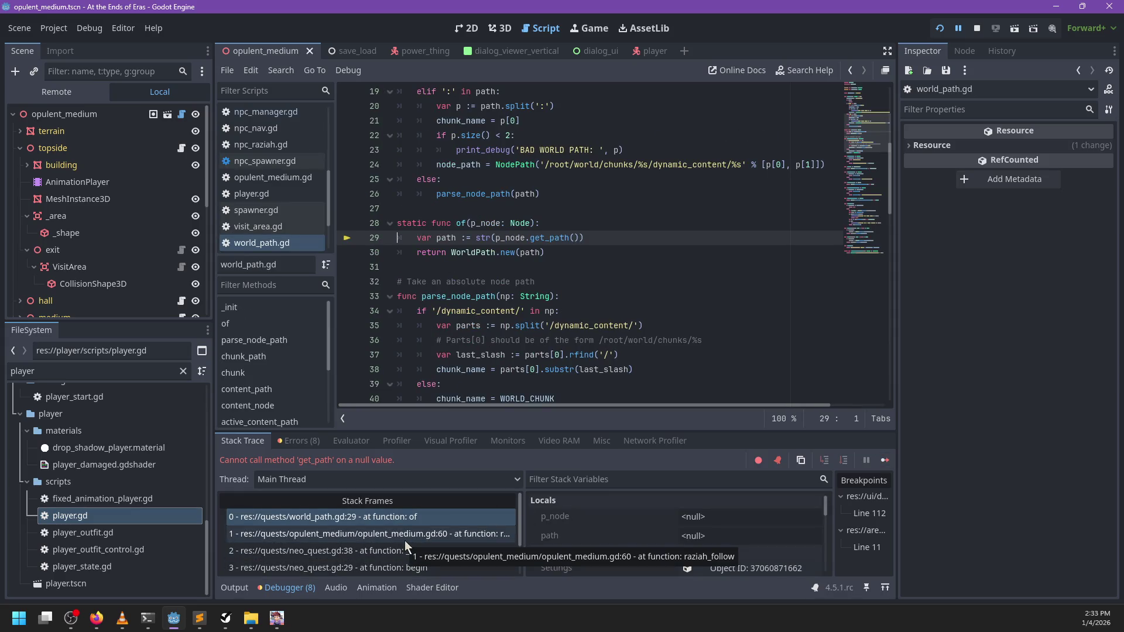
{"action": "scroll", "coordinate": [451, 542], "scroll_direction": "down", "scroll_amount": 2}
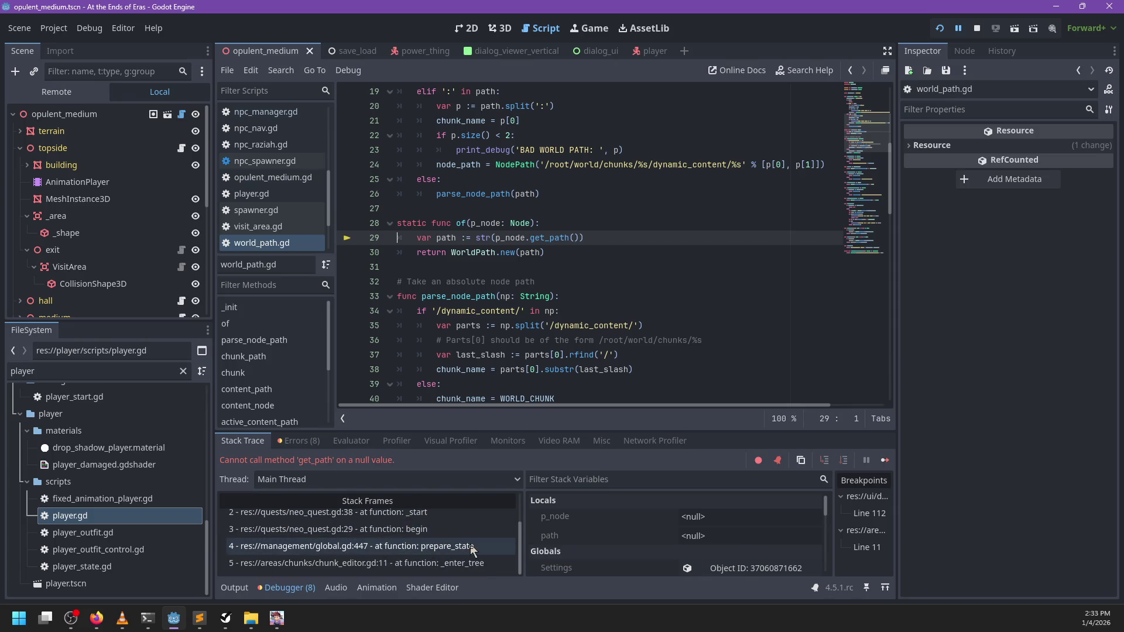
{"action": "scroll", "coordinate": [466, 560], "scroll_direction": "up", "scroll_amount": 2}
{"action": "scroll", "coordinate": [465, 558], "scroll_direction": "down", "scroll_amount": 2}
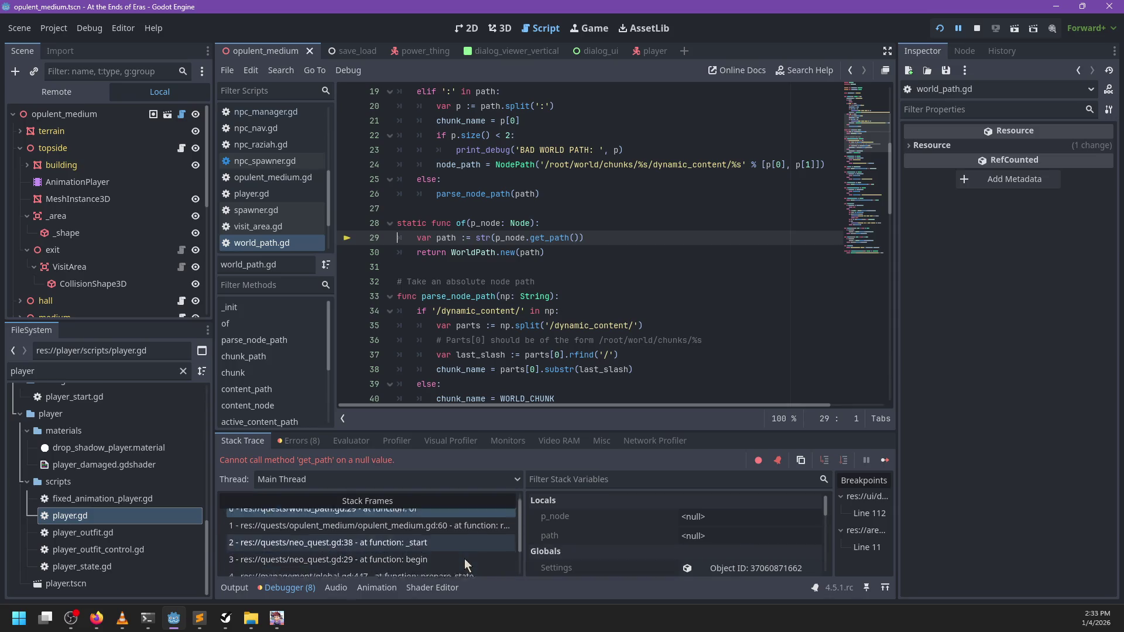
{"action": "scroll", "coordinate": [419, 532], "scroll_direction": "up", "scroll_amount": 2}
{"action": "scroll", "coordinate": [420, 541], "scroll_direction": "up", "scroll_amount": 1}
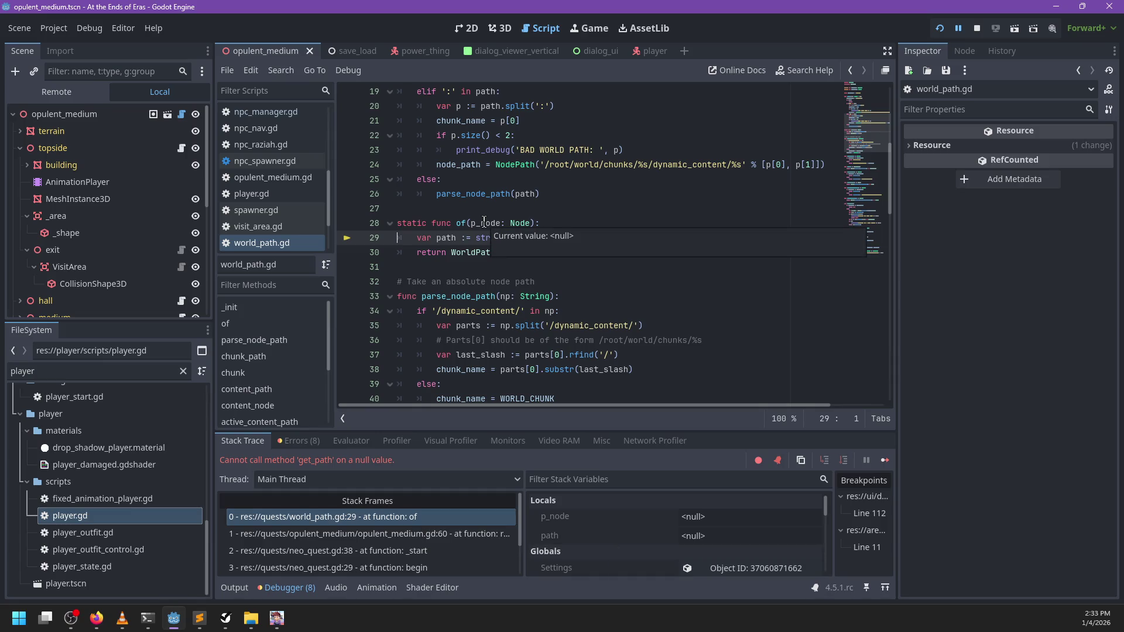
- Inspect the caller at opulent_medium.gd line 60, then the _start call at neo_quest.gd line 38
{"action": "left_click", "coordinate": [429, 533]}
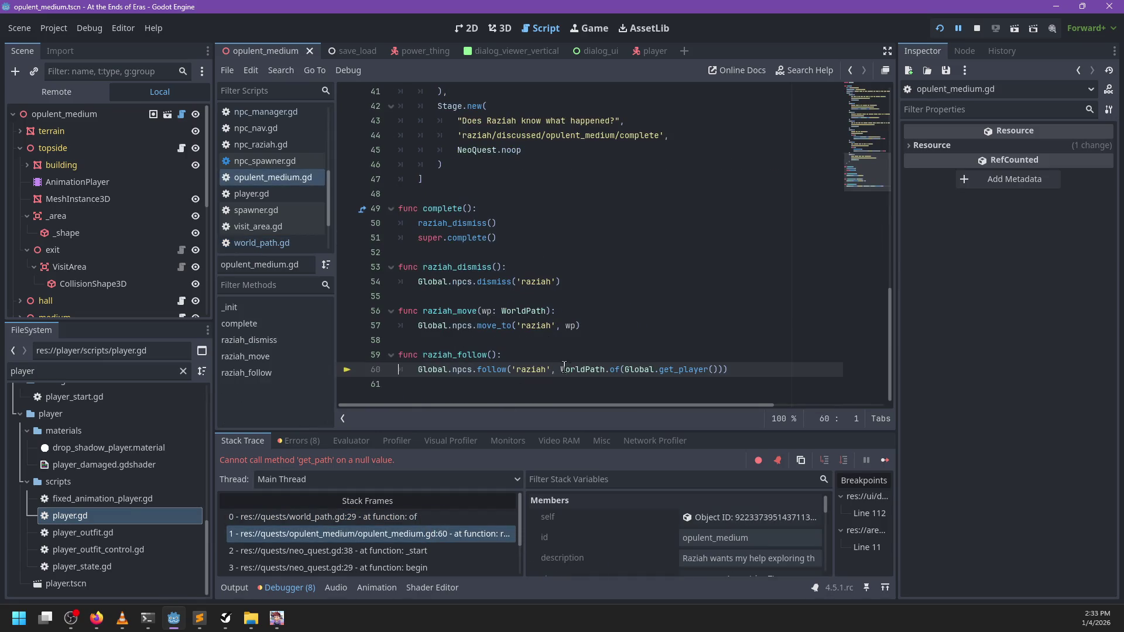
{"action": "mouse_move", "coordinate": [632, 371]}
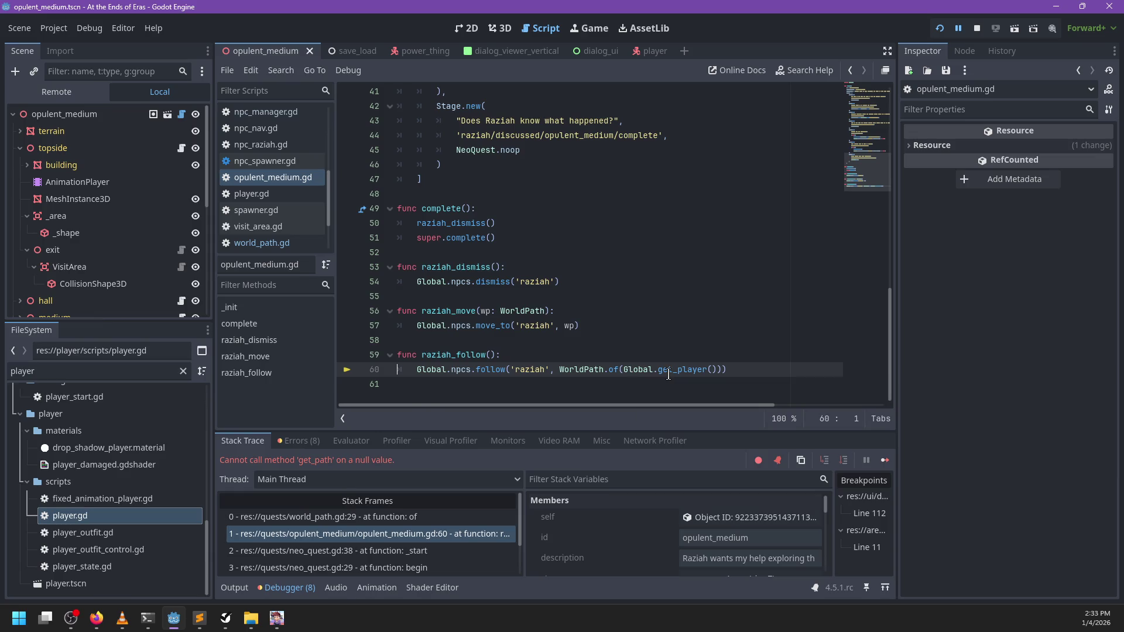
{"action": "mouse_move", "coordinate": [669, 373]}
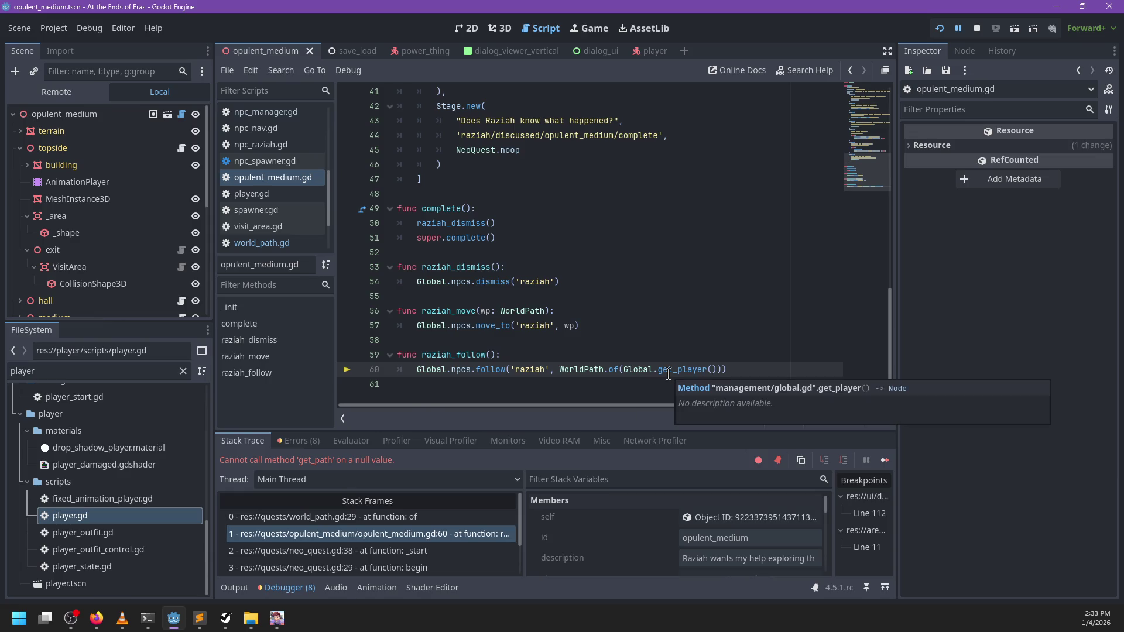
{"action": "left_click", "coordinate": [398, 553]}
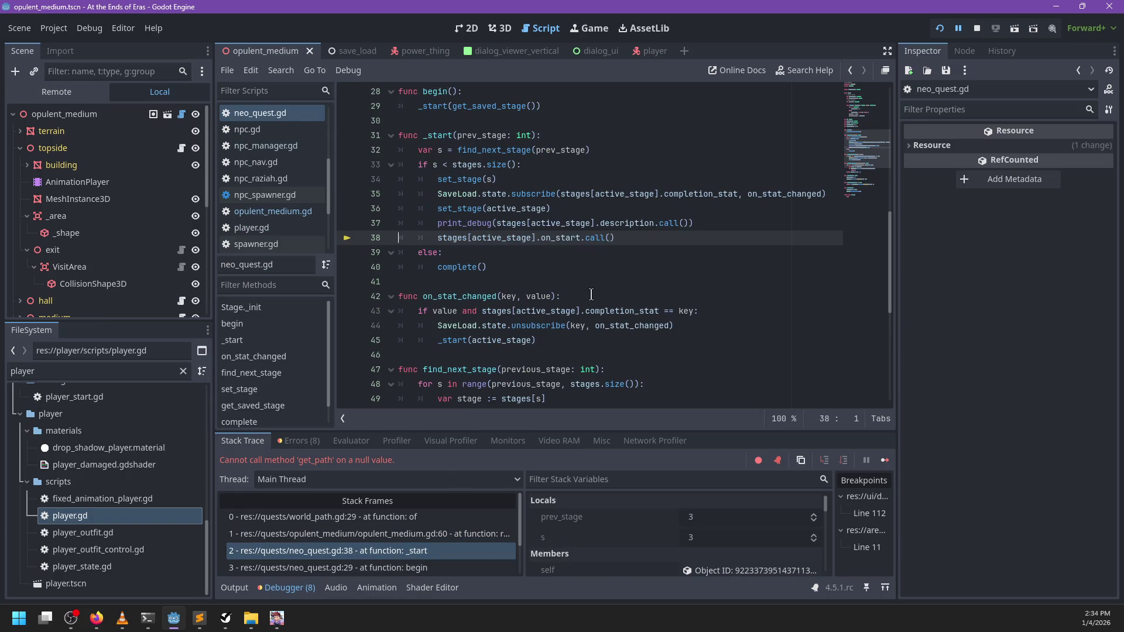
- Inspect the begin (neo_quest.gd:29) and prepare_state frames, expanding and collapsing the quest's stages array
{"action": "scroll", "coordinate": [436, 521], "scroll_direction": "down", "scroll_amount": 2}
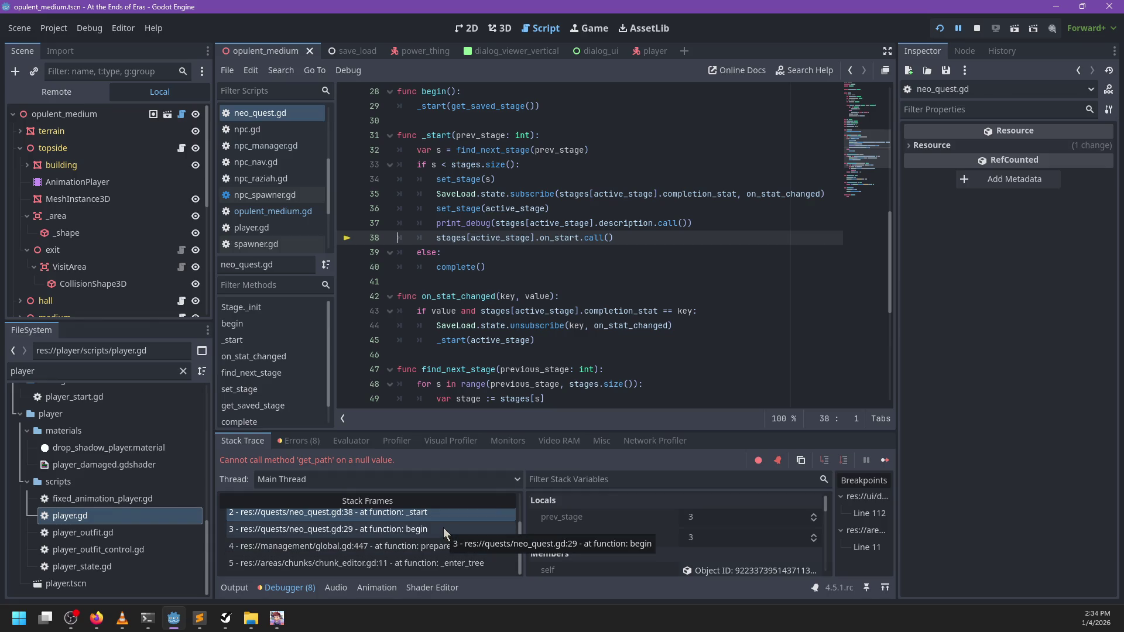
{"action": "left_click", "coordinate": [444, 528]}
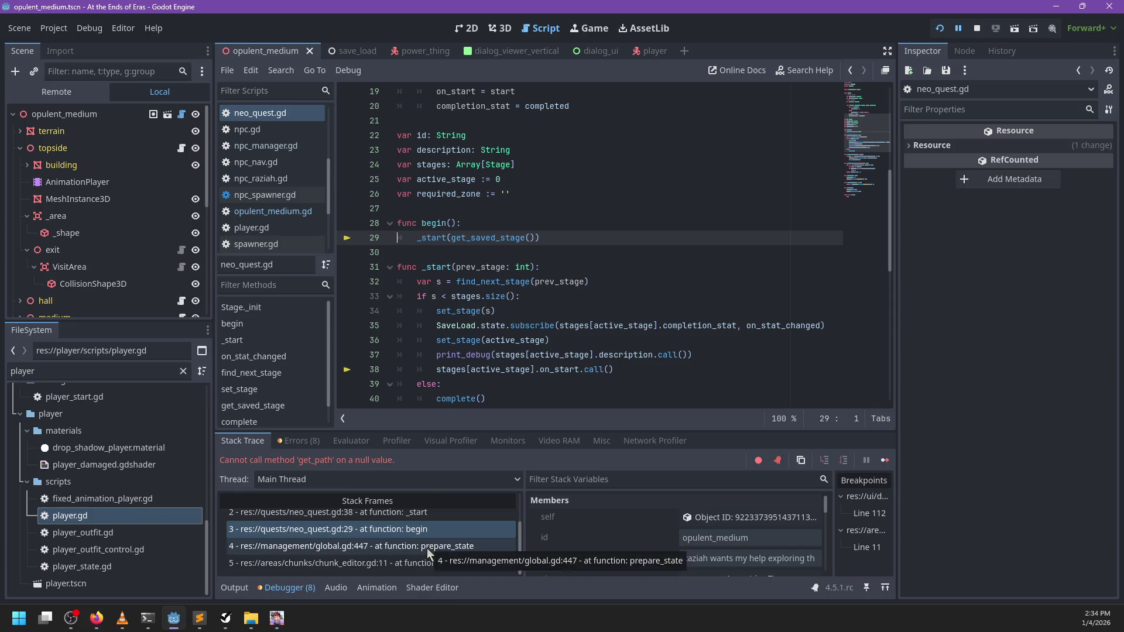
{"action": "left_click", "coordinate": [441, 540]}
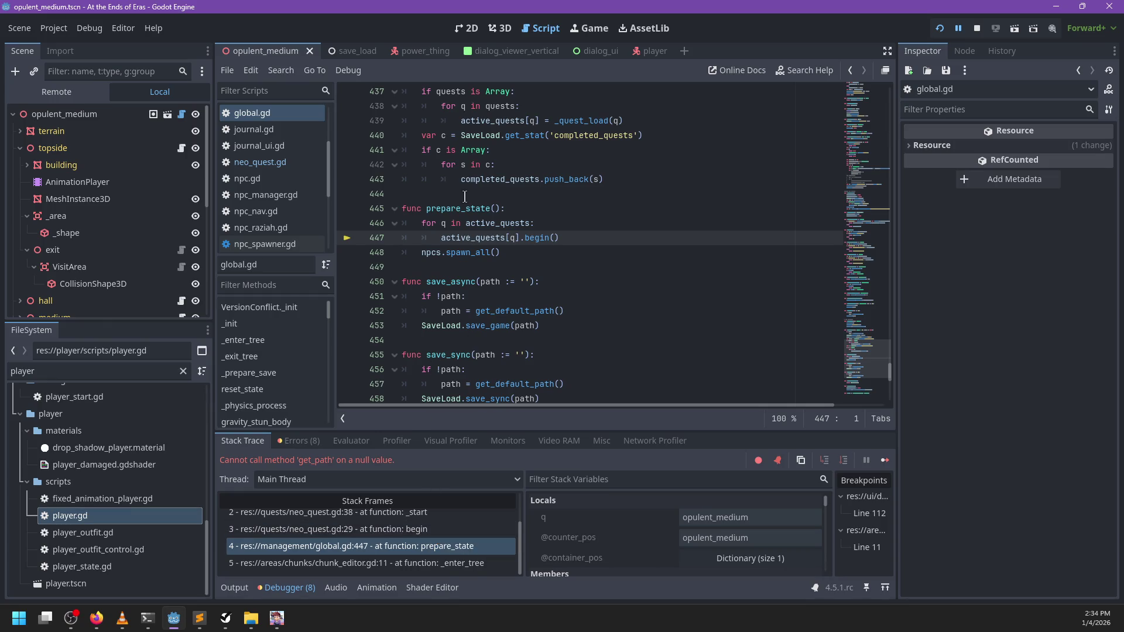
{"action": "mouse_move", "coordinate": [476, 238]}
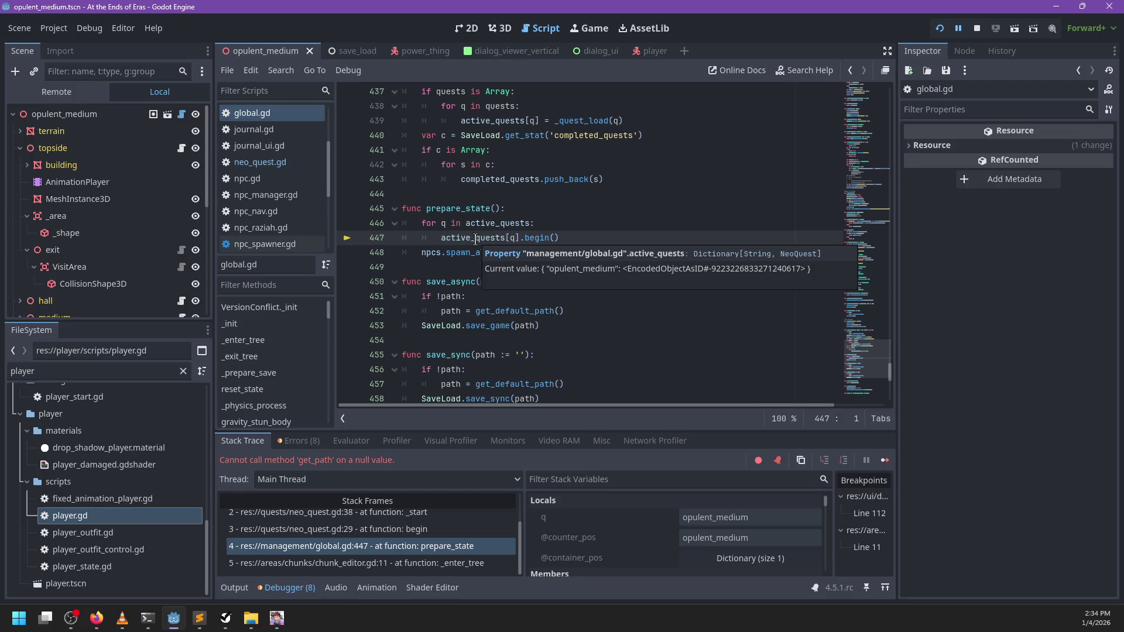
{"action": "scroll", "coordinate": [641, 546], "scroll_direction": "down", "scroll_amount": 5}
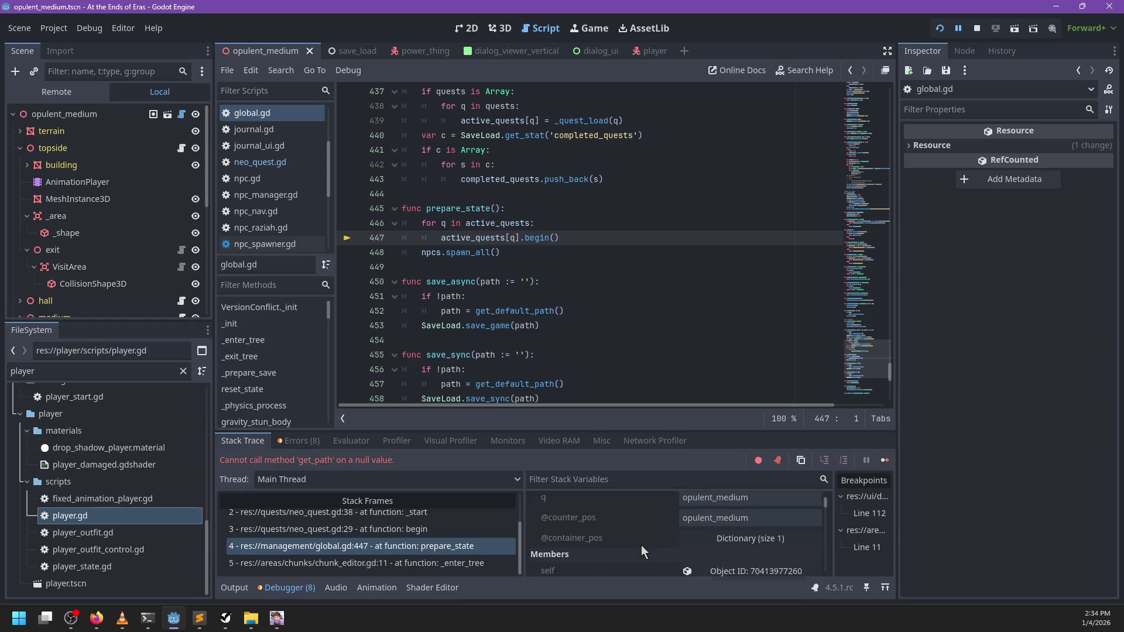
{"action": "left_click", "coordinate": [424, 529]}
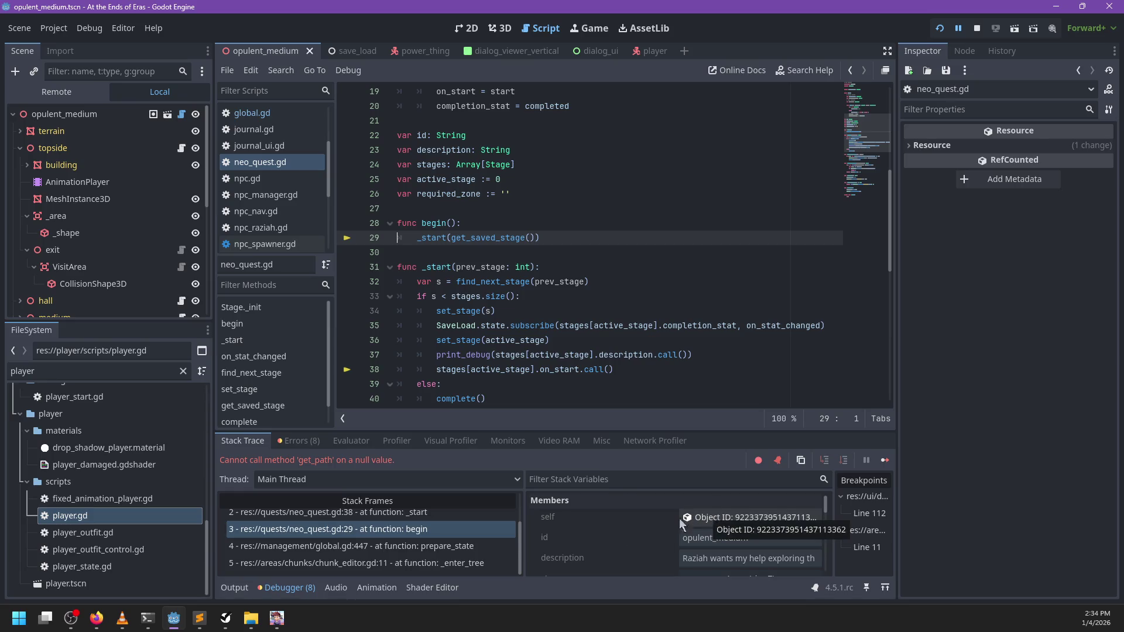
{"action": "scroll", "coordinate": [702, 527], "scroll_direction": "down", "scroll_amount": 2}
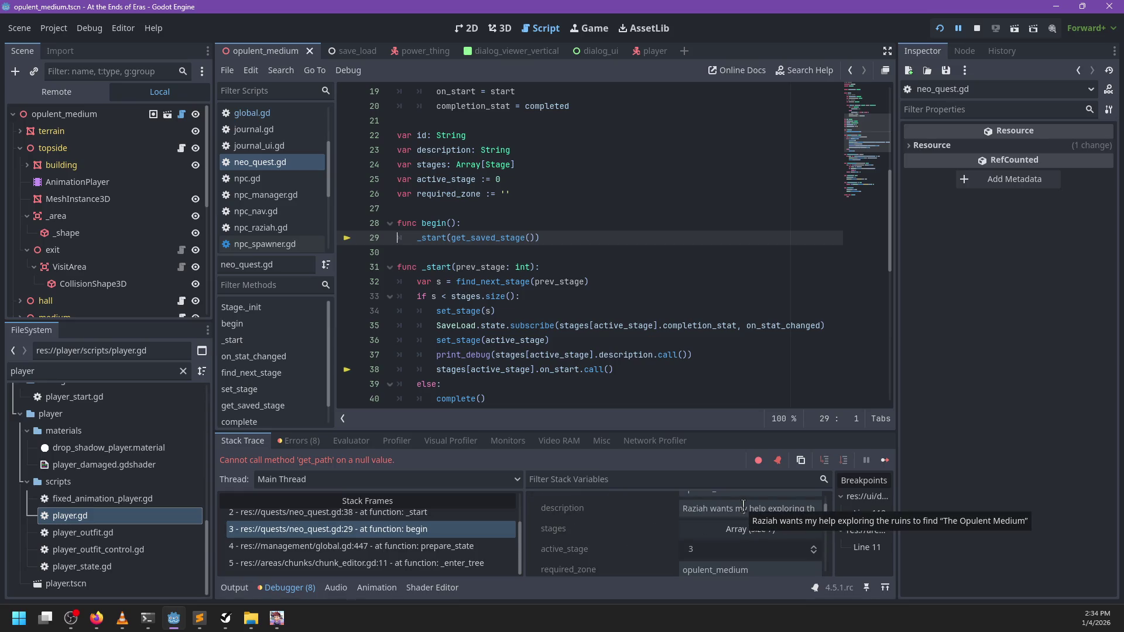
{"action": "scroll", "coordinate": [652, 523], "scroll_direction": "up", "scroll_amount": 3}
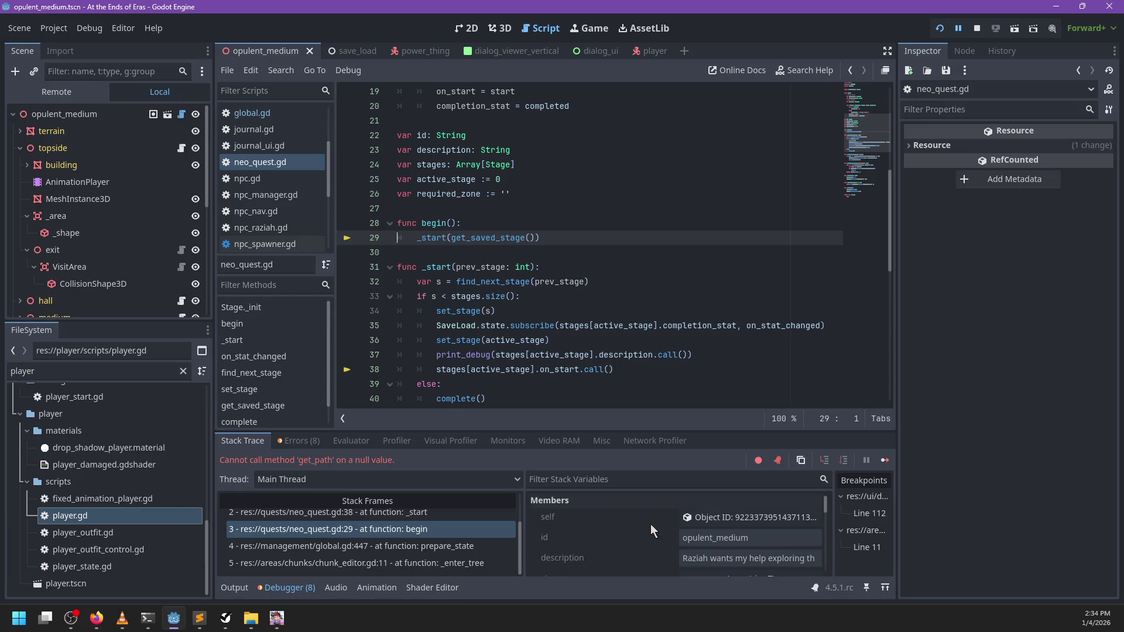
{"action": "scroll", "coordinate": [651, 524], "scroll_direction": "down", "scroll_amount": 2}
{"action": "scroll", "coordinate": [651, 524], "scroll_direction": "down", "scroll_amount": 2}
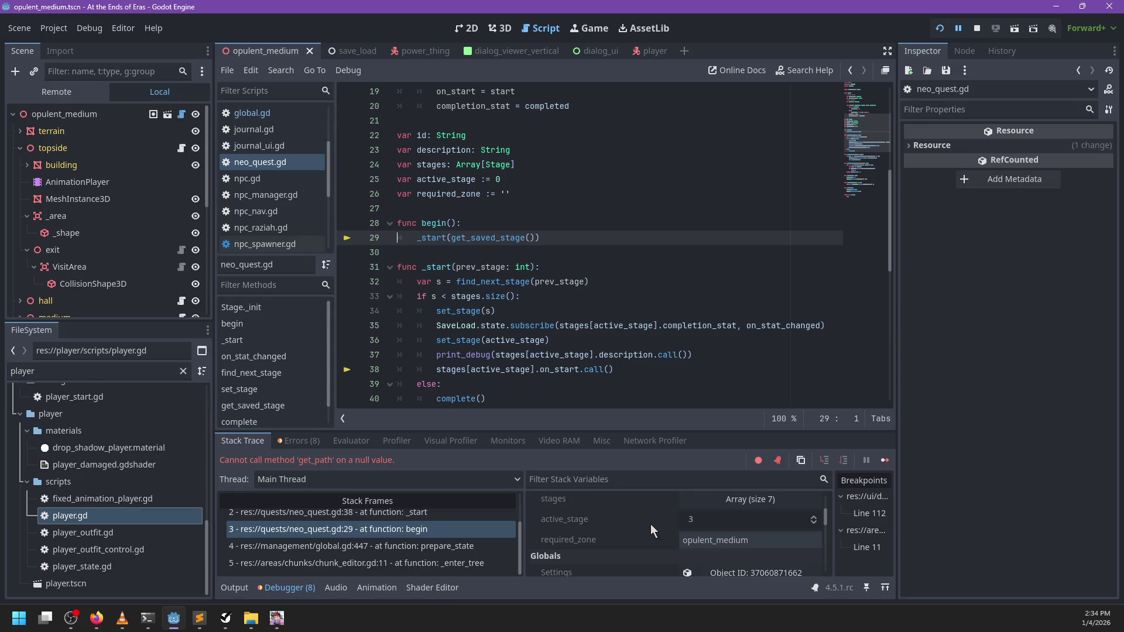
{"action": "left_click", "coordinate": [750, 501]}
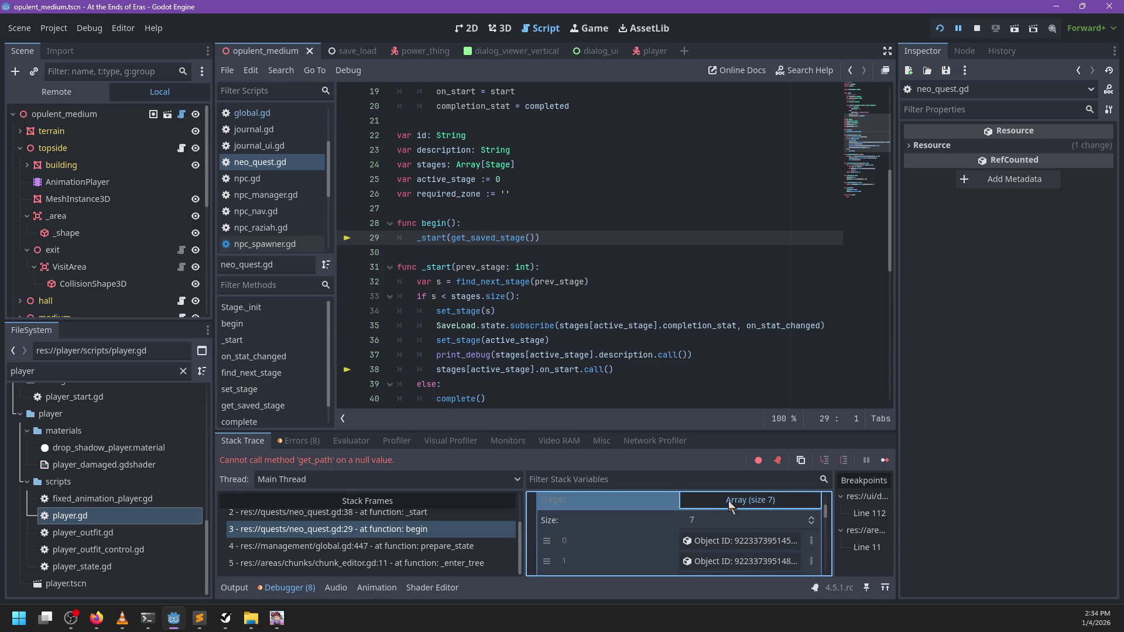
{"action": "left_click", "coordinate": [729, 501]}
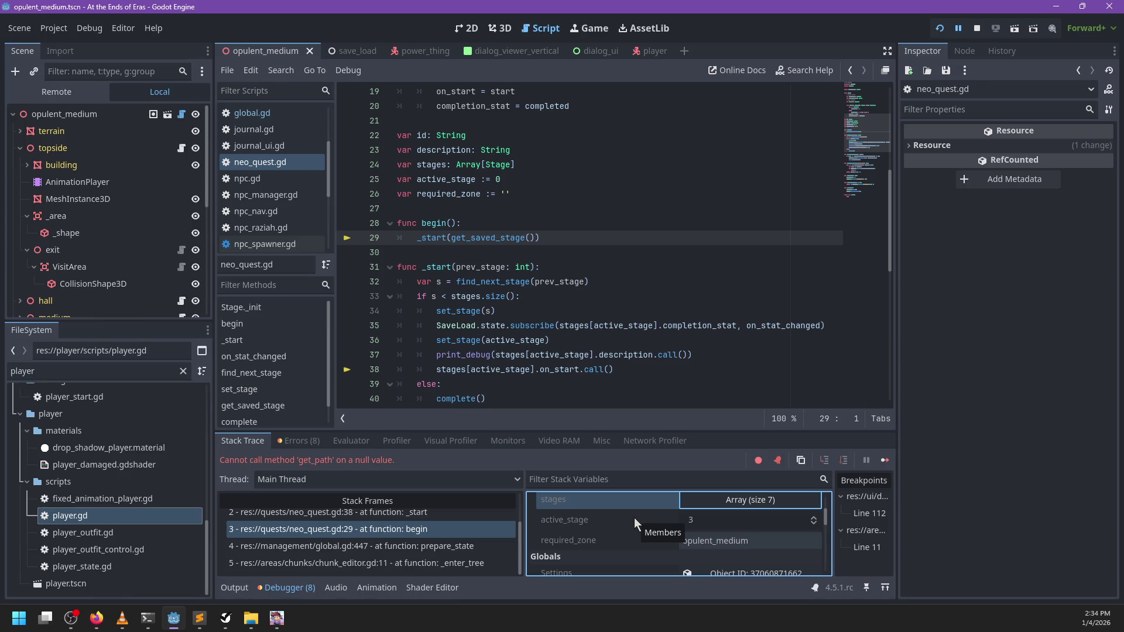
- Revisit prepare_state, begin and chunk_editor.gd:11 frames, ending on world_path.gd's of function
{"action": "left_click", "coordinate": [434, 546]}
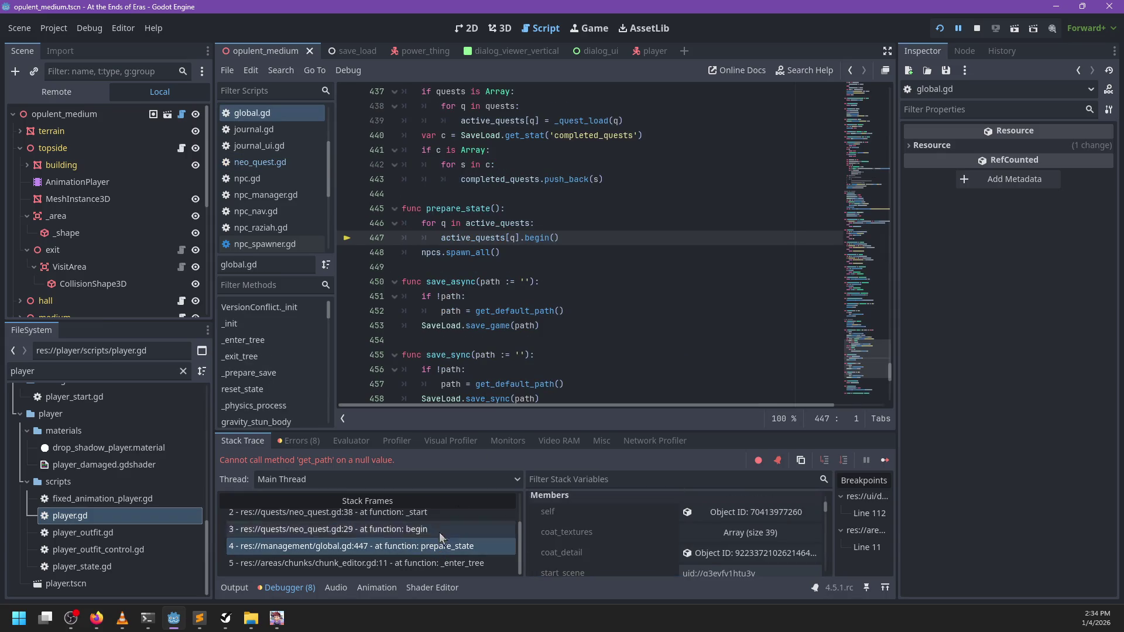
{"action": "left_click", "coordinate": [445, 561]}
{"action": "left_click", "coordinate": [431, 550]}
{"action": "left_click", "coordinate": [424, 534]}
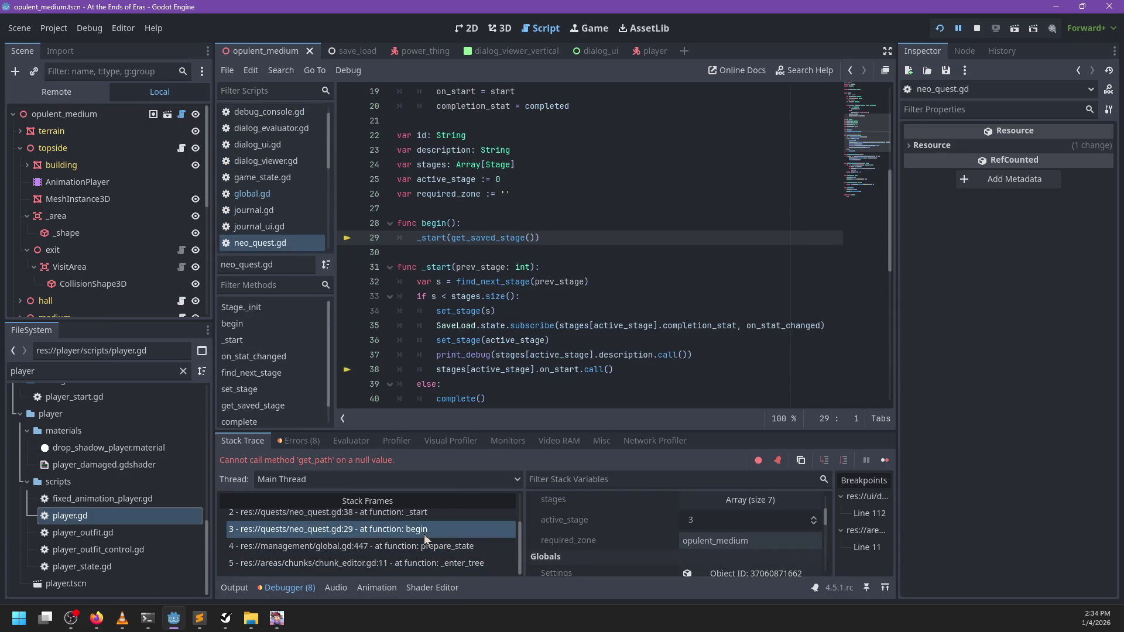
{"action": "left_click", "coordinate": [427, 547]}
{"action": "left_click", "coordinate": [429, 564]}
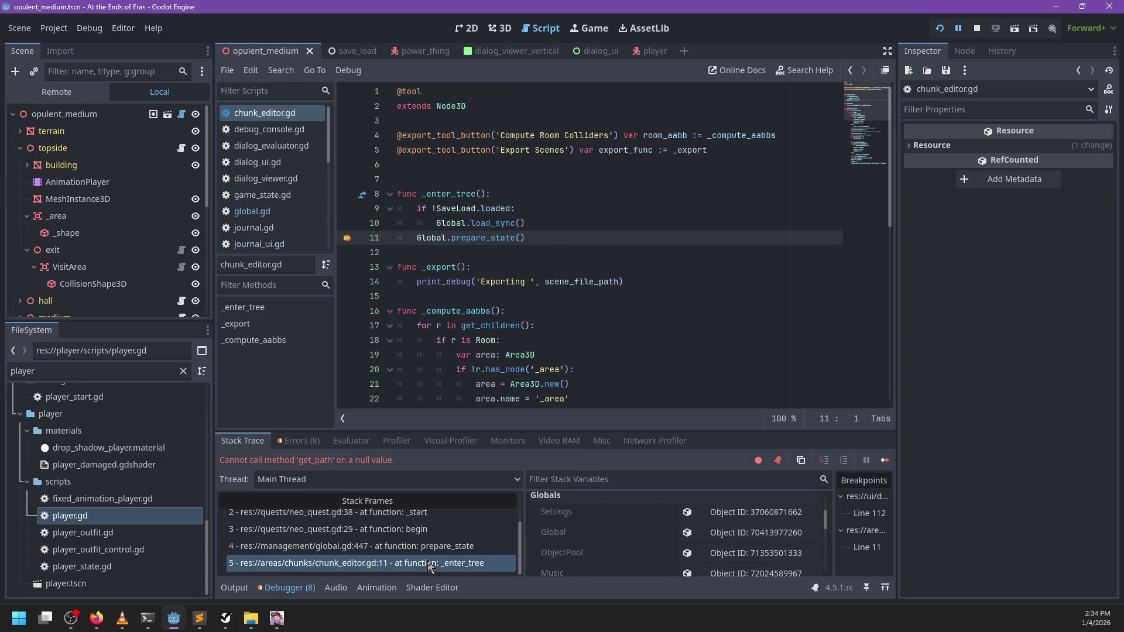
{"action": "scroll", "coordinate": [427, 541], "scroll_direction": "up", "scroll_amount": 2}
{"action": "left_click", "coordinate": [426, 540]}
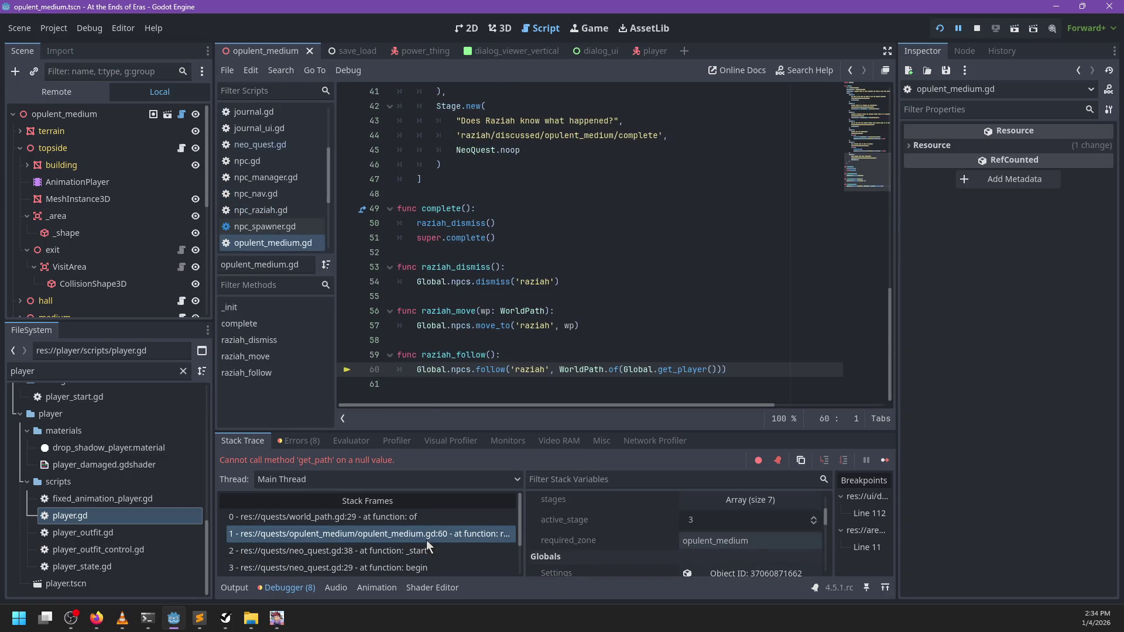
{"action": "left_click", "coordinate": [373, 519]}
{"action": "left_click", "coordinate": [381, 535]}
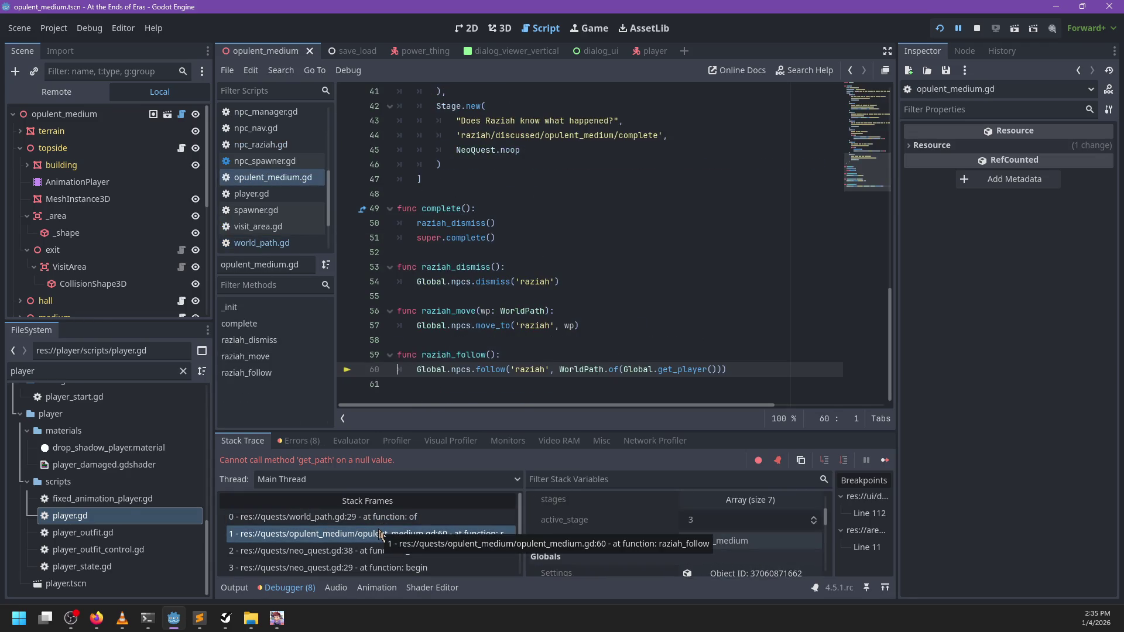
{"action": "left_click", "coordinate": [378, 518]}
- Draft an 'if !p_node:' check with push_error('Cannot create...' inside the of() function
{"action": "left_click", "coordinate": [566, 224]}
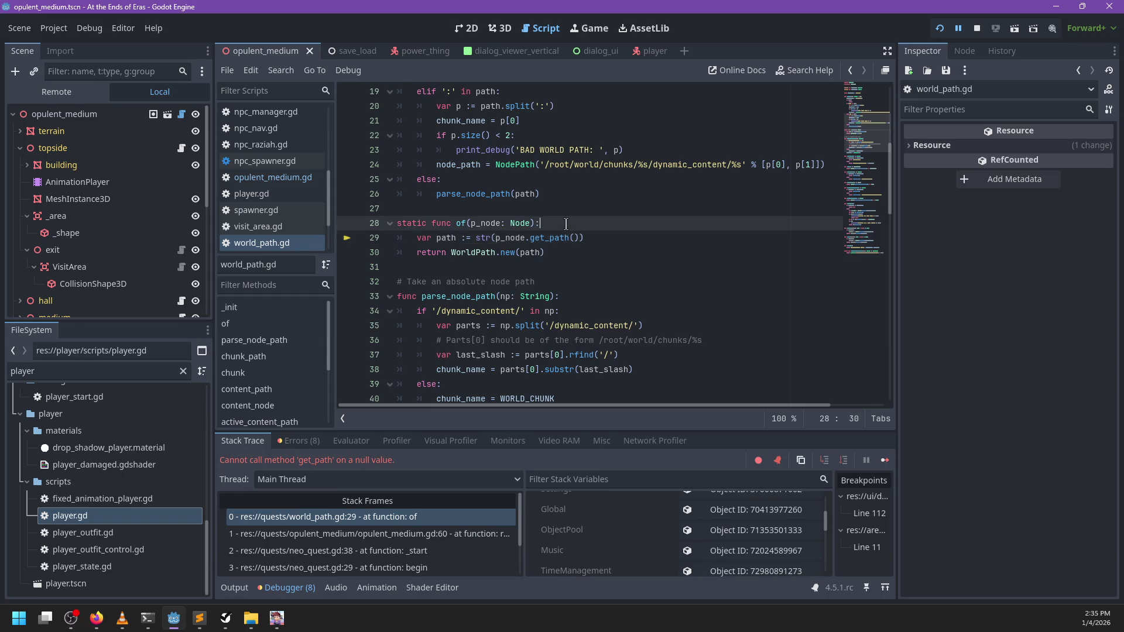
{"action": "key", "text": "Return"}
{"action": "type", "text": "if "}
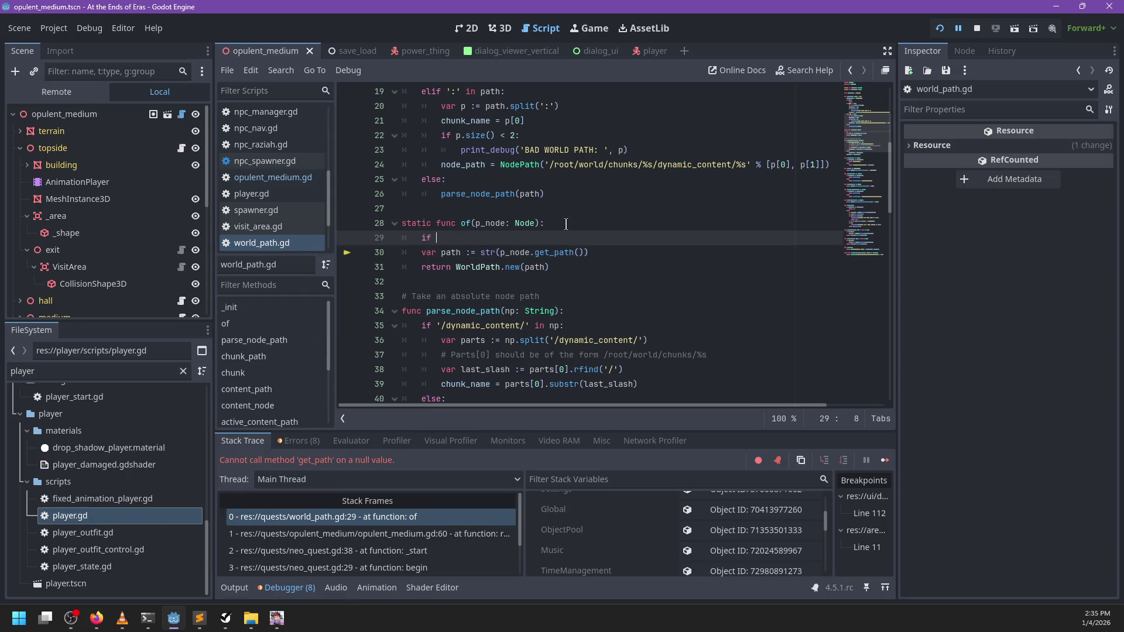
{"action": "type", "text": "!p_n"}
{"action": "key", "text": "Return"}
{"action": "type", "text": ":"}
{"action": "key", "text": "Return"}
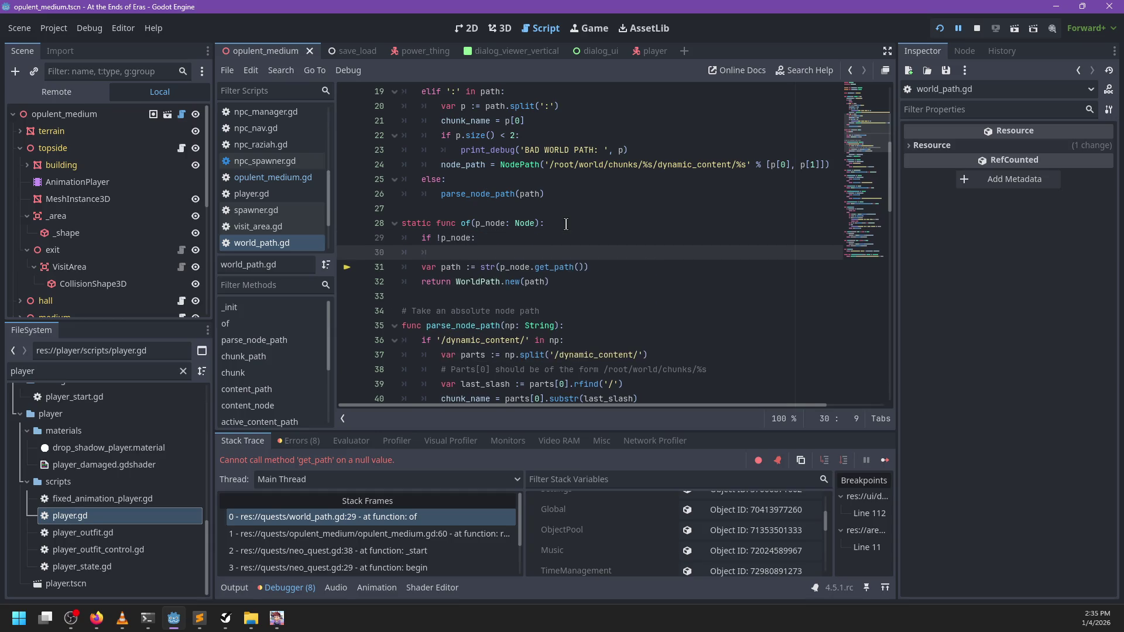
{"action": "type", "text": "push"}
{"action": "key", "text": "Return"}
{"action": "type", "text": "'C"}
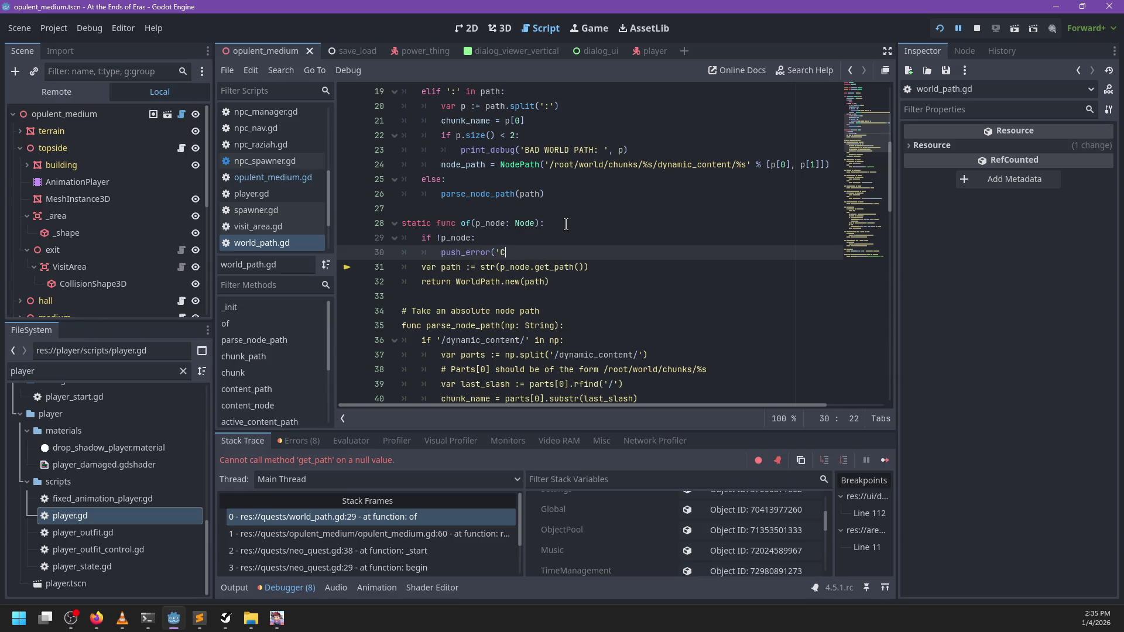
{"action": "type", "text": "annot create"}
- Delete the drafted null-check lines and save
{"action": "key", "text": "shift+Up"}
{"action": "key", "text": "shift+Up"}
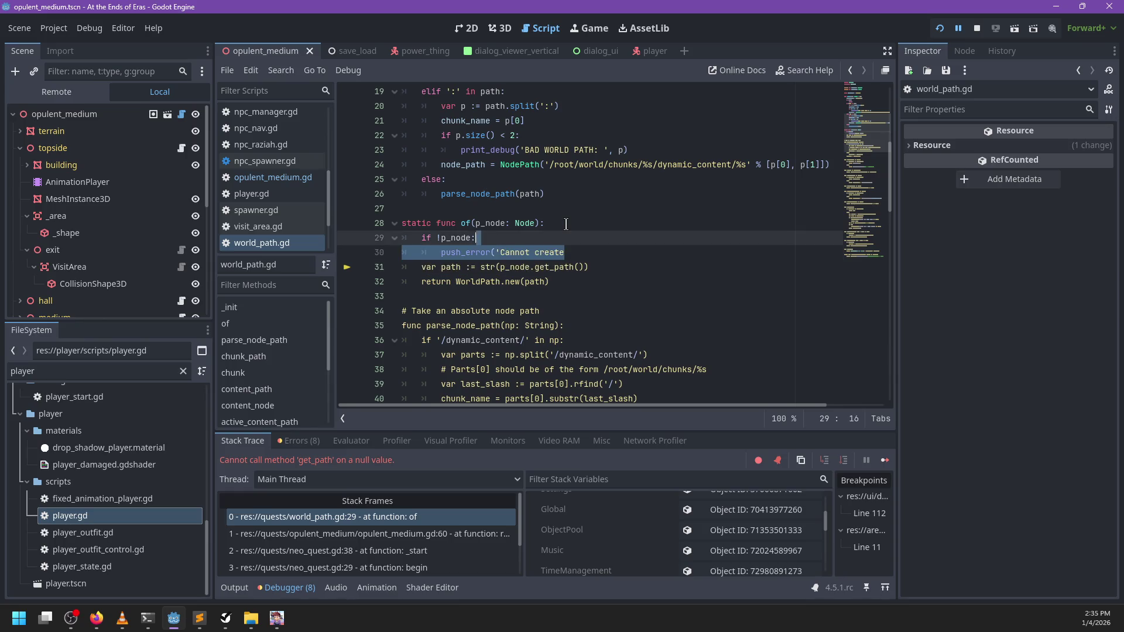
{"action": "key", "text": "BackSpace"}
{"action": "key", "text": "ctrl+s"}
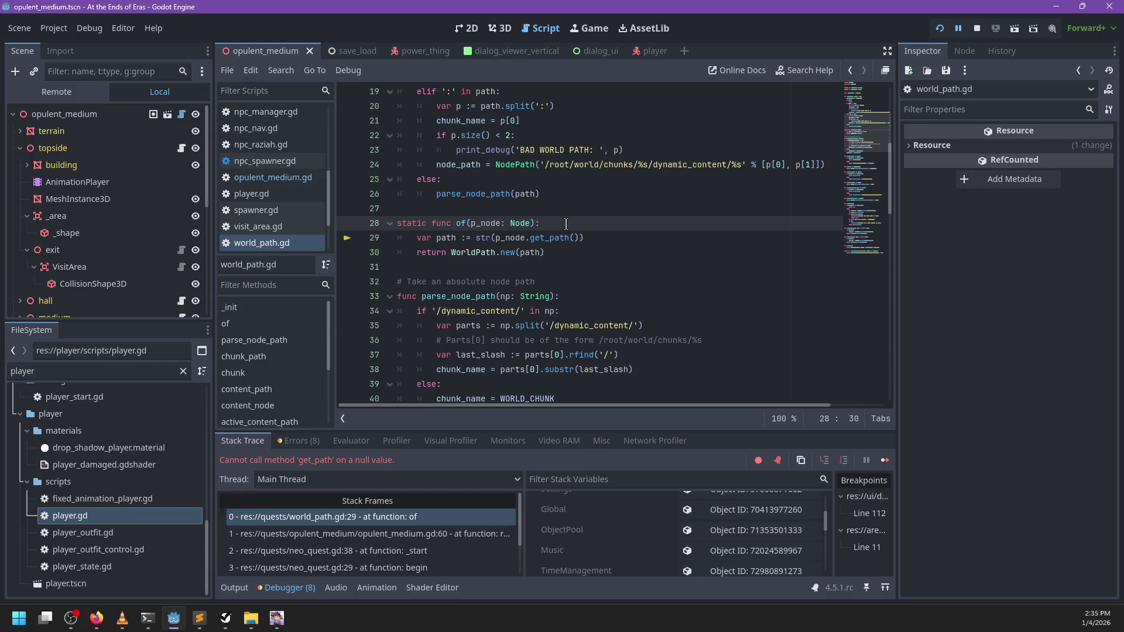
- Step between the raziah_follow, _start (line 38) and begin (line 29) stack frames
{"action": "left_click", "coordinate": [436, 536]}
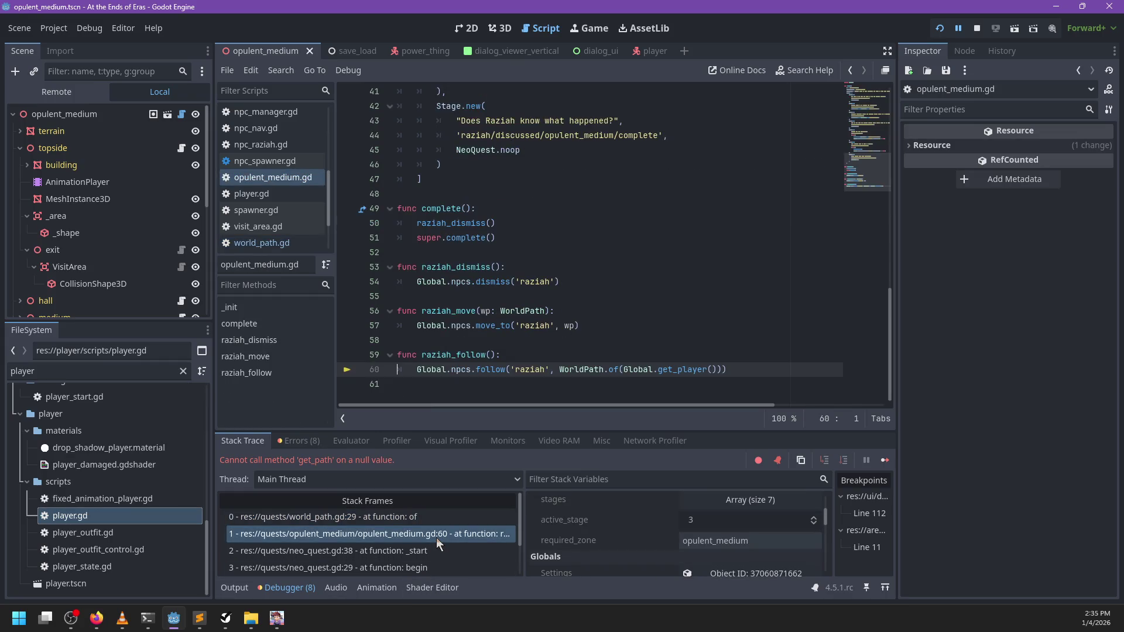
{"action": "left_click", "coordinate": [433, 550]}
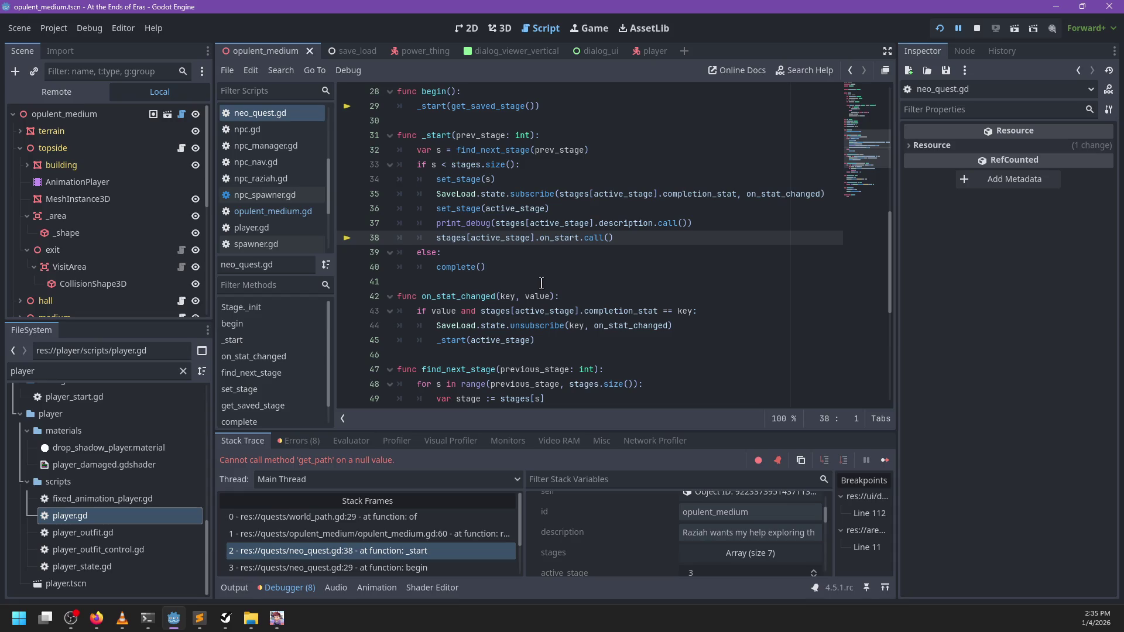
{"action": "scroll", "coordinate": [546, 283], "scroll_direction": "up", "scroll_amount": 2}
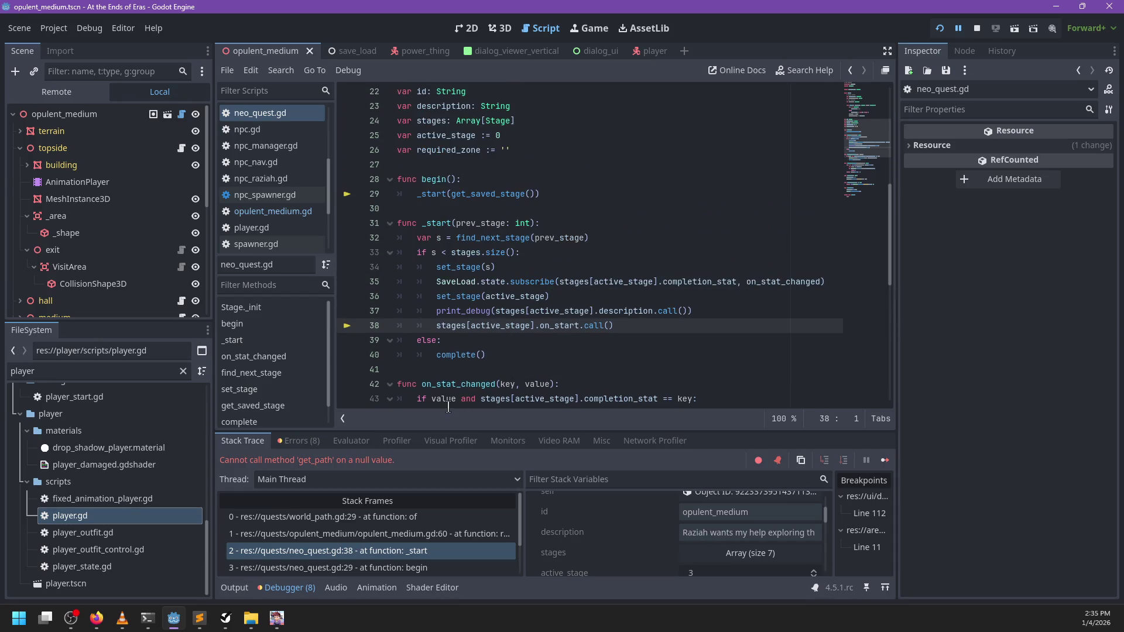
{"action": "scroll", "coordinate": [427, 559], "scroll_direction": "down", "scroll_amount": 1}
{"action": "left_click", "coordinate": [427, 560]}
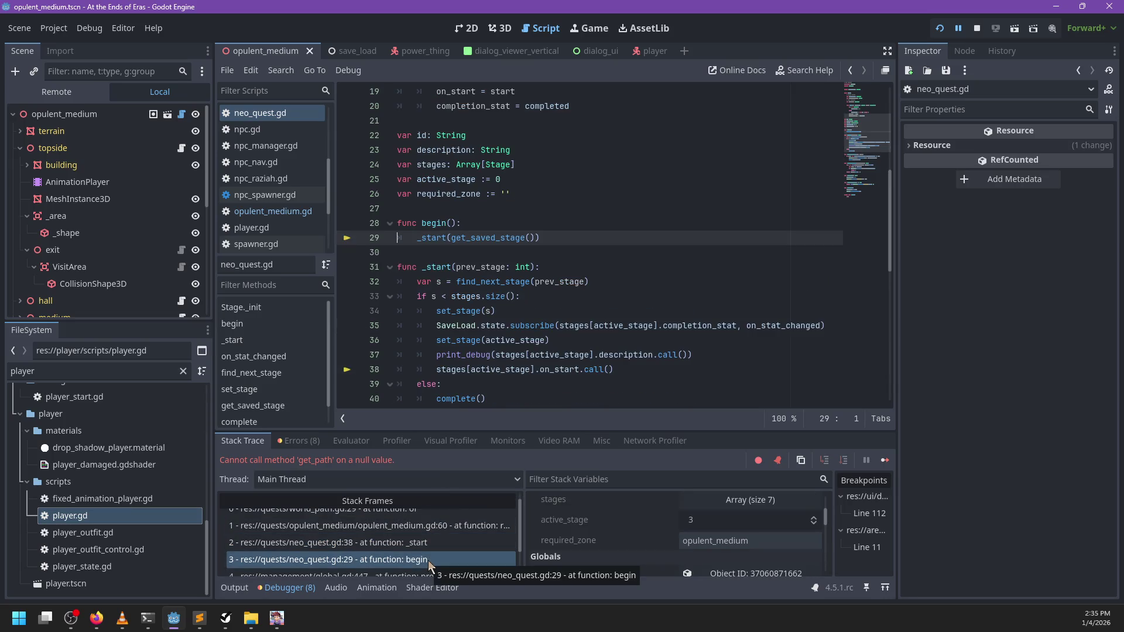
{"action": "left_click", "coordinate": [430, 547]}
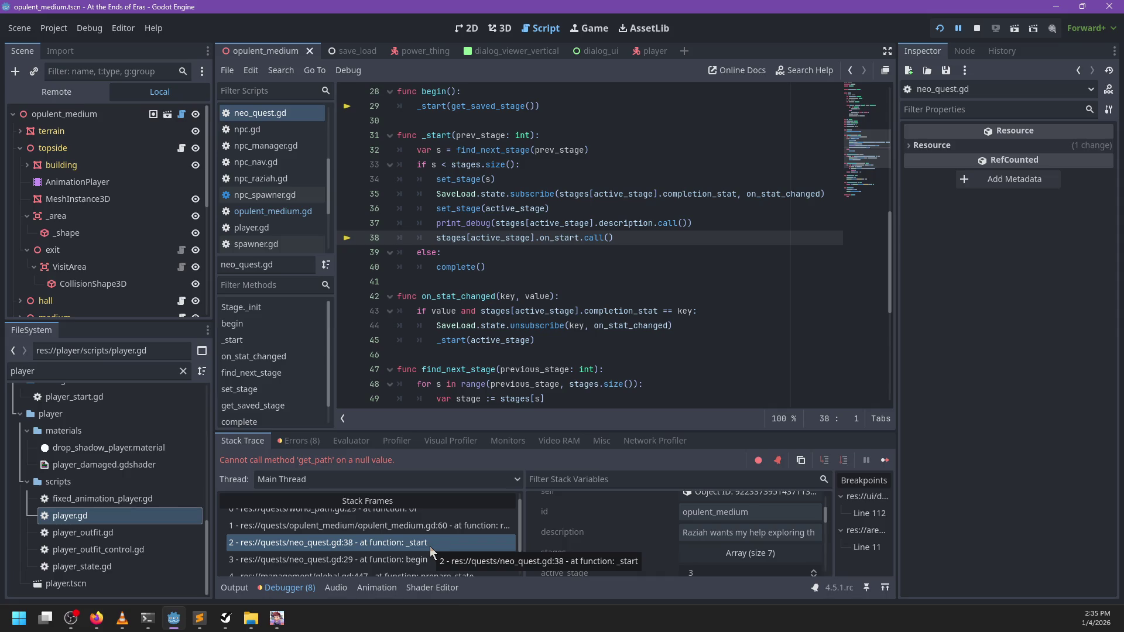
{"action": "scroll", "coordinate": [429, 546], "scroll_direction": "down", "scroll_amount": 1}
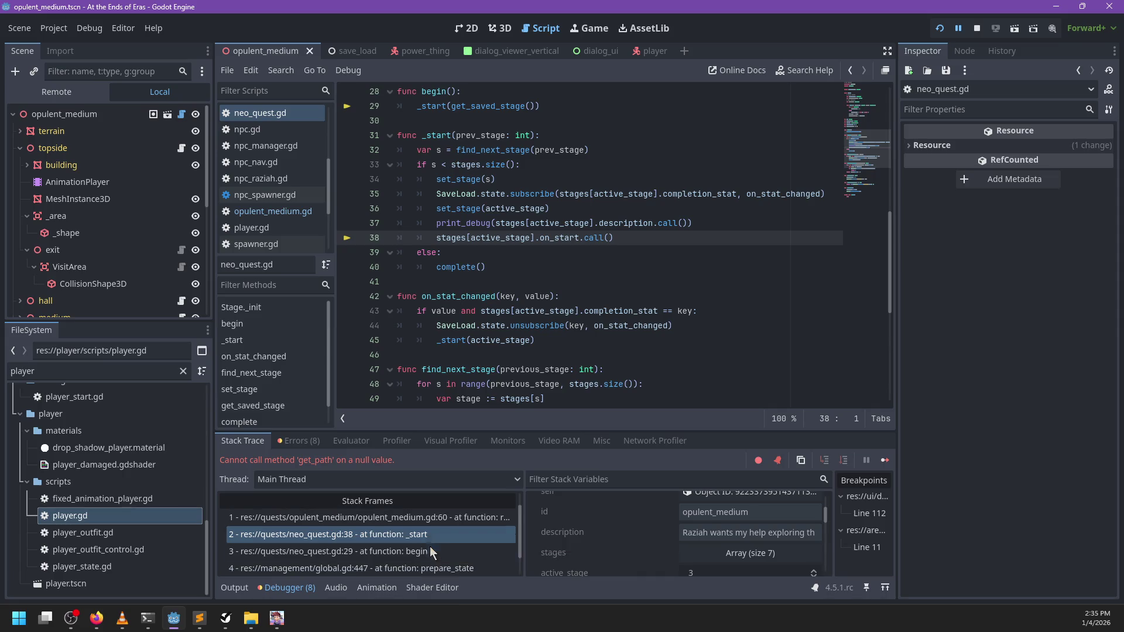
{"action": "left_click", "coordinate": [430, 545]}
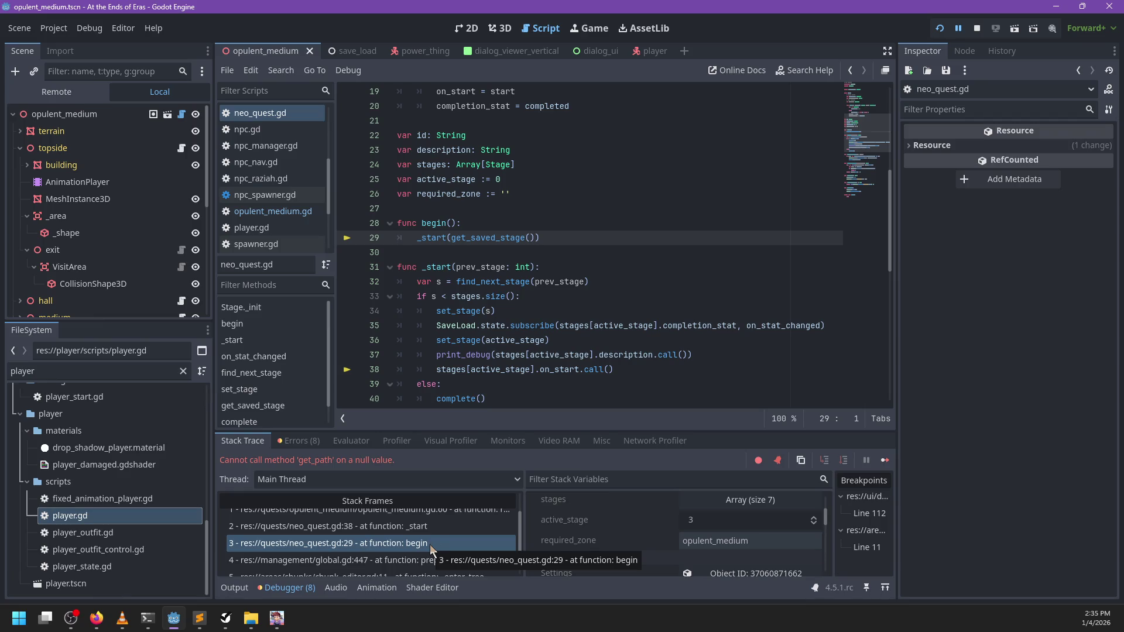
- Select get_saved_stage on line 29, then return to the opulent_medium.gd line 60 frame
{"action": "left_click", "coordinate": [495, 238]}
{"action": "double_click", "coordinate": [494, 237]}
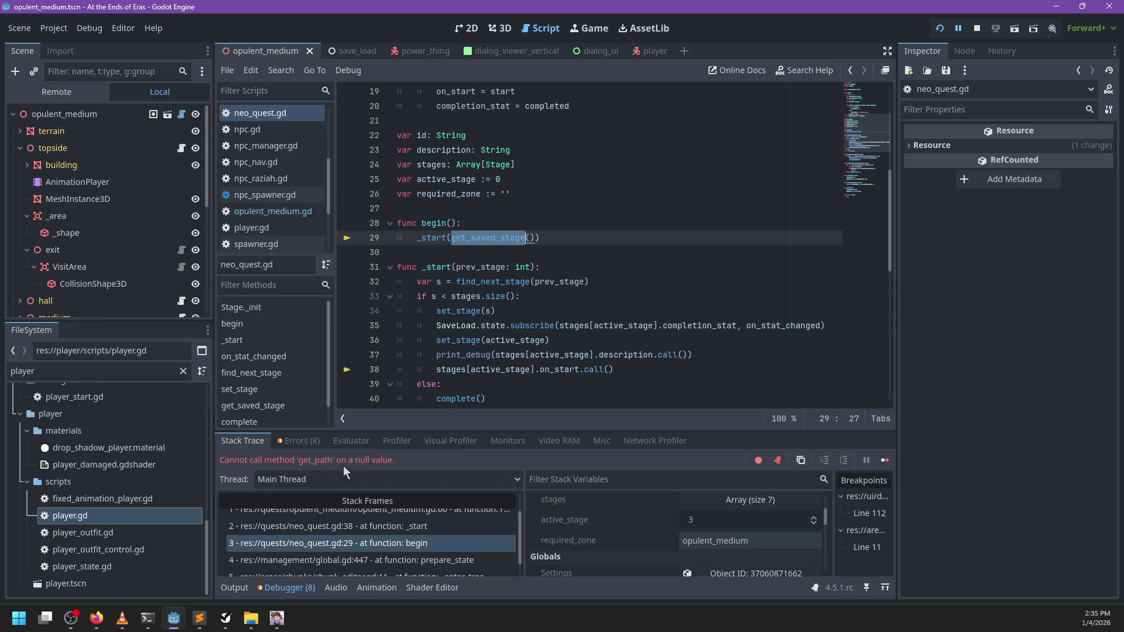
{"action": "scroll", "coordinate": [391, 550], "scroll_direction": "down", "scroll_amount": 1}
{"action": "scroll", "coordinate": [396, 552], "scroll_direction": "up", "scroll_amount": 2}
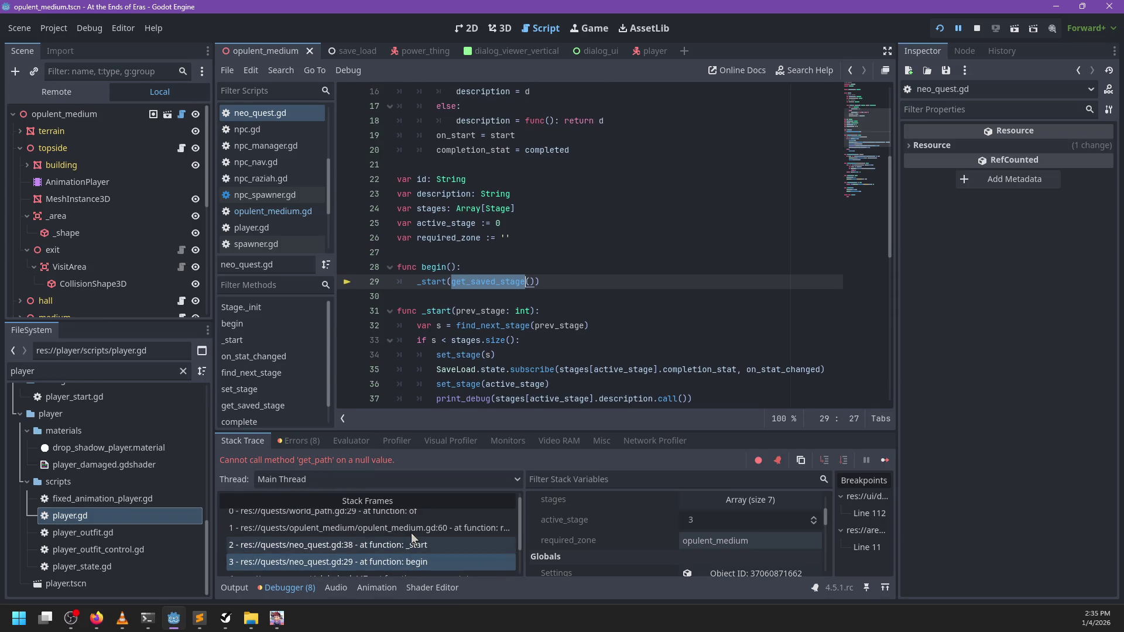
{"action": "left_click", "coordinate": [411, 533]}
{"action": "left_click", "coordinate": [397, 514]}
{"action": "left_click", "coordinate": [398, 529]}
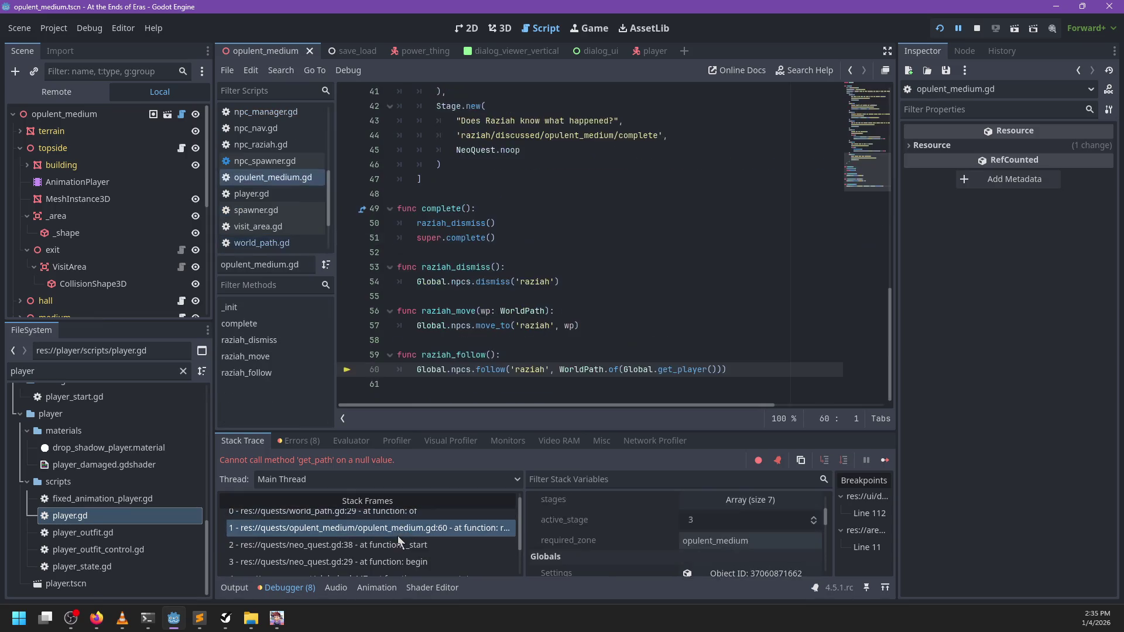
{"action": "left_click", "coordinate": [630, 302]}
- Rerun the game, remove the chunk_editor.gd line 11 breakpoint, and resume execution
{"action": "key", "text": "F5"}
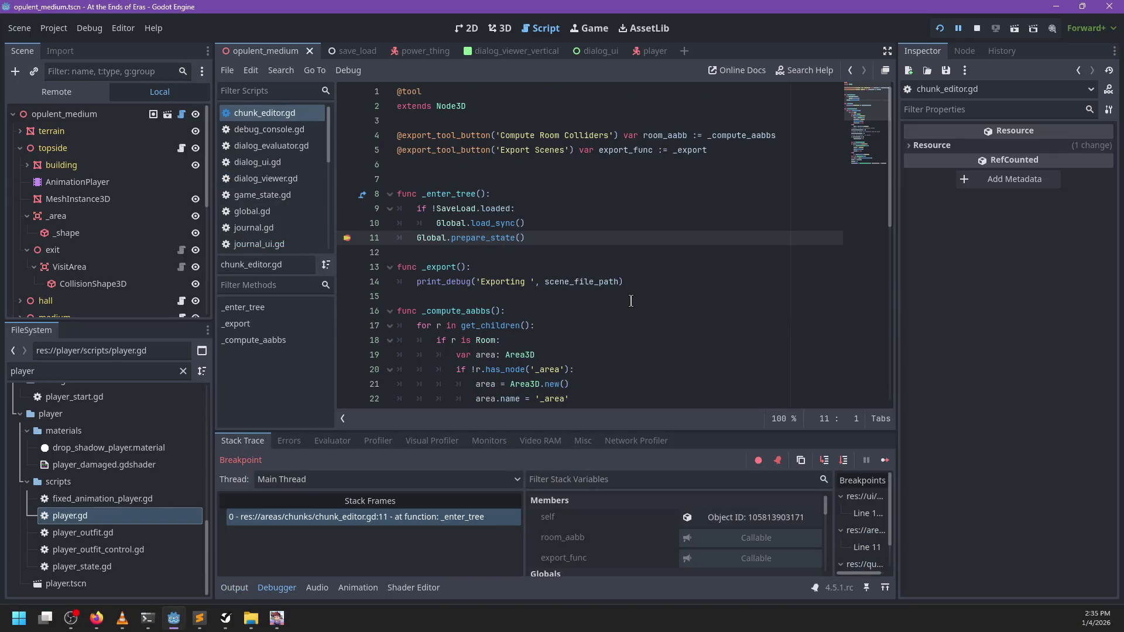
{"action": "left_click", "coordinate": [347, 237]}
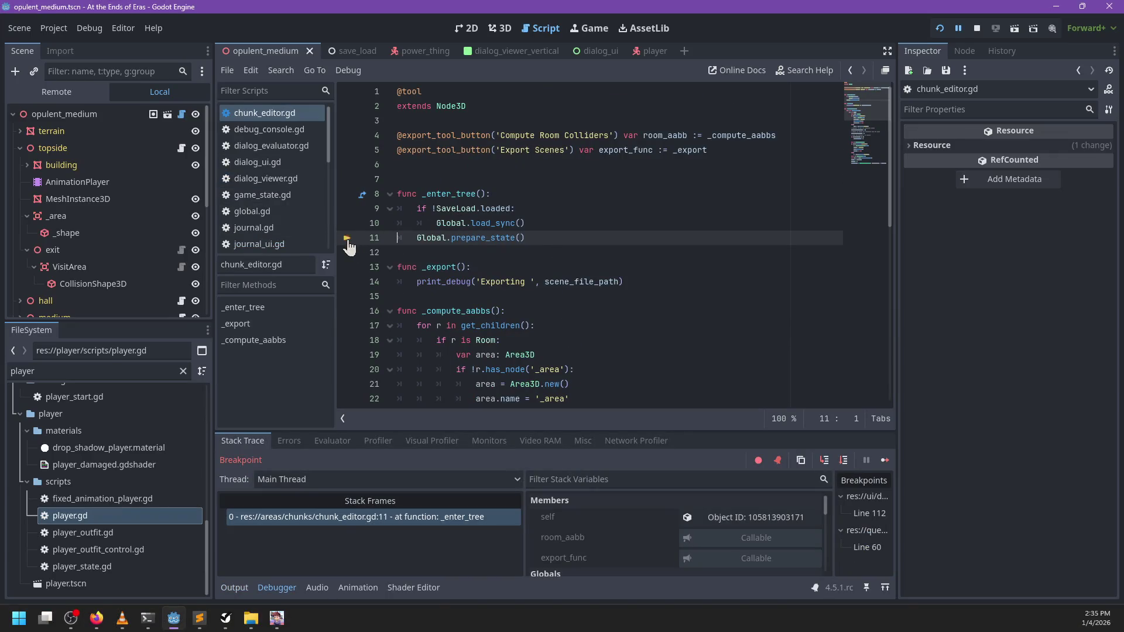
{"action": "key", "text": "F12"}
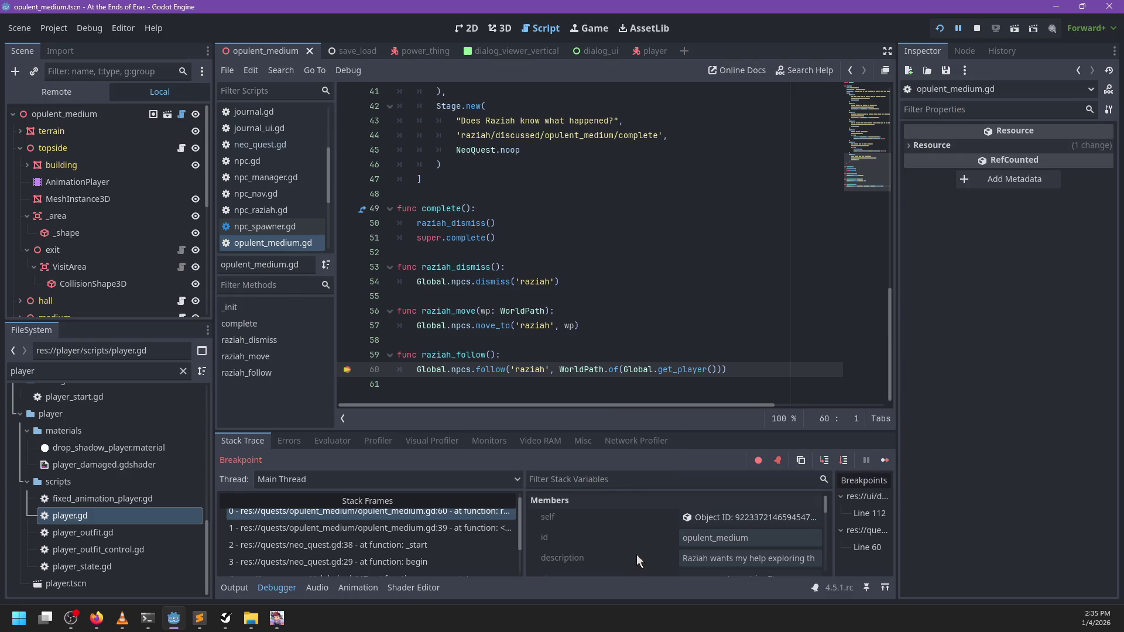
{"action": "scroll", "coordinate": [637, 554], "scroll_direction": "down", "scroll_amount": 5}
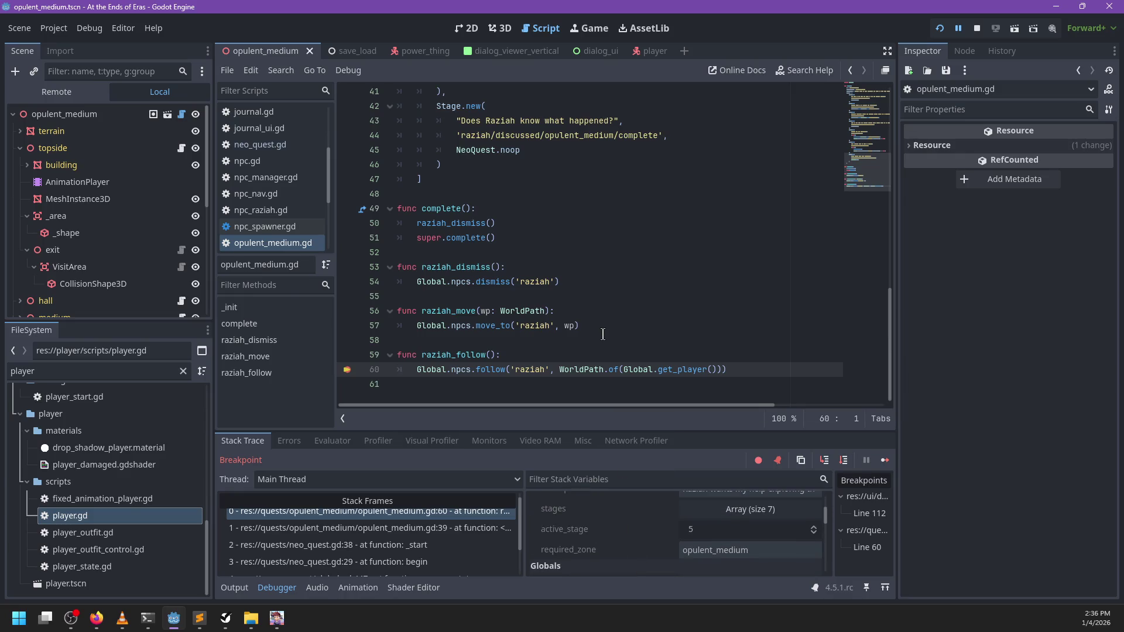
- Step into get_player and WorldPath.of, continue past the null error, then stop the game
{"action": "key", "text": "F11"}
{"action": "key", "text": "F11"}
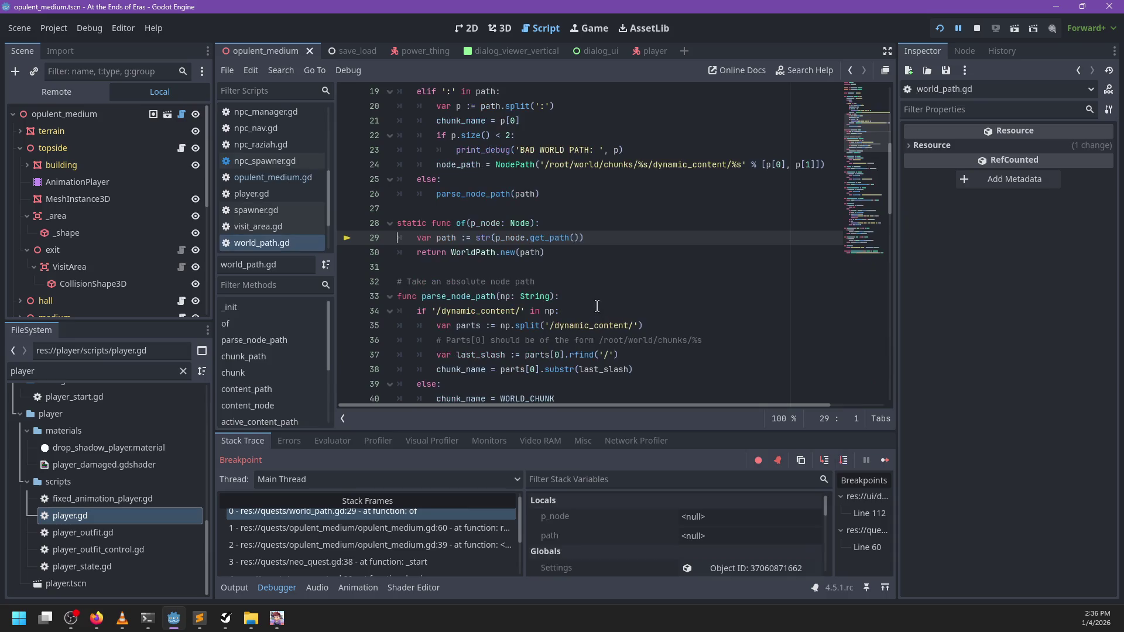
{"action": "key", "text": "F11"}
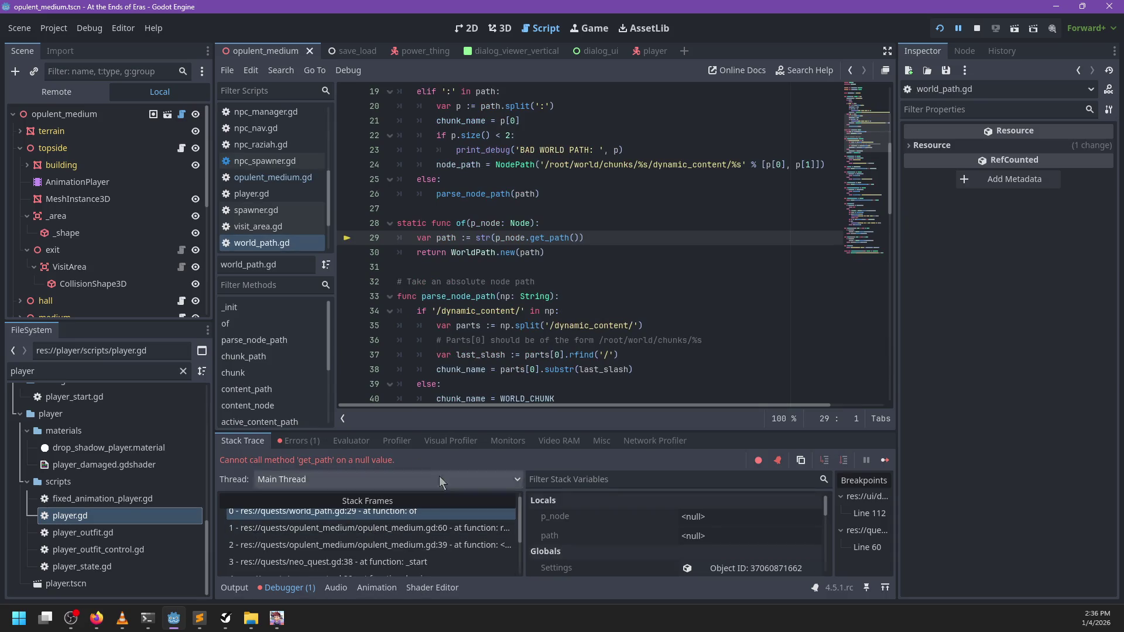
{"action": "key", "text": "F12"}
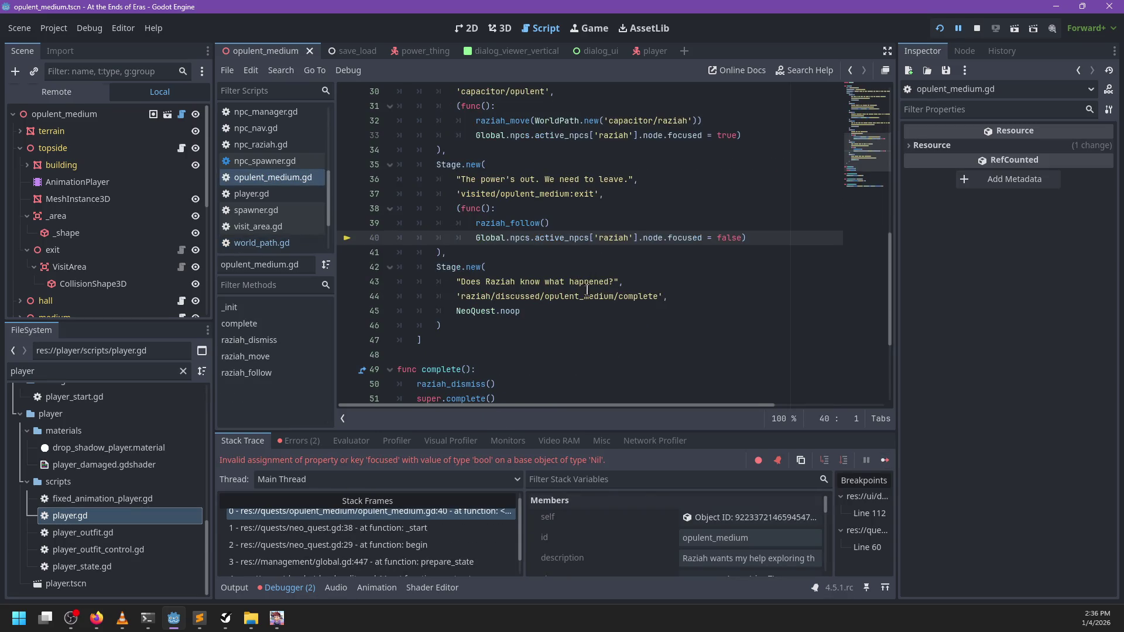
{"action": "key", "text": "F8"}
{"action": "scroll", "coordinate": [299, 226], "scroll_direction": "down", "scroll_amount": 2}
{"action": "scroll", "coordinate": [299, 226], "scroll_direction": "up", "scroll_amount": 3}
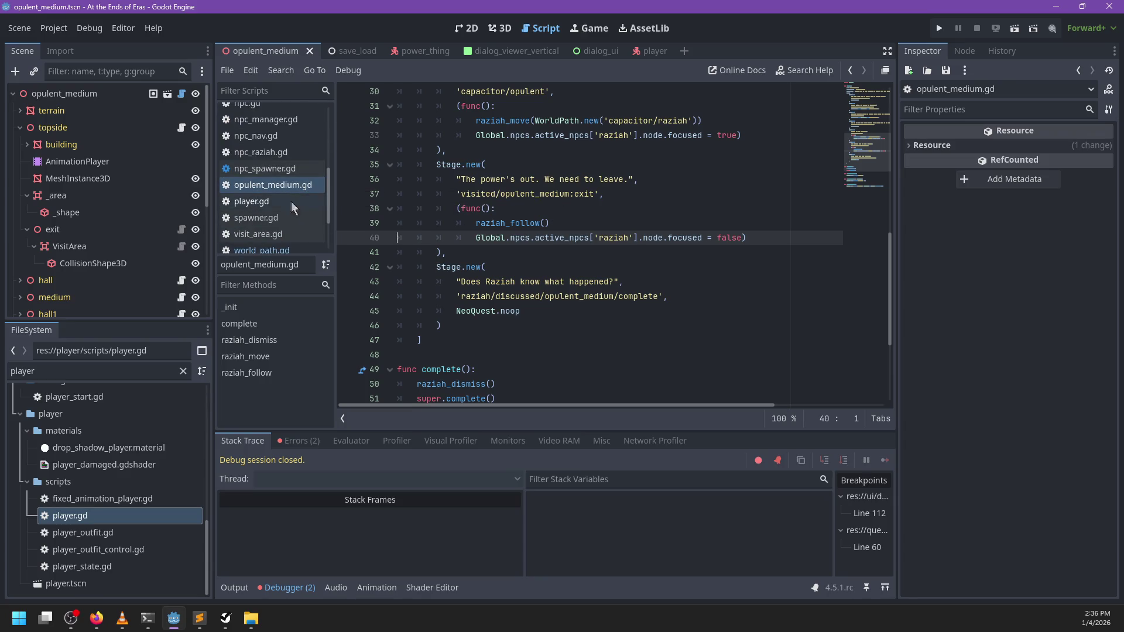
- Open global.gd and find the spawn_all call
{"action": "scroll", "coordinate": [296, 191], "scroll_direction": "down", "scroll_amount": 3}
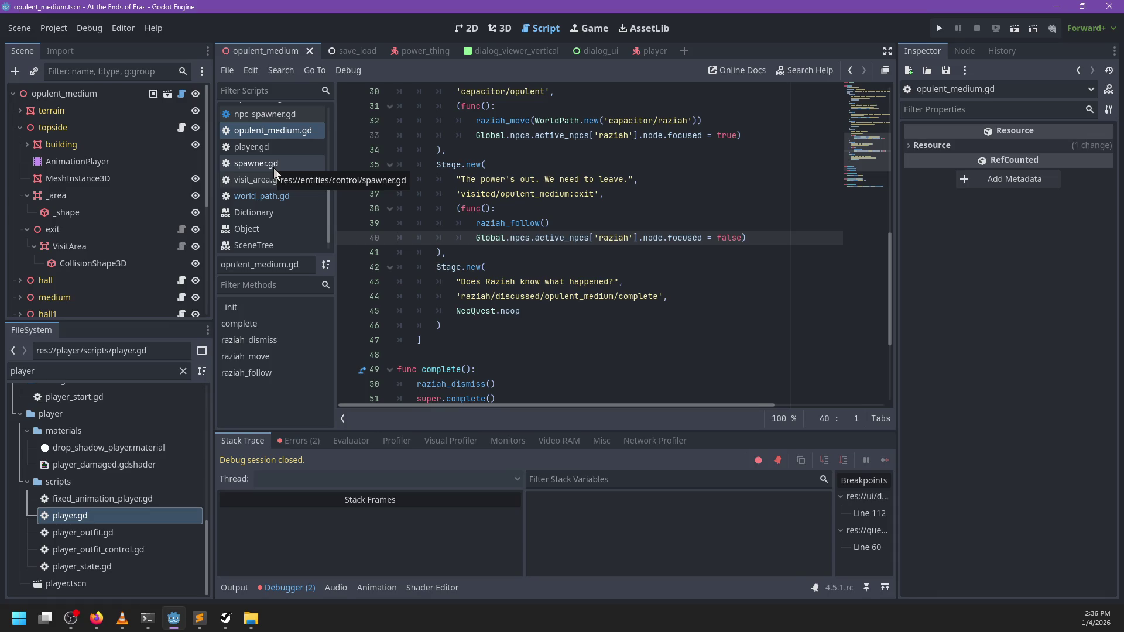
{"action": "scroll", "coordinate": [274, 173], "scroll_direction": "up", "scroll_amount": 4}
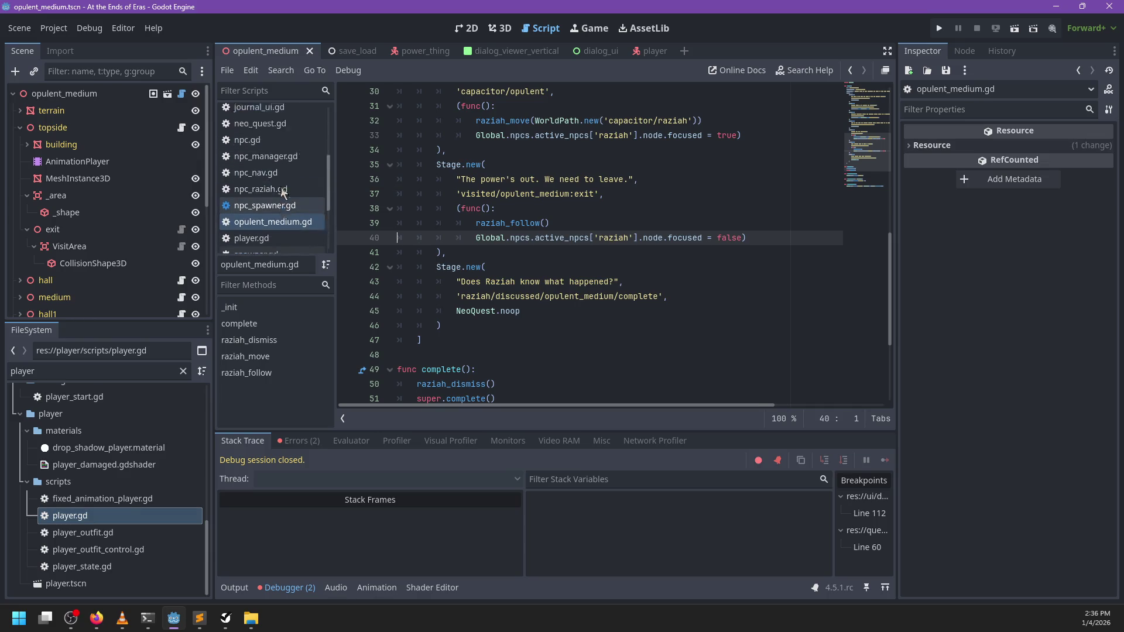
{"action": "left_click", "coordinate": [252, 147]}
{"action": "scroll", "coordinate": [619, 209], "scroll_direction": "down", "scroll_amount": 15}
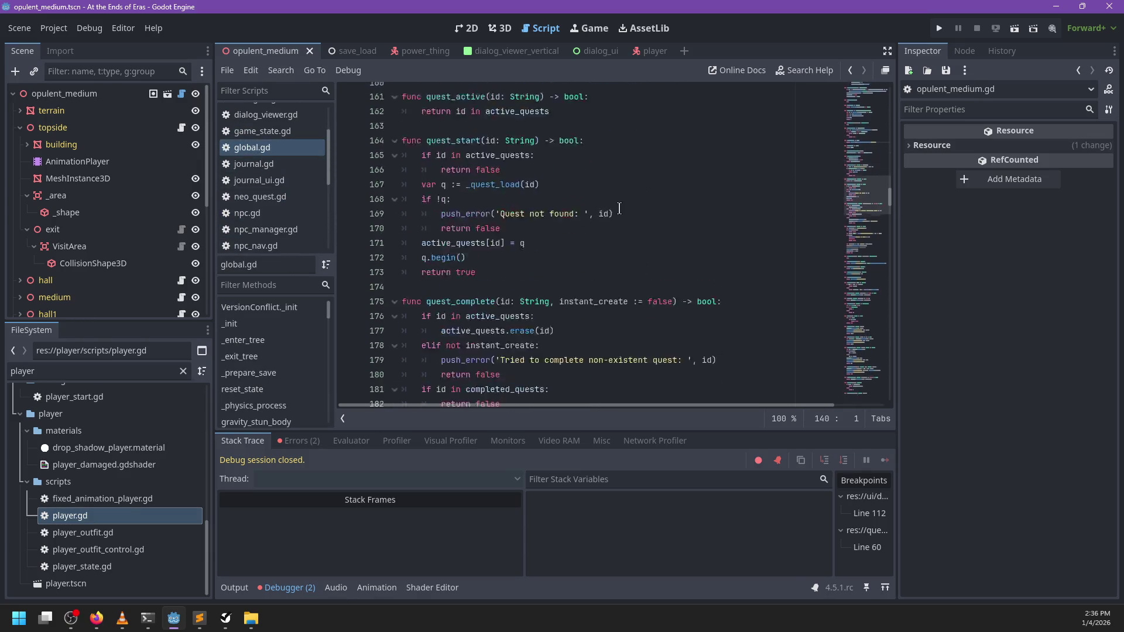
{"action": "scroll", "coordinate": [619, 209], "scroll_direction": "down", "scroll_amount": 13}
{"action": "left_click", "coordinate": [620, 209]}
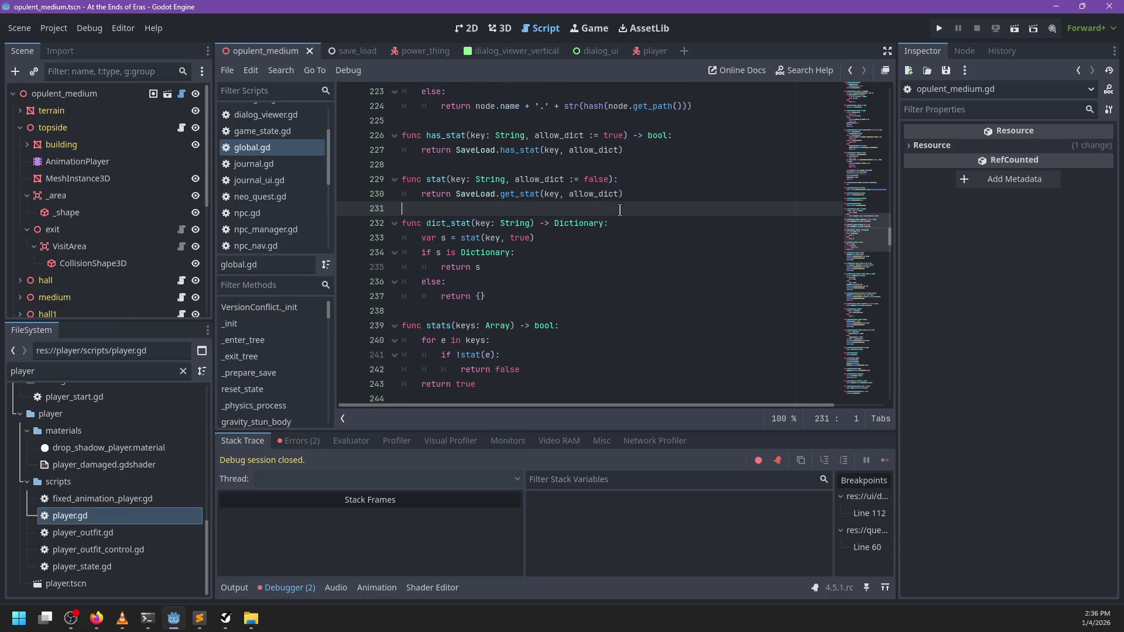
{"action": "key", "text": "ctrl+f"}
{"action": "type", "text": "spawn_all"}
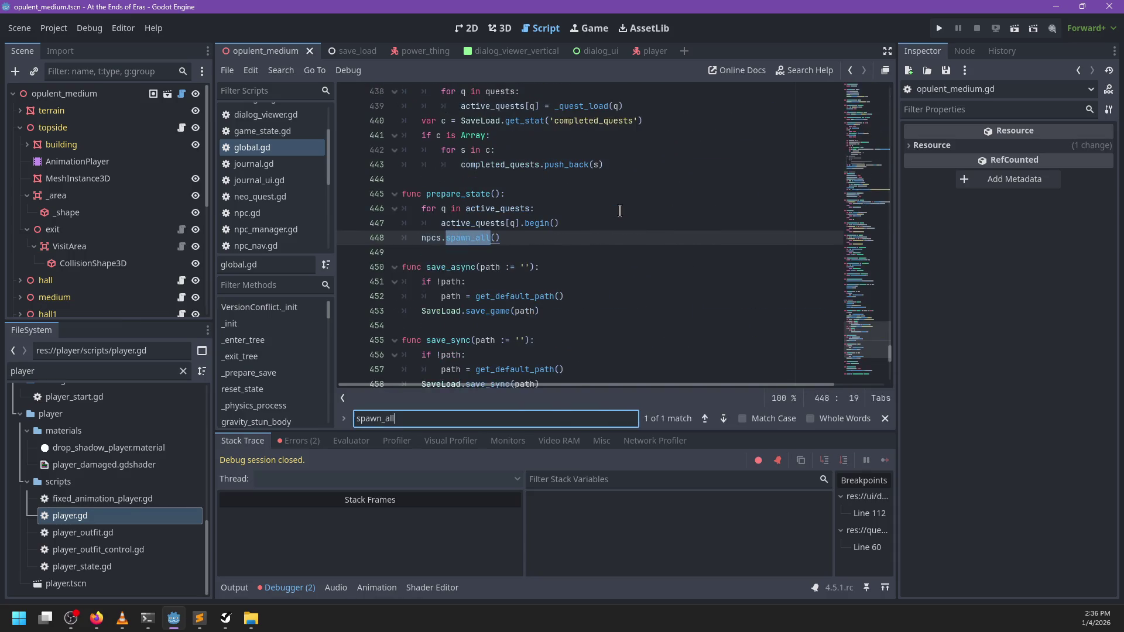
{"action": "key", "text": "Escape"}
- Change it to npcs.spawn_all.call_deferred(), jump to its npc_manager.gd definition, and save
{"action": "type", "text": ".call"}
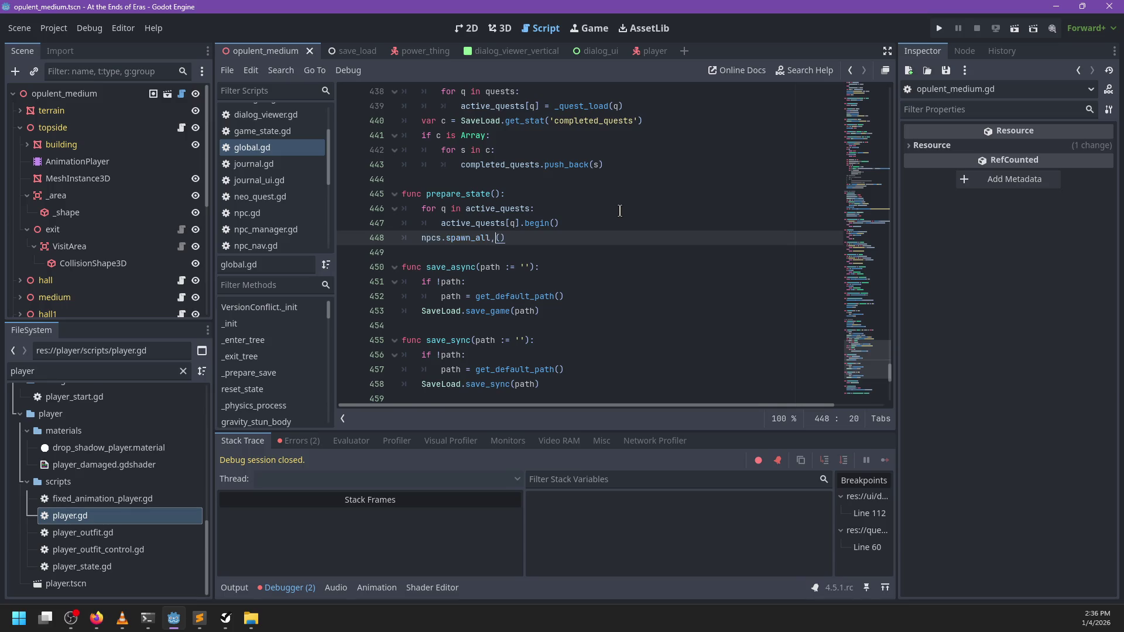
{"action": "key", "text": "Down"}
{"action": "key", "text": "Return"}
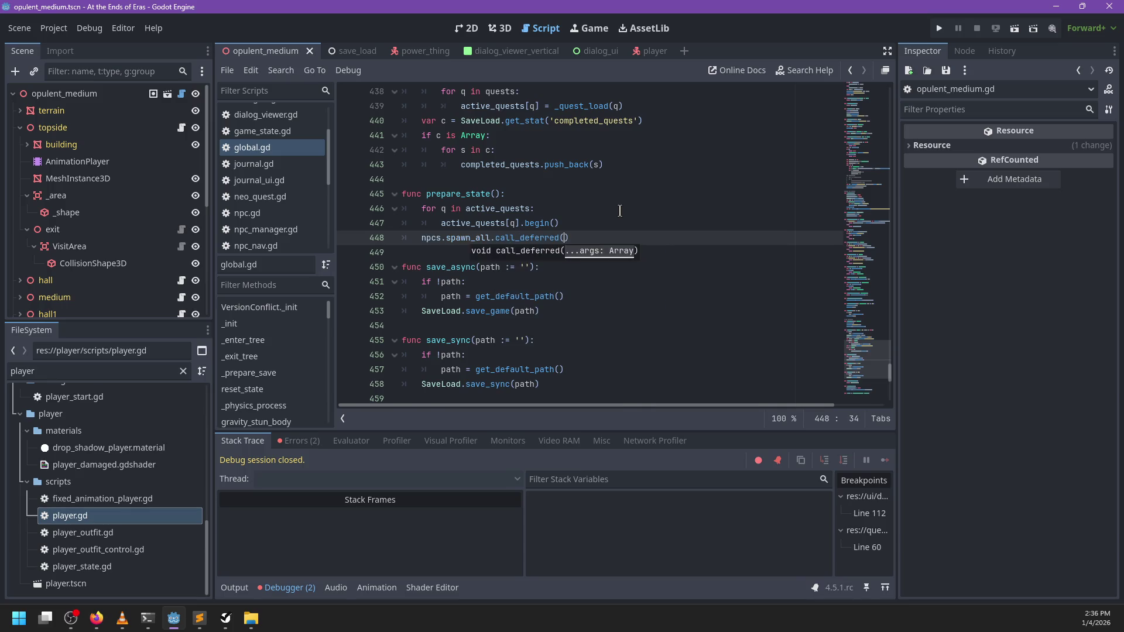
{"action": "left_click", "coordinate": [471, 237], "text": "ctrl"}
{"action": "key", "text": "ctrl+s"}
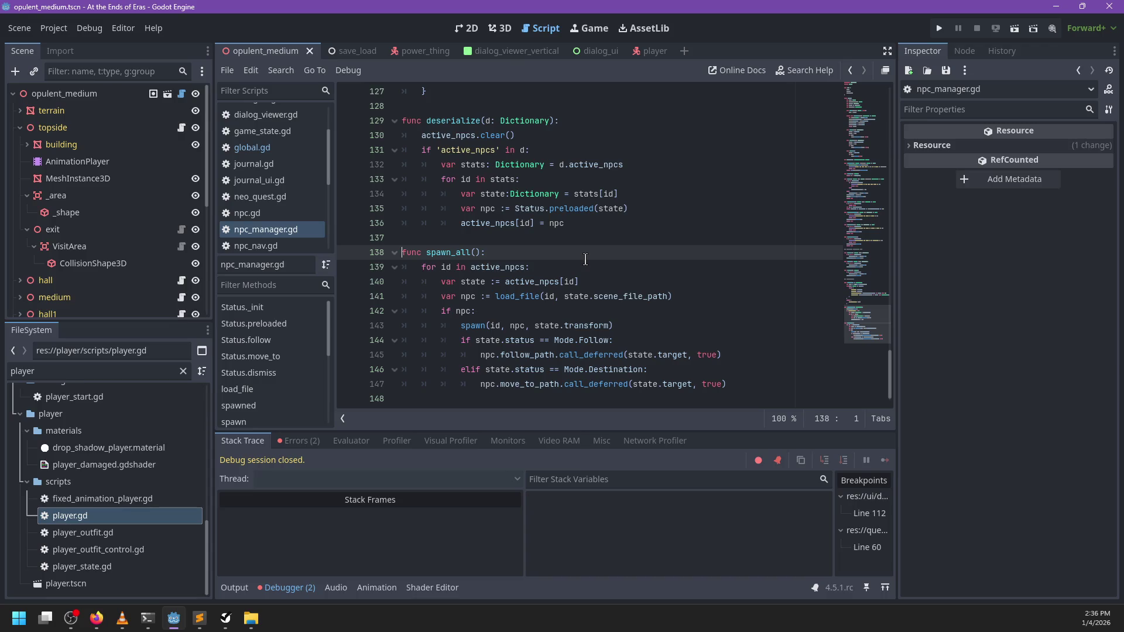
- Rerun the game, remove the opulent_medium.gd line 60 breakpoint, and resume to the error
{"action": "key", "text": "F5"}
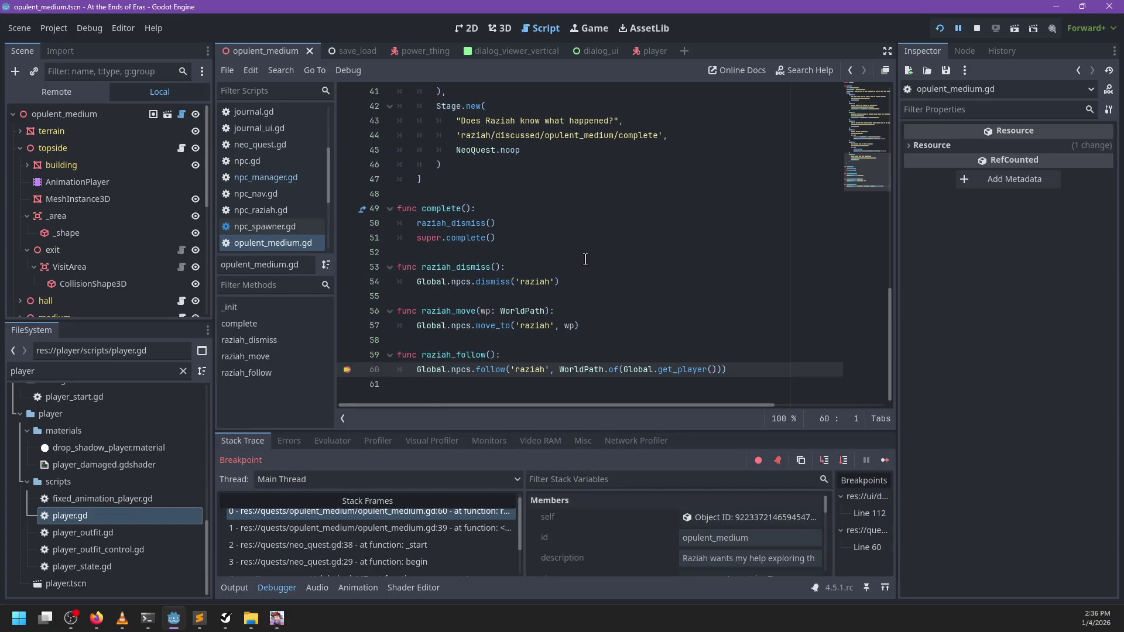
{"action": "left_click", "coordinate": [347, 370]}
{"action": "key", "text": "F12"}
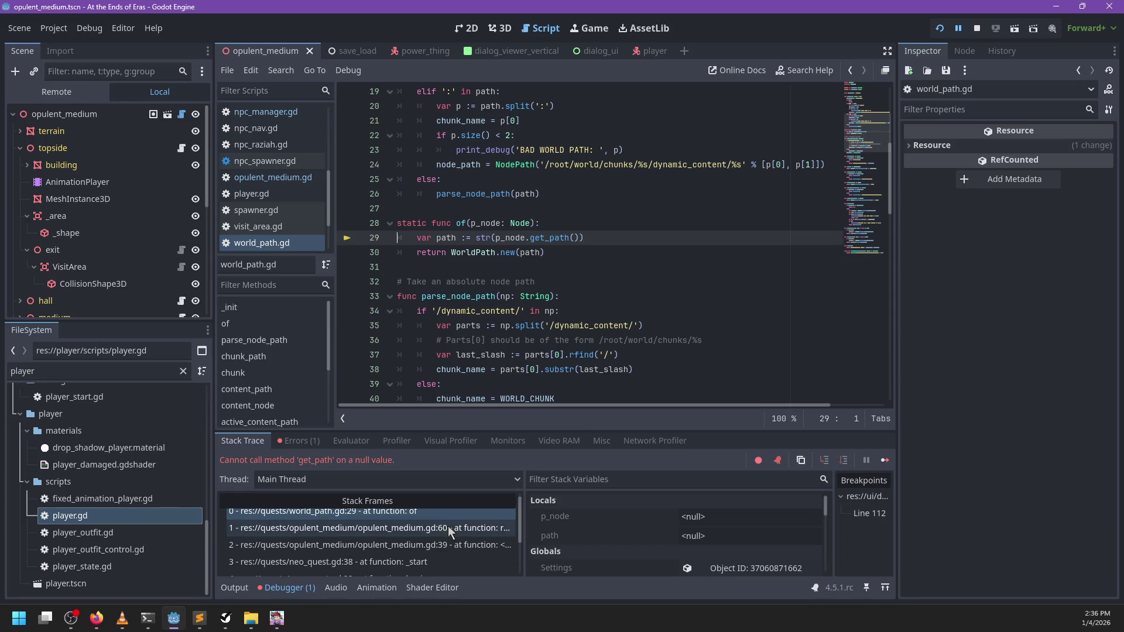
{"action": "scroll", "coordinate": [409, 556], "scroll_direction": "down", "scroll_amount": 2}
{"action": "scroll", "coordinate": [416, 550], "scroll_direction": "down", "scroll_amount": 1}
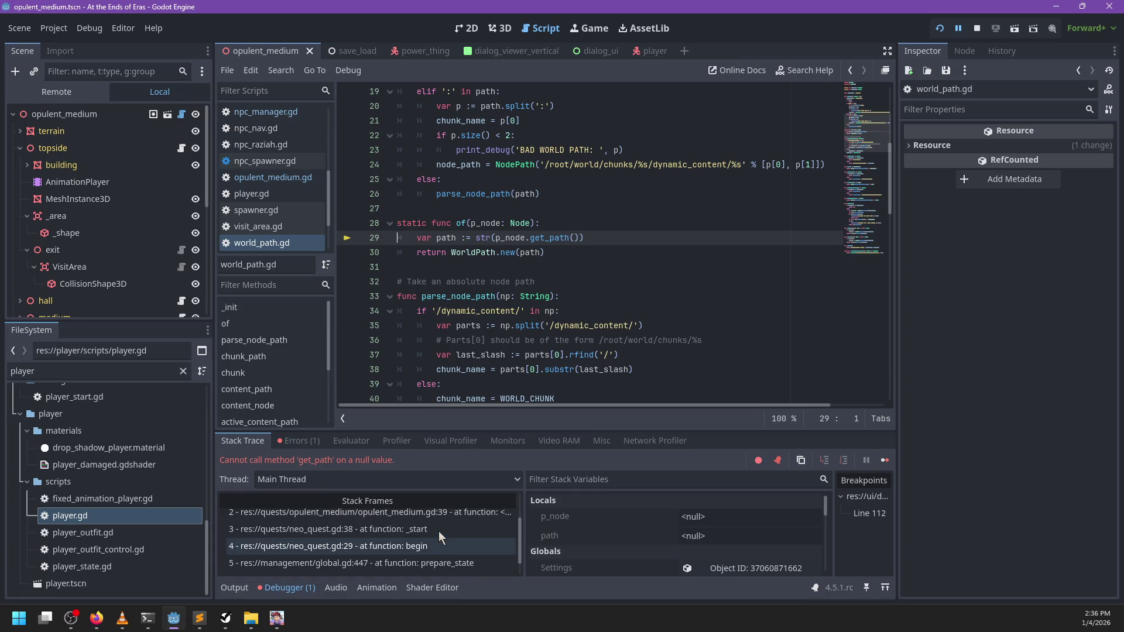
{"action": "left_click", "coordinate": [433, 547]}
{"action": "left_click", "coordinate": [424, 530]}
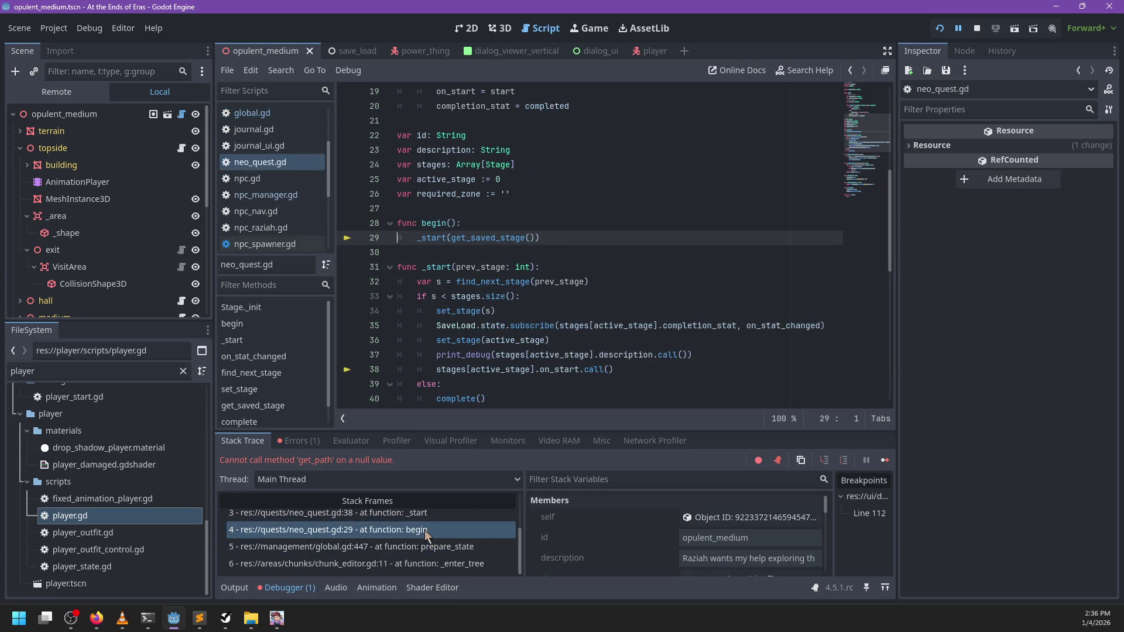
{"action": "left_click", "coordinate": [426, 547]}
- Examine lines 447–448, the _start line 38 and chunk_editor frames, ending at prepare_state
{"action": "left_click", "coordinate": [554, 238]}
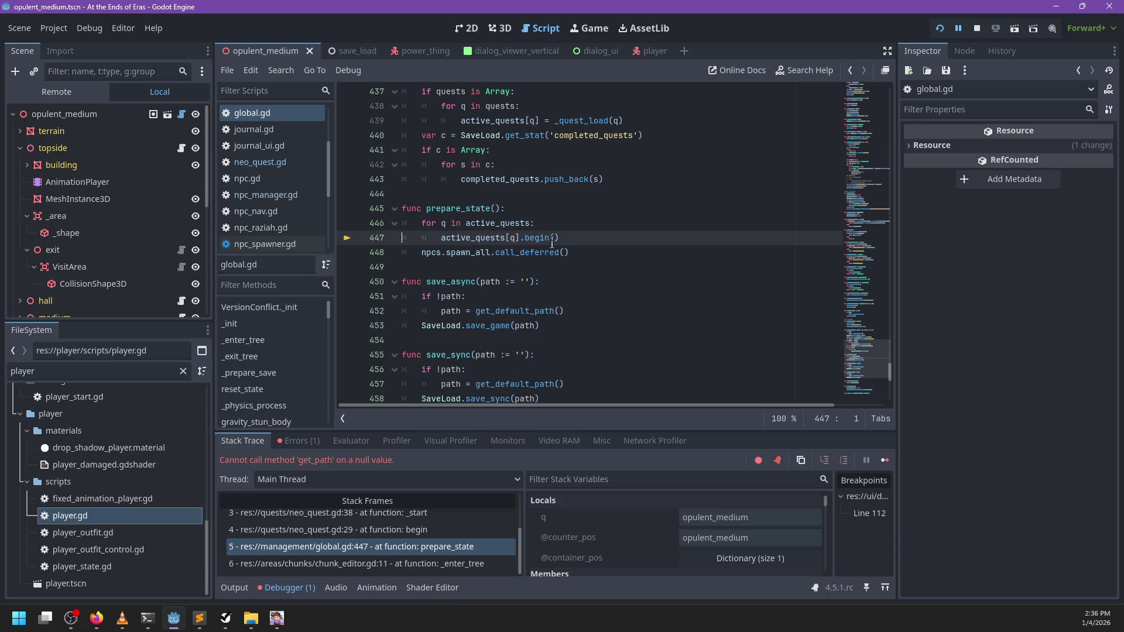
{"action": "double_click", "coordinate": [515, 253]}
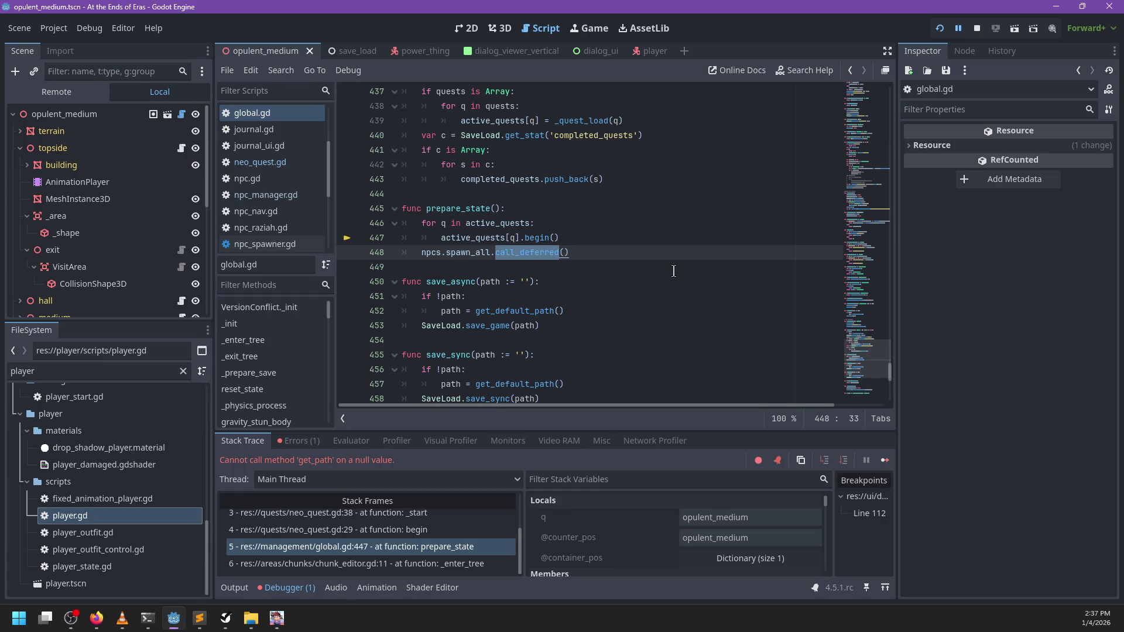
{"action": "double_click", "coordinate": [537, 239]}
{"action": "left_click", "coordinate": [425, 530]}
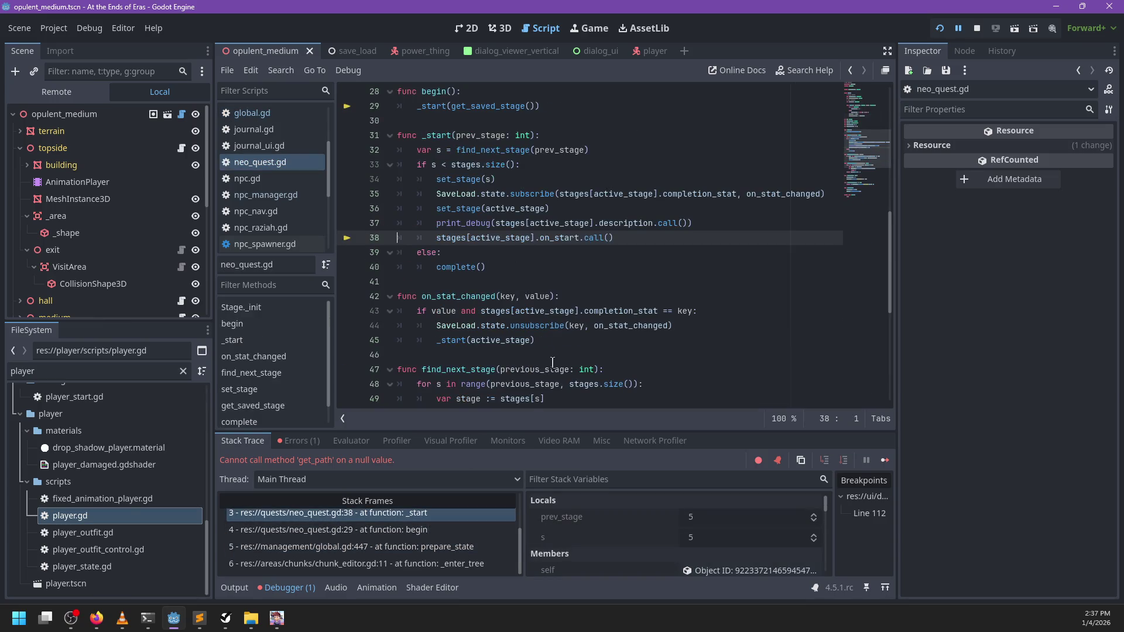
{"action": "left_click", "coordinate": [426, 513]}
{"action": "scroll", "coordinate": [444, 535], "scroll_direction": "up", "scroll_amount": 2}
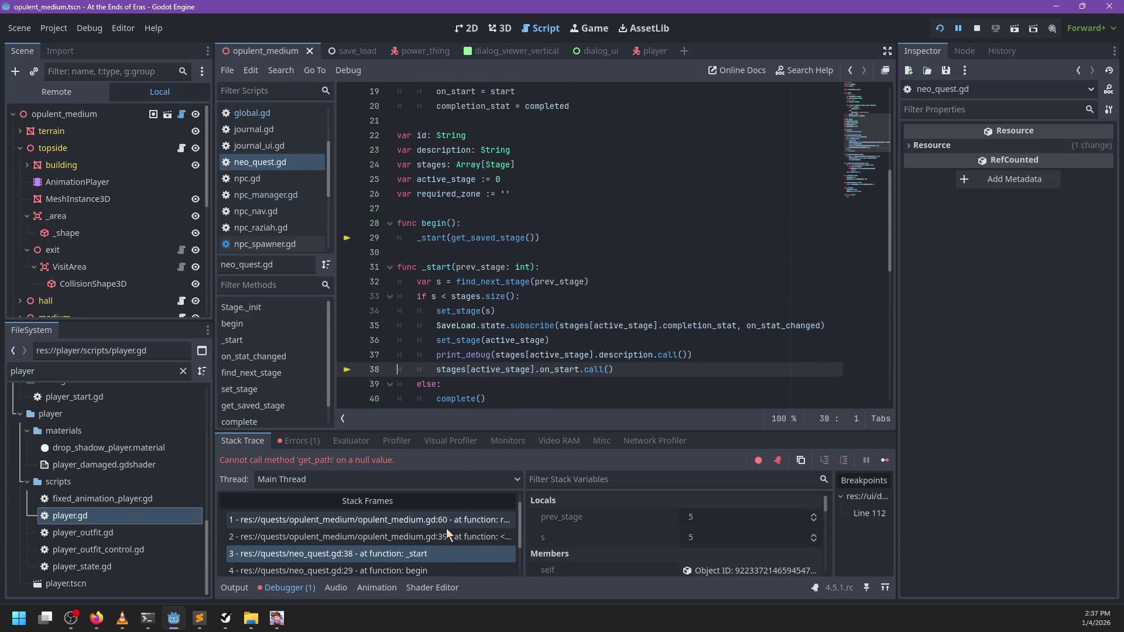
{"action": "scroll", "coordinate": [571, 360], "scroll_direction": "down", "scroll_amount": 2}
{"action": "left_click", "coordinate": [605, 282]}
{"action": "scroll", "coordinate": [409, 530], "scroll_direction": "down", "scroll_amount": 2}
{"action": "left_click", "coordinate": [404, 563]}
{"action": "left_click", "coordinate": [408, 546]}
{"action": "left_click", "coordinate": [410, 563]}
{"action": "left_click", "coordinate": [405, 547]}
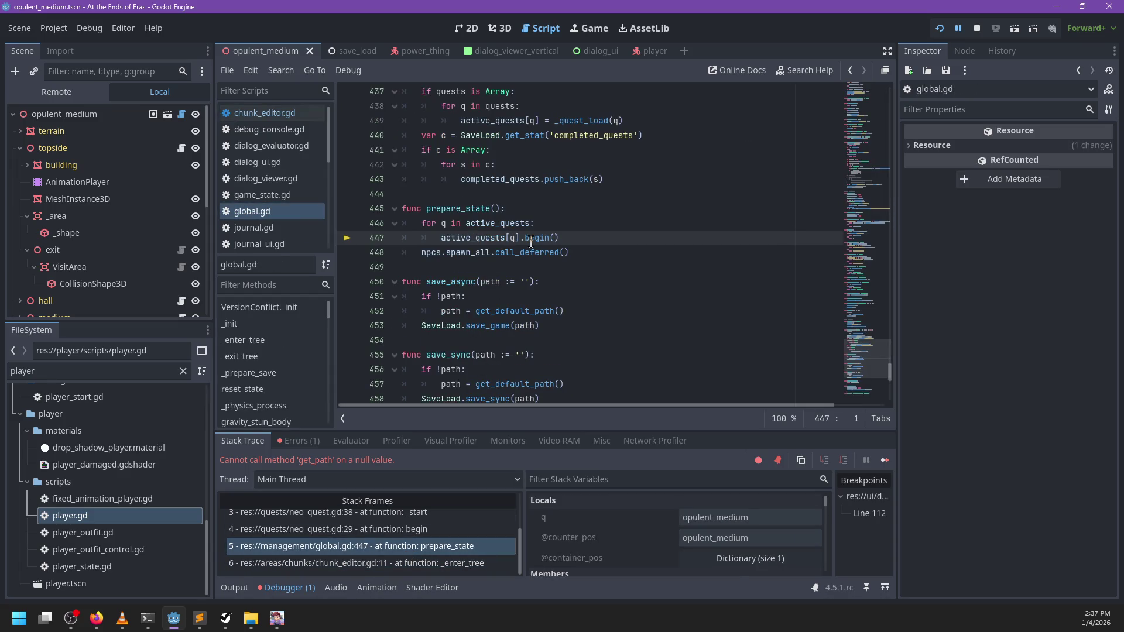
- Revert line 448 to plain npcs.spawn_all() and open a new line in prepare_state
{"action": "double_click", "coordinate": [526, 256]}
{"action": "key", "text": "BackSpace"}
{"action": "key", "text": "BackSpace"}
{"action": "key", "text": "Up"}
{"action": "key", "text": "Up"}
{"action": "key", "text": "Up"}
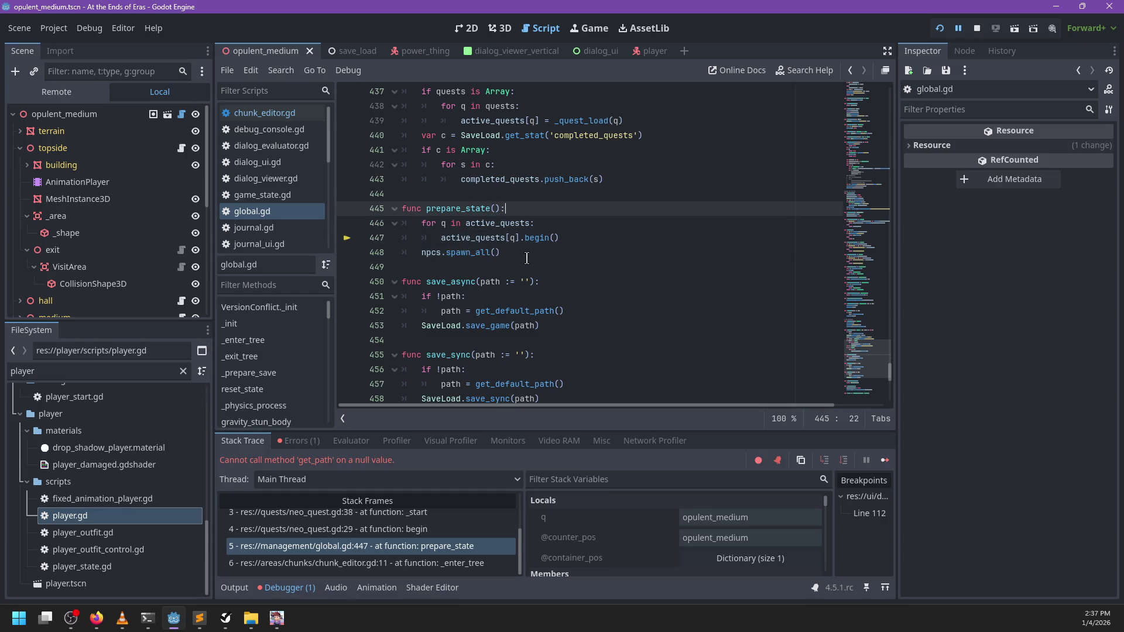
{"action": "key", "text": "End"}
{"action": "key", "text": "Return"}
- Add a deferred _prepare_state() call plus a new _prepare_state function, then save
{"action": "type", "text": "_prepare_state"}
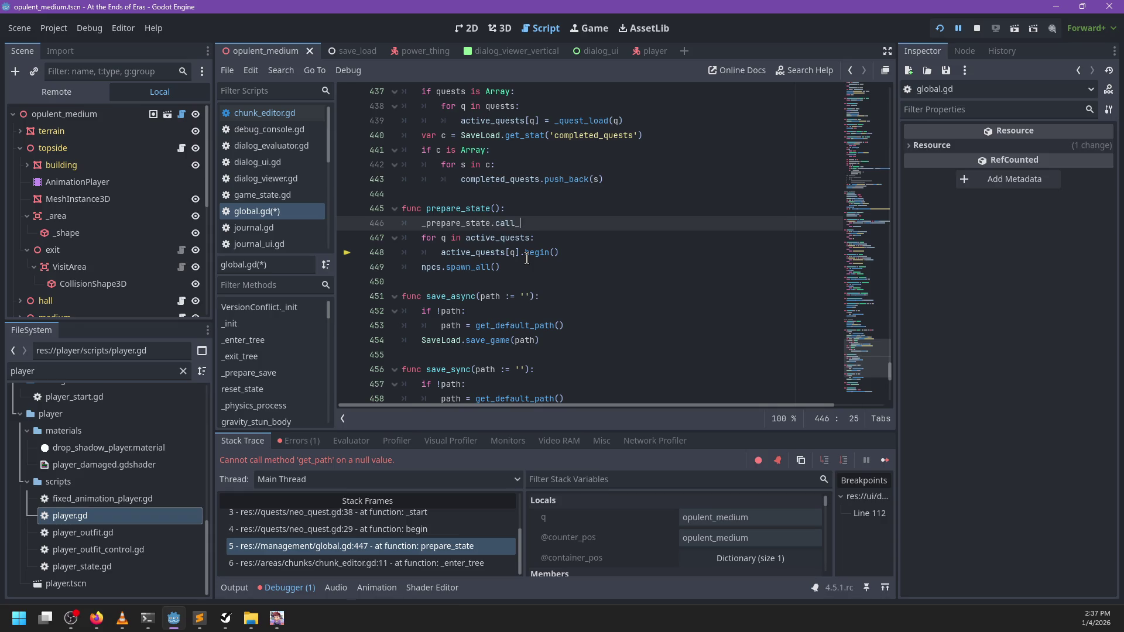
{"action": "type", "text": "()"}
{"action": "key", "text": "Return"}
{"action": "key", "text": "Return"}
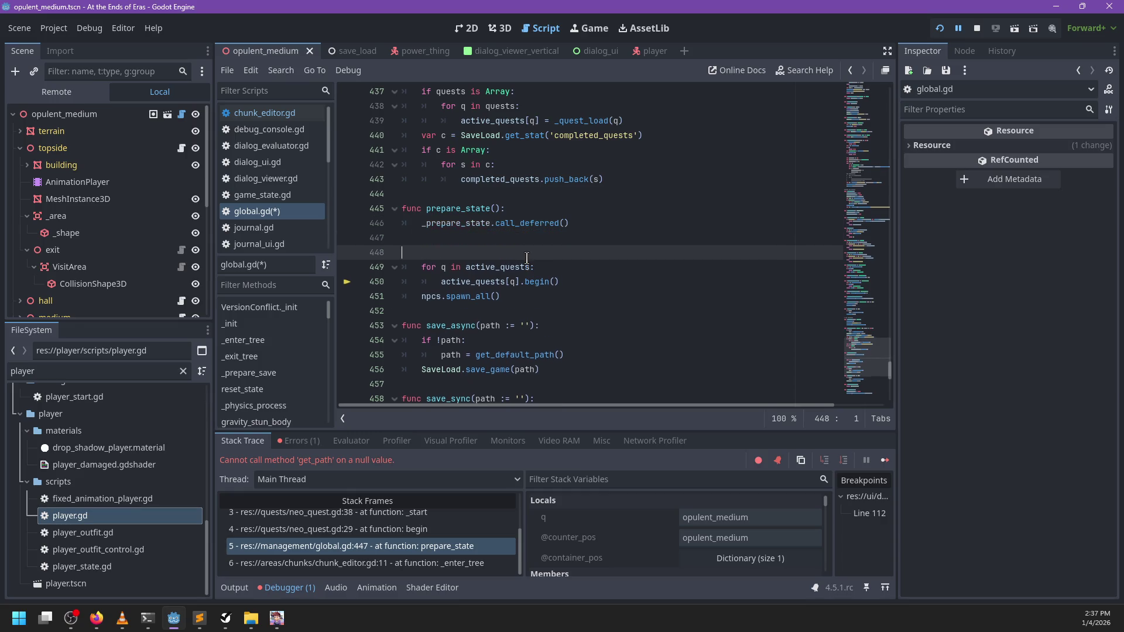
{"action": "type", "text": "_prepar"}
{"action": "key", "text": "ctrl+BackSpace"}
{"action": "type", "text": "_pre"}
{"action": "key", "text": "ctrl+s"}
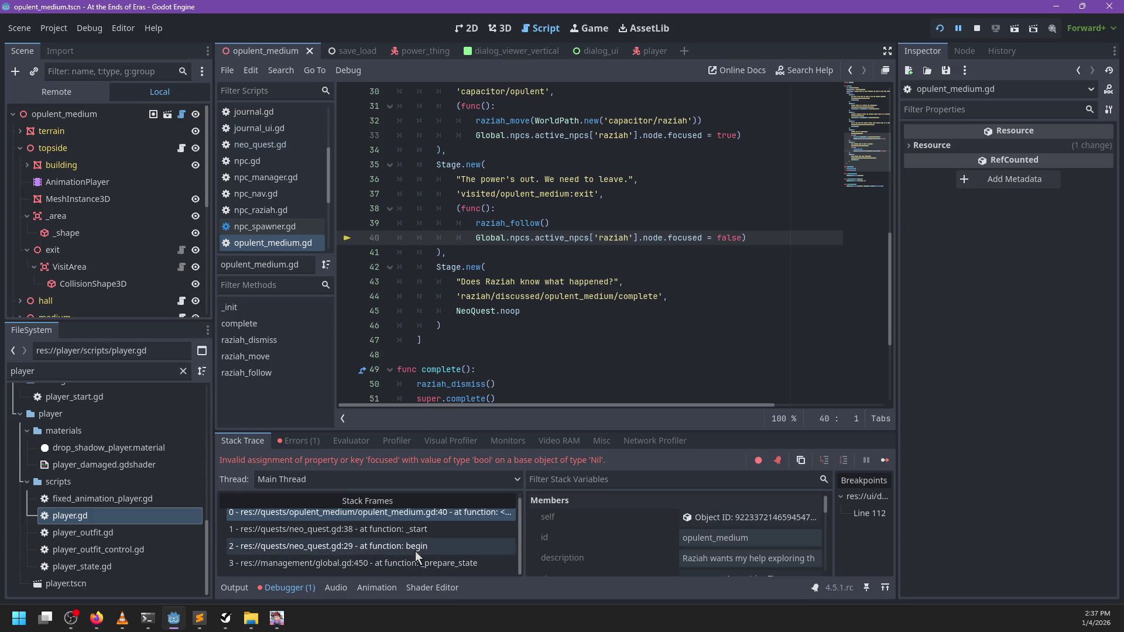
- Move npcs.spawn_all() above the quest loop in prepare_state and save
{"action": "key", "text": "Down"}
{"action": "key", "text": "Down"}
{"action": "key", "text": "Down"}
{"action": "left_click", "coordinate": [557, 253]}
{"action": "key", "text": "alt+Up"}
{"action": "key", "text": "alt+Up"}
{"action": "key", "text": "ctrl+s"}
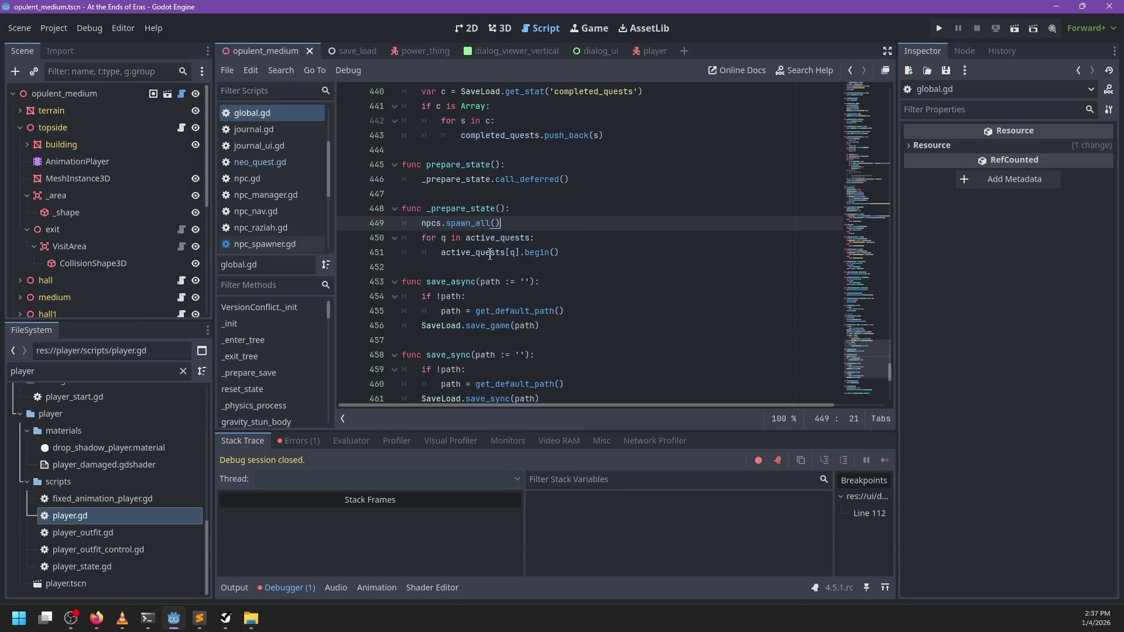
- Delete the deferred call and _prepare_state header, save, and run the game
{"action": "left_click_drag", "start_coordinate": [518, 209], "coordinate": [644, 163]}
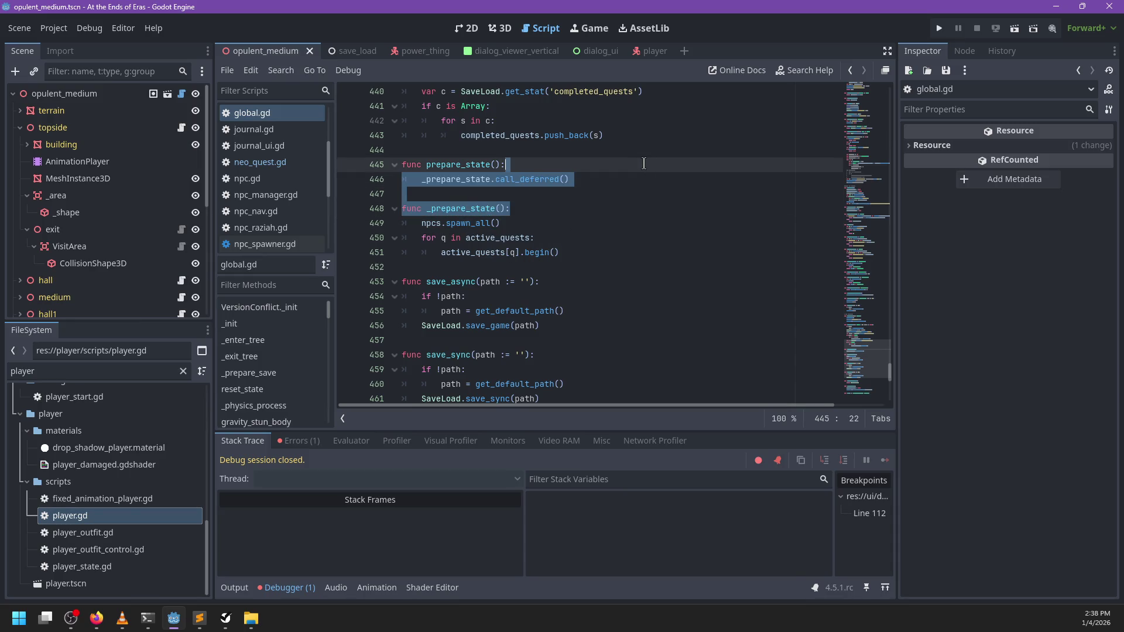
{"action": "key", "text": "BackSpace"}
{"action": "key", "text": "ctrl+s"}
{"action": "key", "text": "F5"}
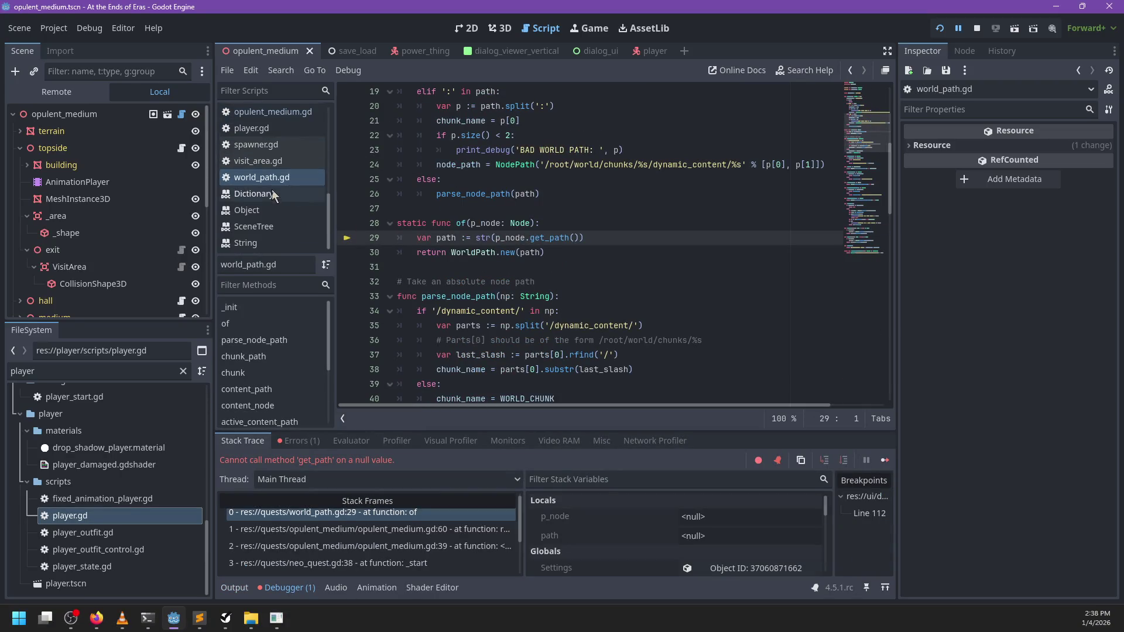
- Back in global.gd, remove the leftover deferred wrapper lines, save, and relaunch the game
{"action": "scroll", "coordinate": [274, 183], "scroll_direction": "up", "scroll_amount": 4}
{"action": "left_click", "coordinate": [274, 125]}
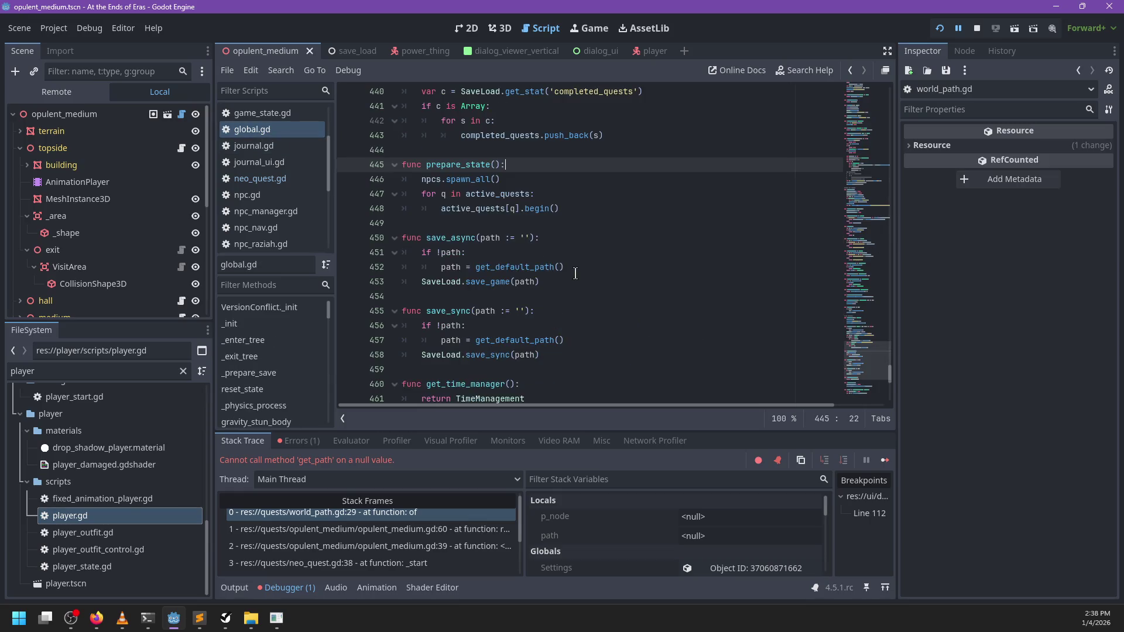
{"action": "key", "text": "ctrl+z"}
{"action": "key", "text": "ctrl+s"}
{"action": "key", "text": "F5"}
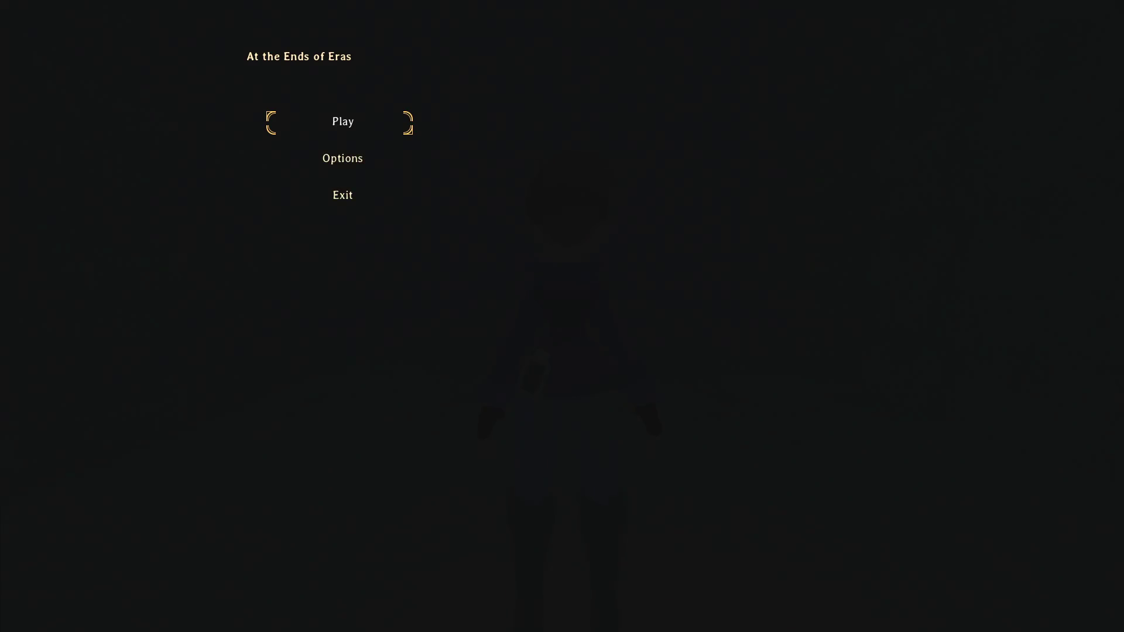
- Start playing and run through the corridor to talk with the hatted NPC Raziah
{"action": "key", "text": "Return"}
{"action": "key", "text": "w"}
{"action": "key", "text": "w"}
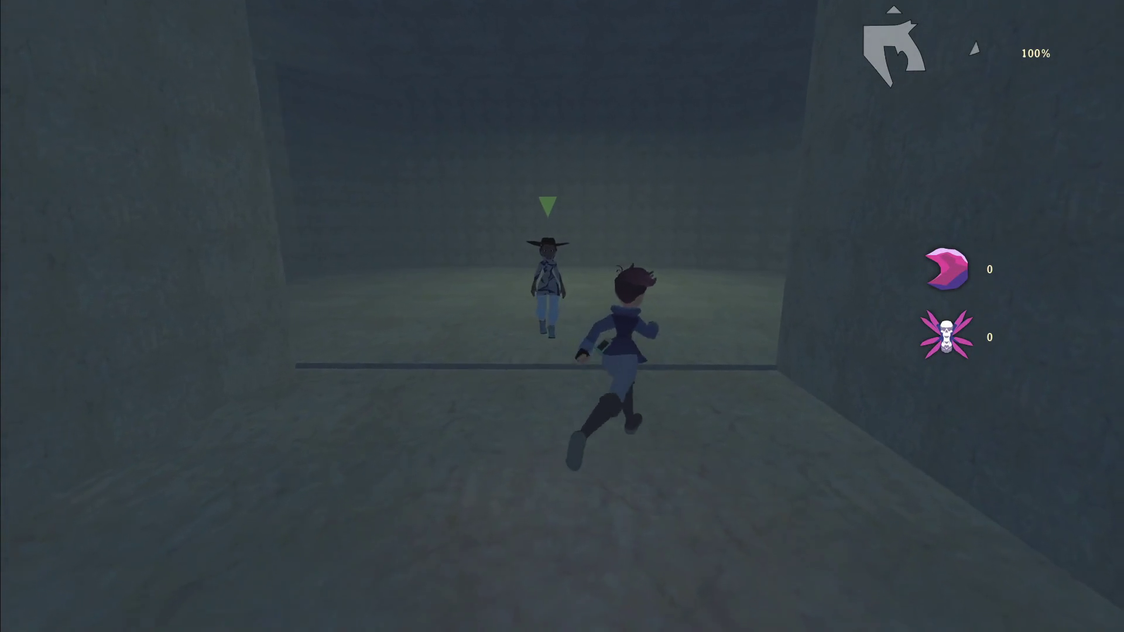
{"action": "key", "text": "w"}
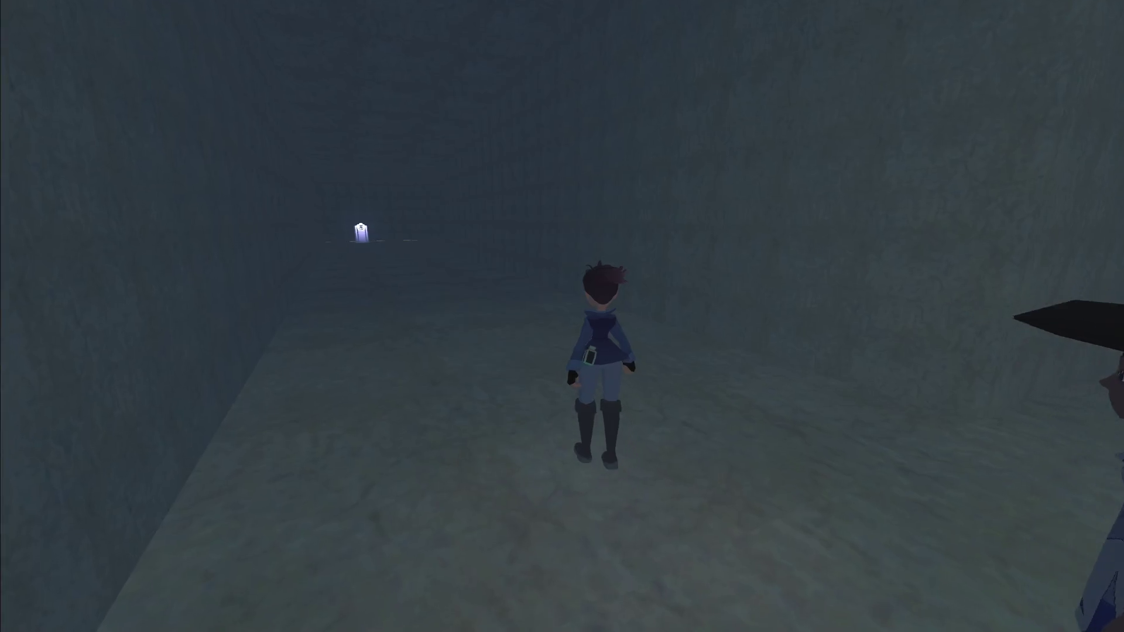
{"action": "key", "text": "a"}
{"action": "key", "text": "w"}
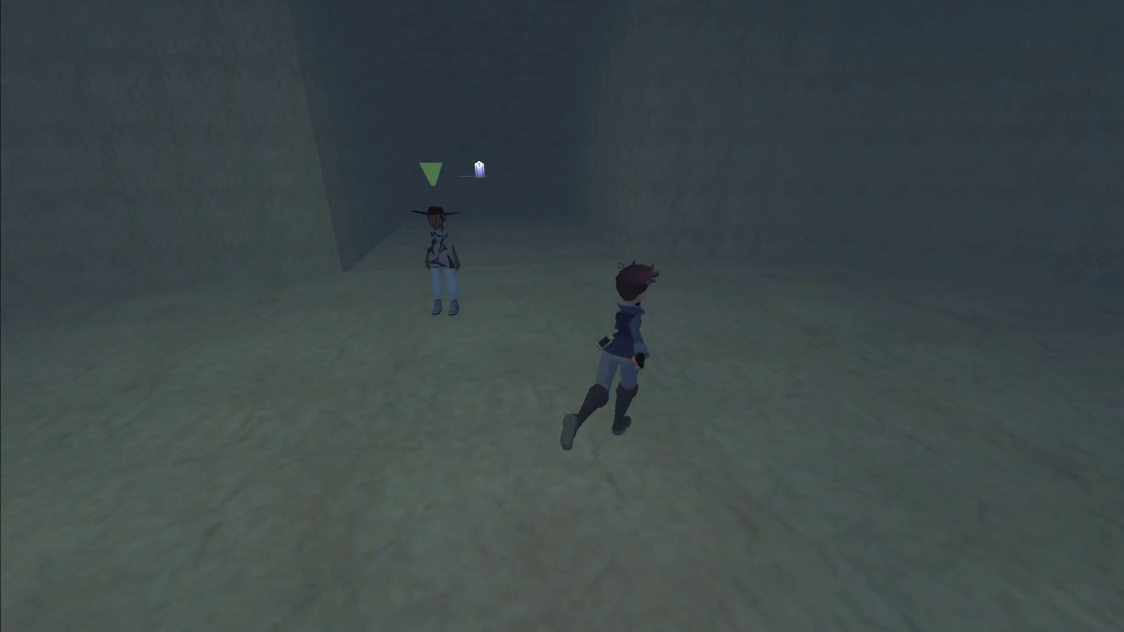
{"action": "key", "text": "w"}
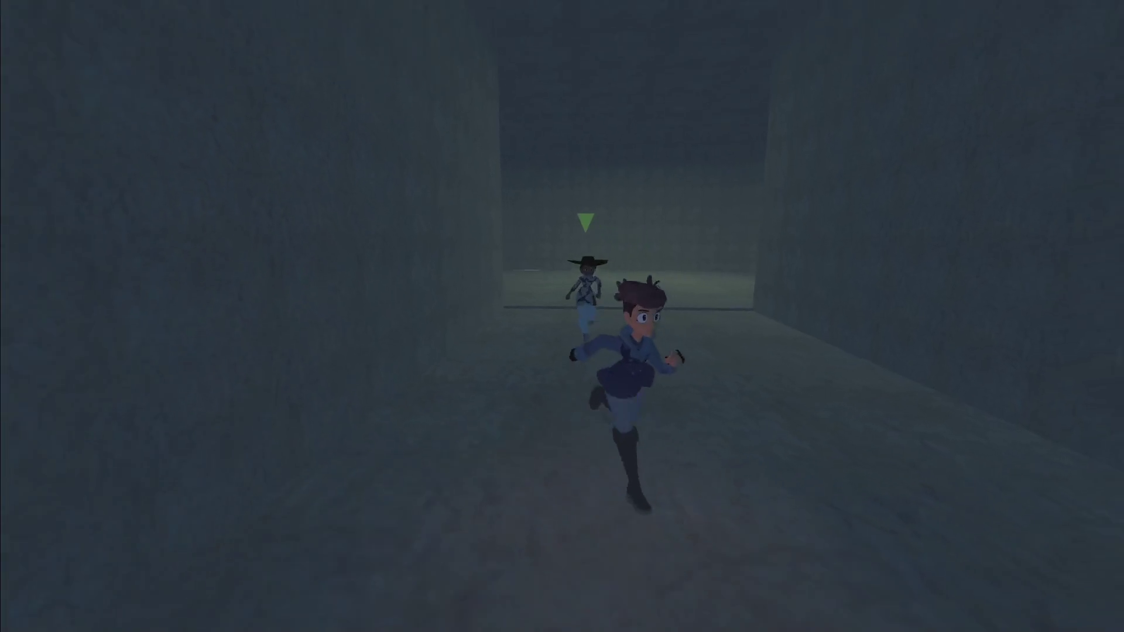
{"action": "key", "text": "e"}
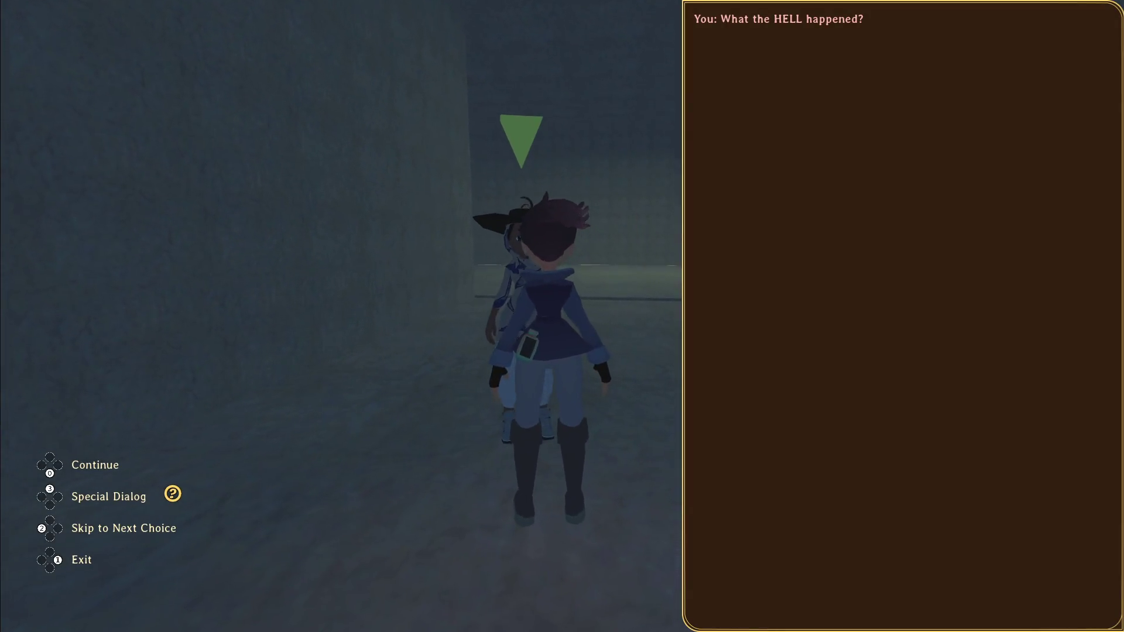
{"action": "key", "text": "Escape"}
- Interact with the glowing power machine, return to Raziah, and pause into the live debug console
{"action": "key", "text": "w"}
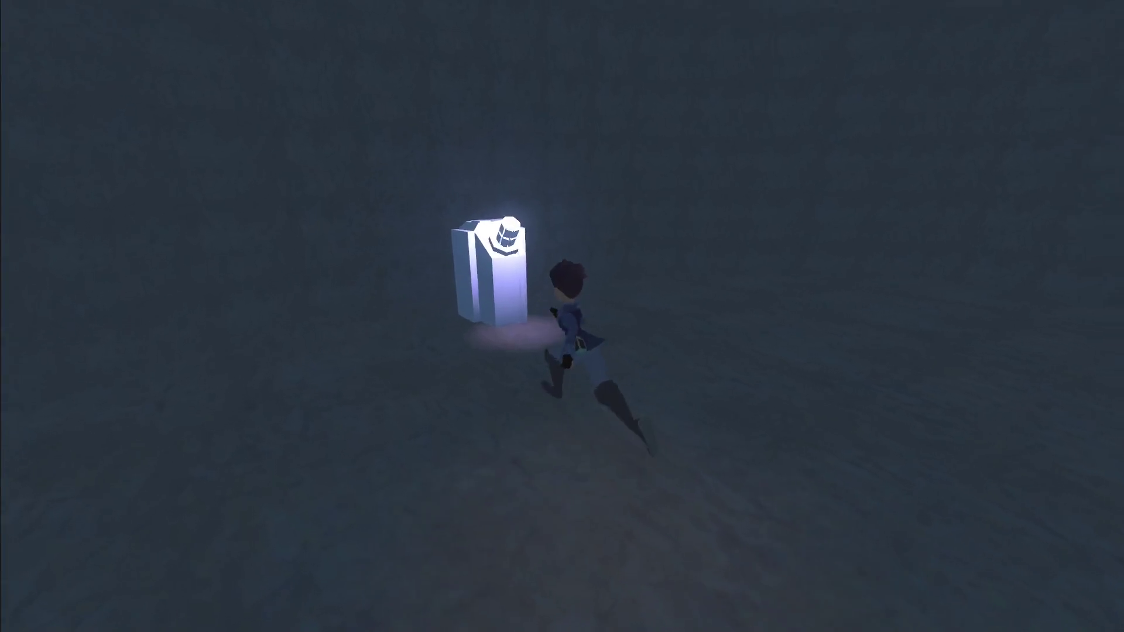
{"action": "key", "text": "w"}
{"action": "key", "text": "w"}
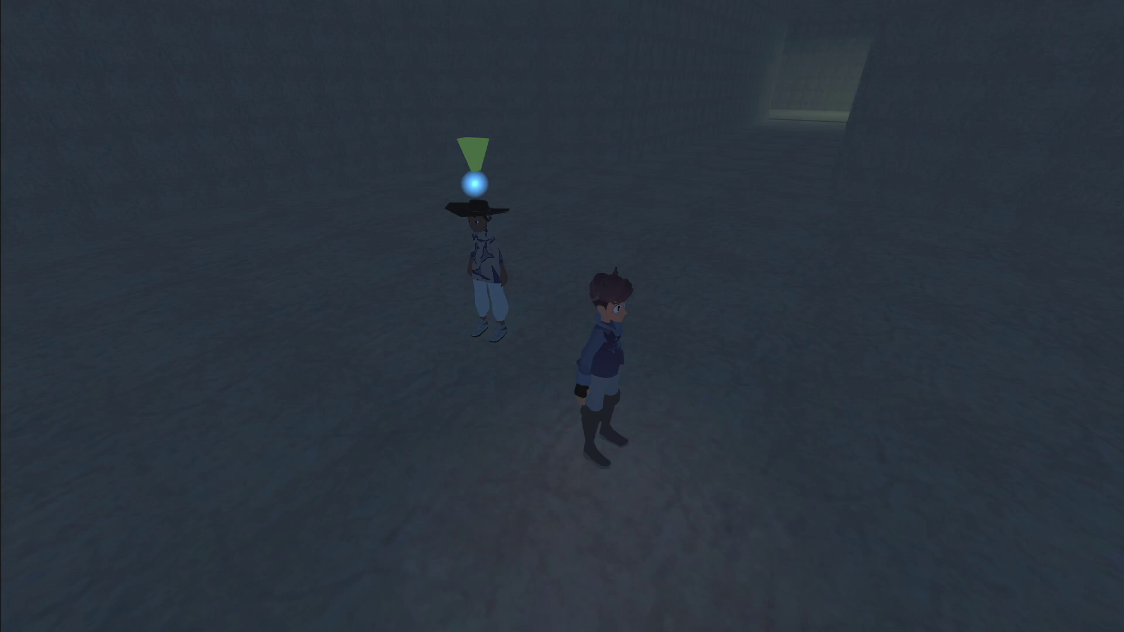
{"action": "key", "text": "w"}
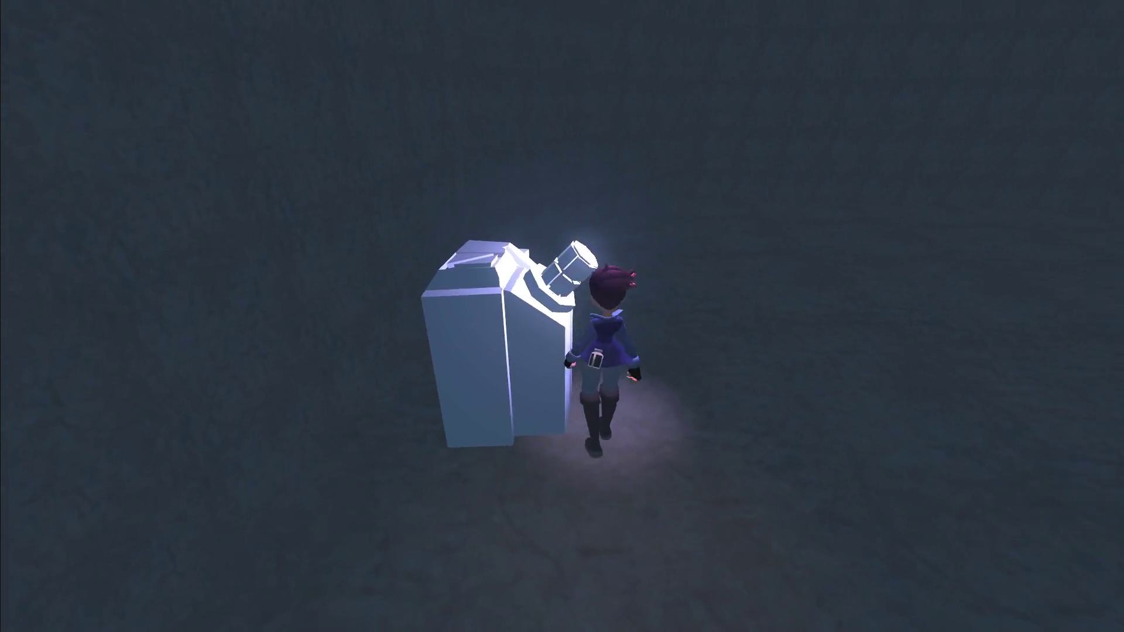
{"action": "key", "text": "grave"}
{"action": "type", "text": "SaveLoad.state.data"}
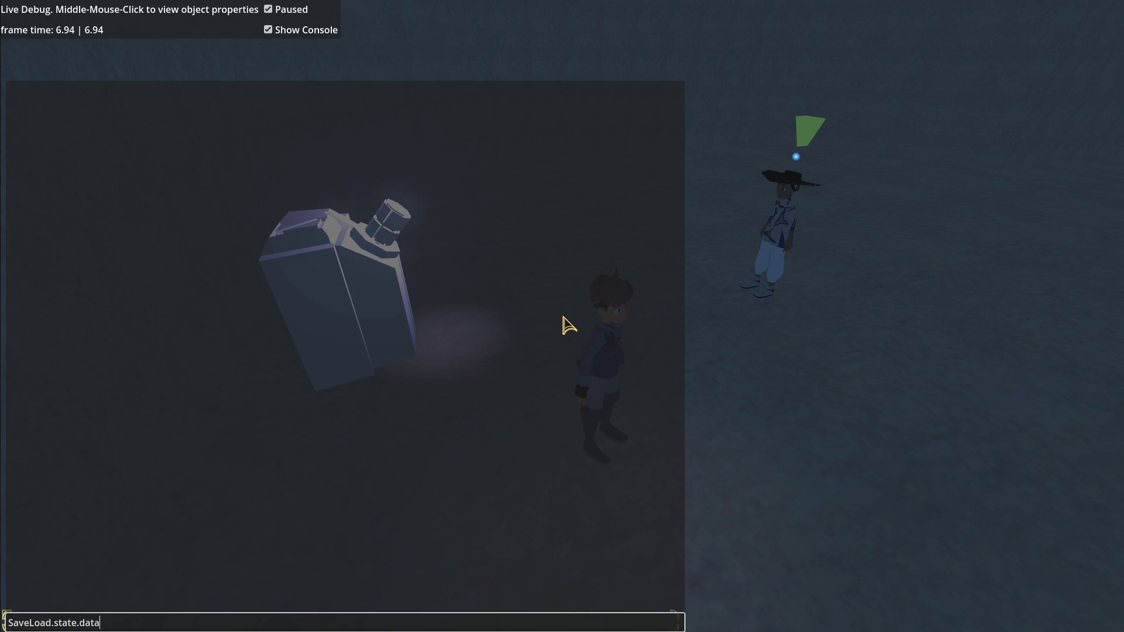
- Query SaveLoad.state.data and inspect quest opulent_medium at stage 6 and the capacitor entry, then return to Godot
{"action": "key", "text": "Return"}
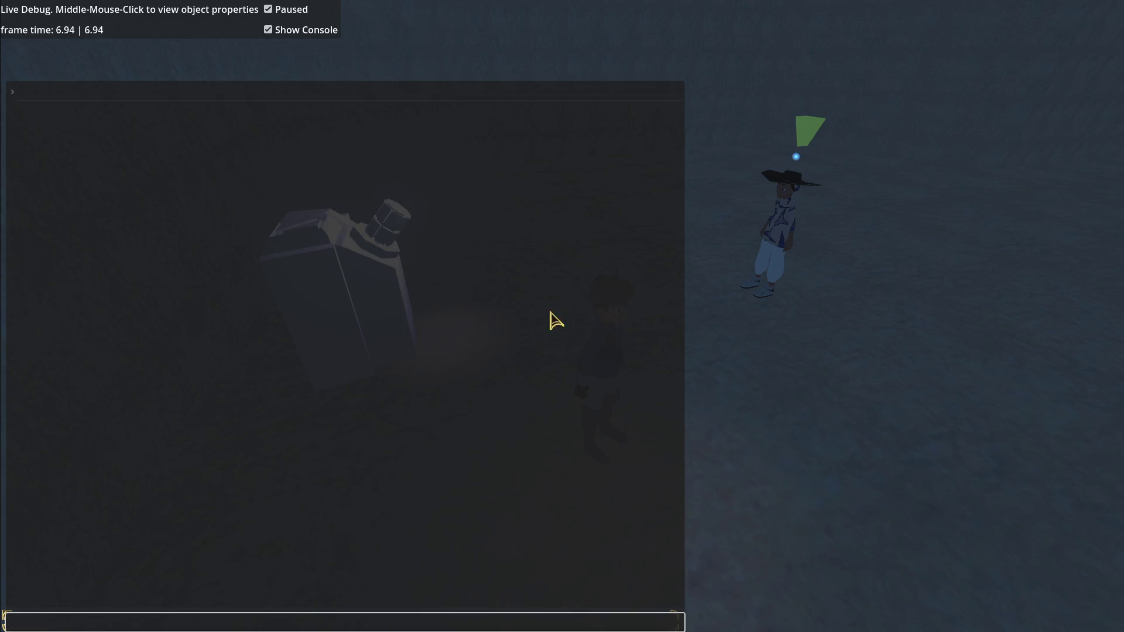
{"action": "left_click", "coordinate": [20, 91]}
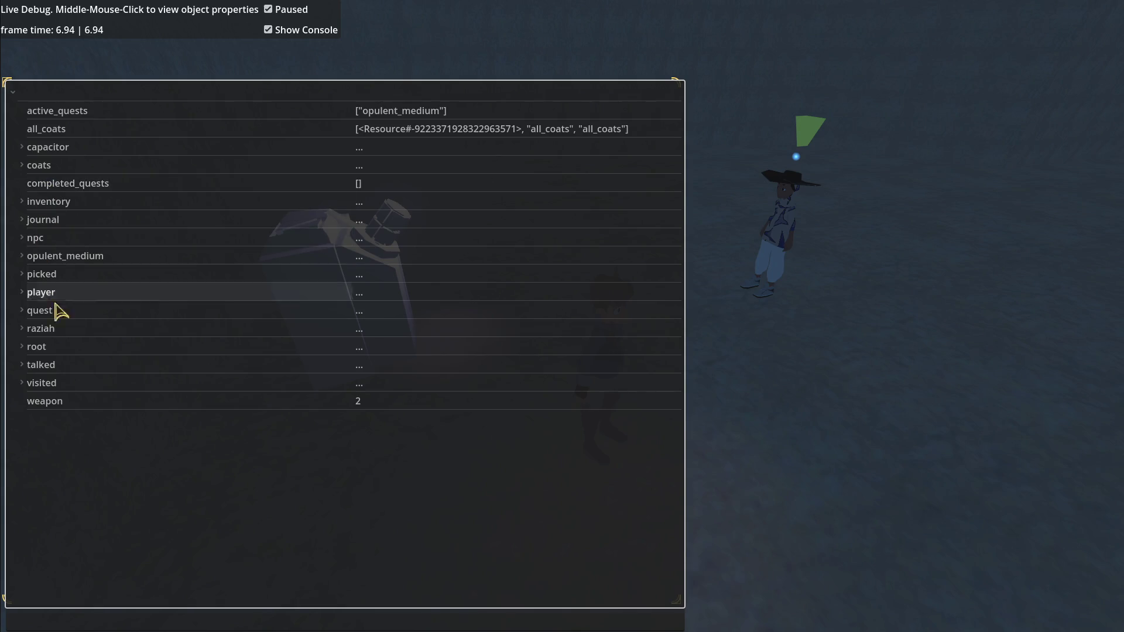
{"action": "left_click", "coordinate": [24, 312]}
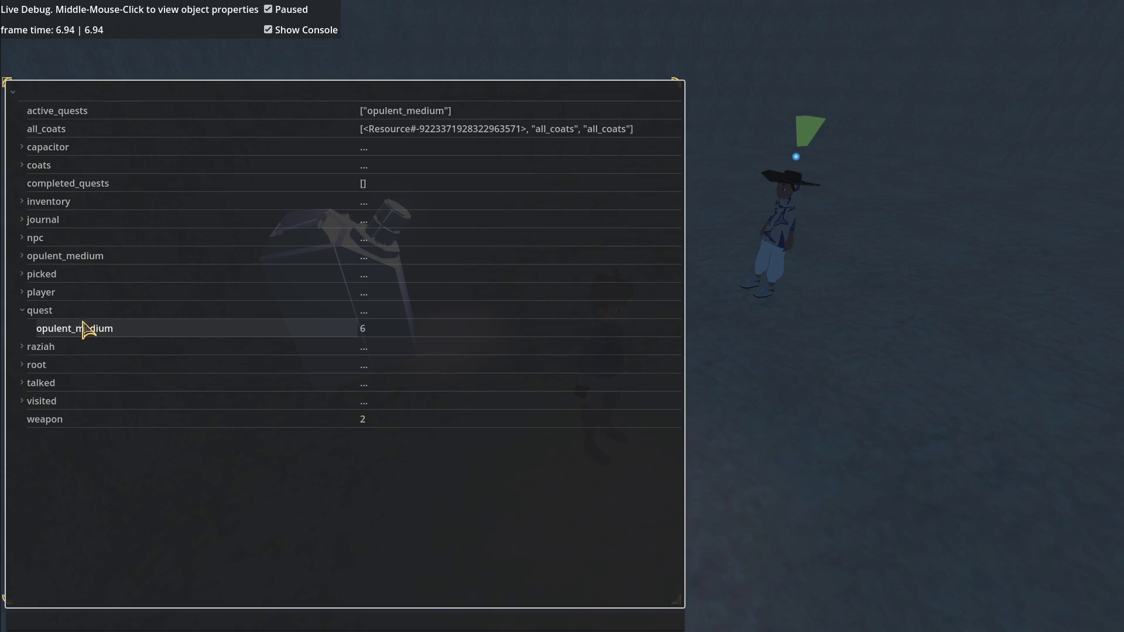
{"action": "left_click", "coordinate": [21, 258]}
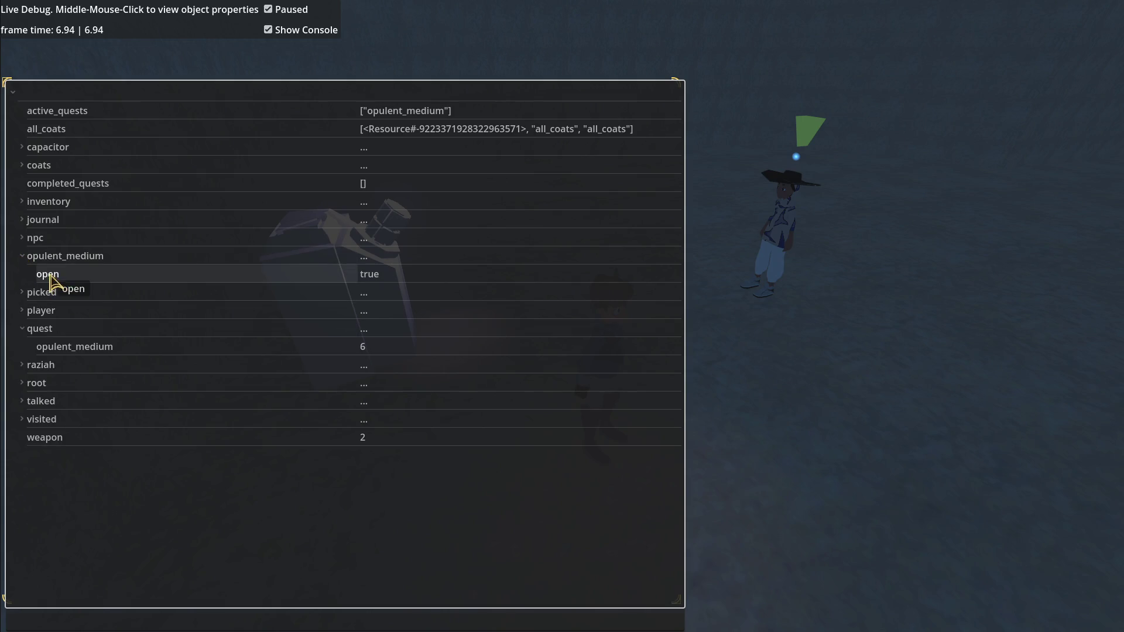
{"action": "left_click", "coordinate": [23, 257]}
{"action": "left_click", "coordinate": [22, 147]}
{"action": "left_click", "coordinate": [67, 164]}
{"action": "key", "text": "alt+Tab"}
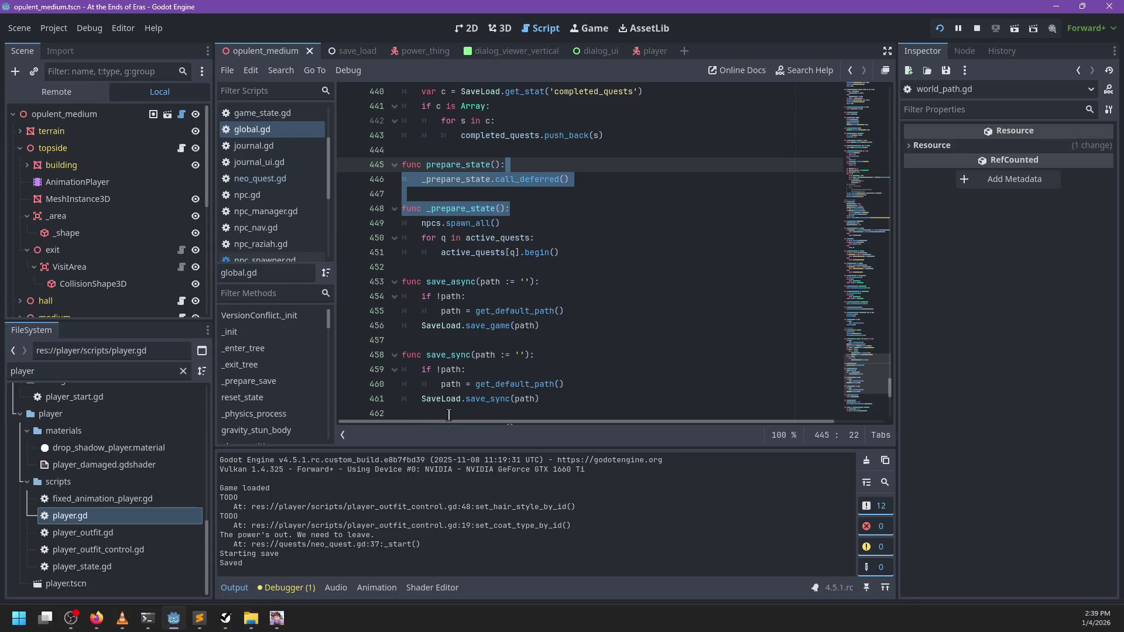
- Select opulent_medium in the 3D view, then frame power_thing under capacitor and open its script
{"action": "scroll", "coordinate": [117, 232], "scroll_direction": "down", "scroll_amount": 5}
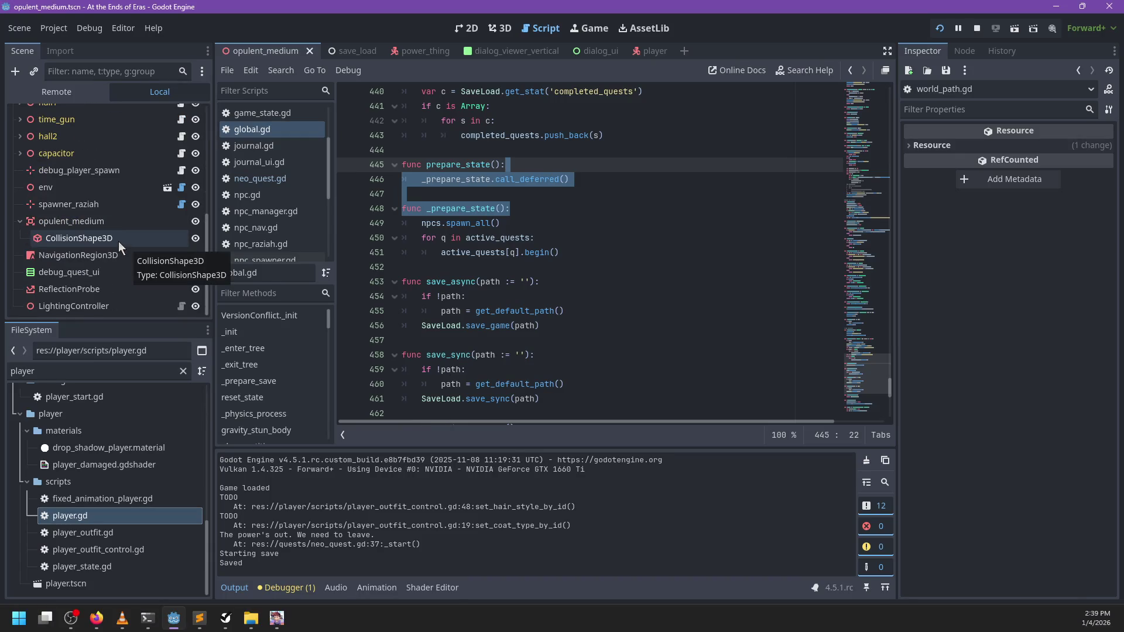
{"action": "left_click", "coordinate": [89, 222]}
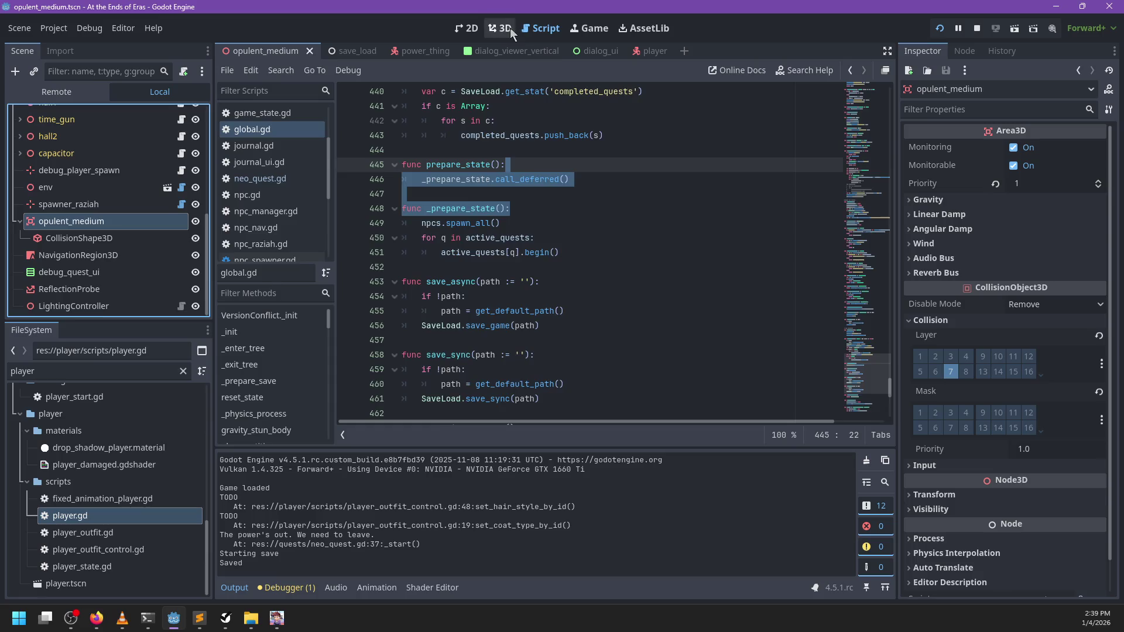
{"action": "left_click", "coordinate": [504, 27]}
{"action": "scroll", "coordinate": [88, 234], "scroll_direction": "up", "scroll_amount": 3}
{"action": "left_click", "coordinate": [20, 205]}
{"action": "scroll", "coordinate": [84, 233], "scroll_direction": "down", "scroll_amount": 5}
{"action": "left_click", "coordinate": [69, 213]}
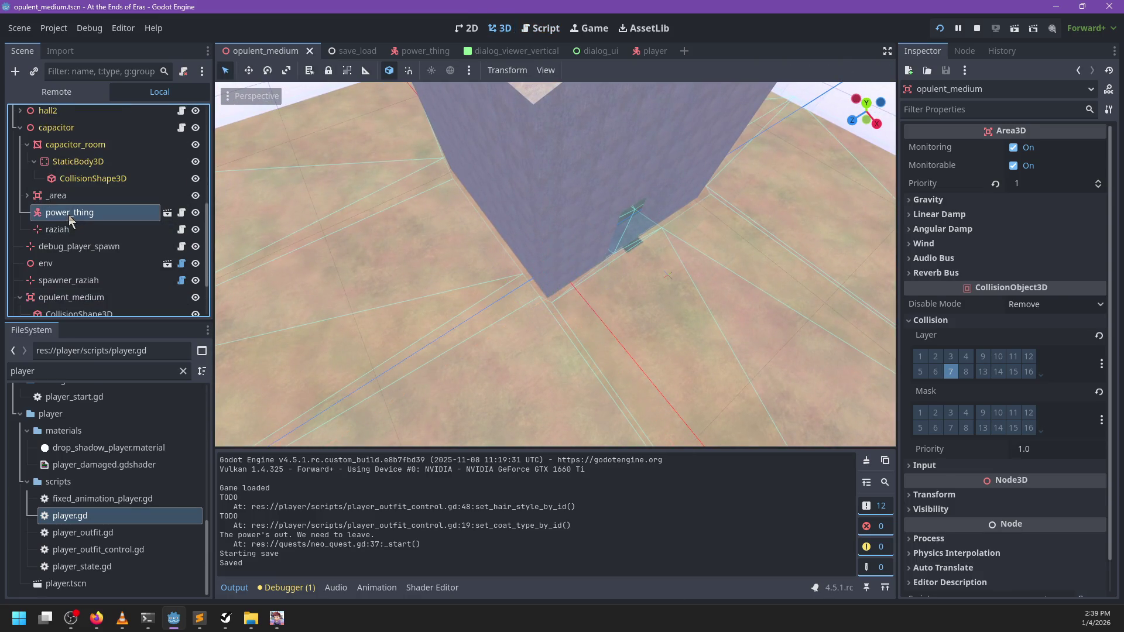
{"action": "key", "text": "f"}
{"action": "mouse_move", "coordinate": [589, 211]}
{"action": "left_mouse_down"}
{"action": "mouse_move", "coordinate": [635, 234]}
{"action": "mouse_move", "coordinate": [652, 285]}
{"action": "left_mouse_up"}
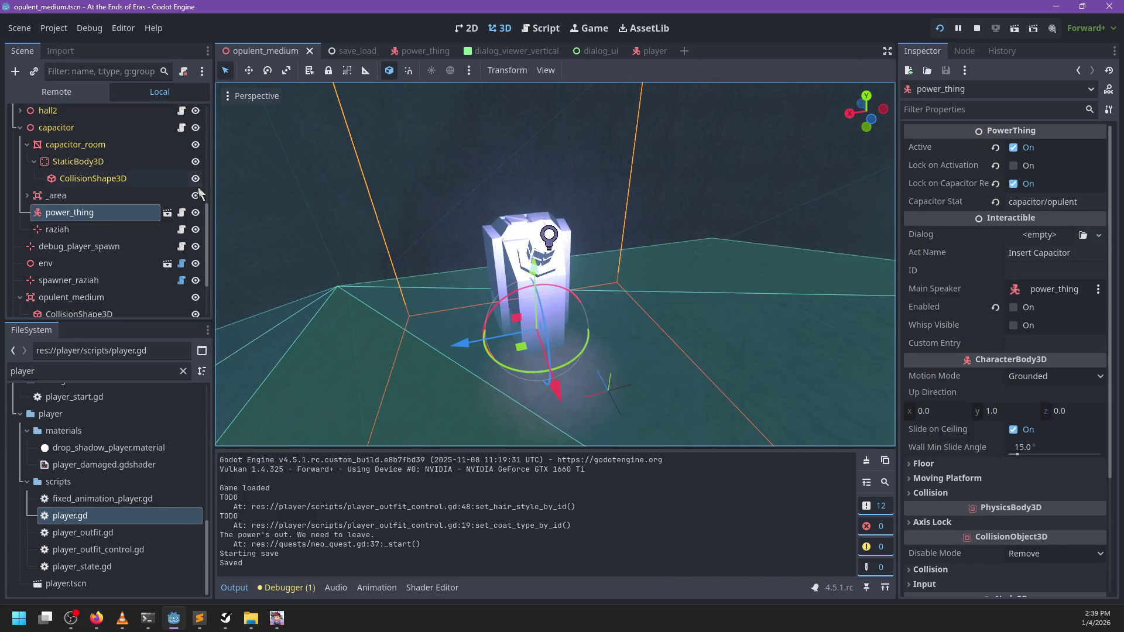
{"action": "left_click", "coordinate": [182, 213]}
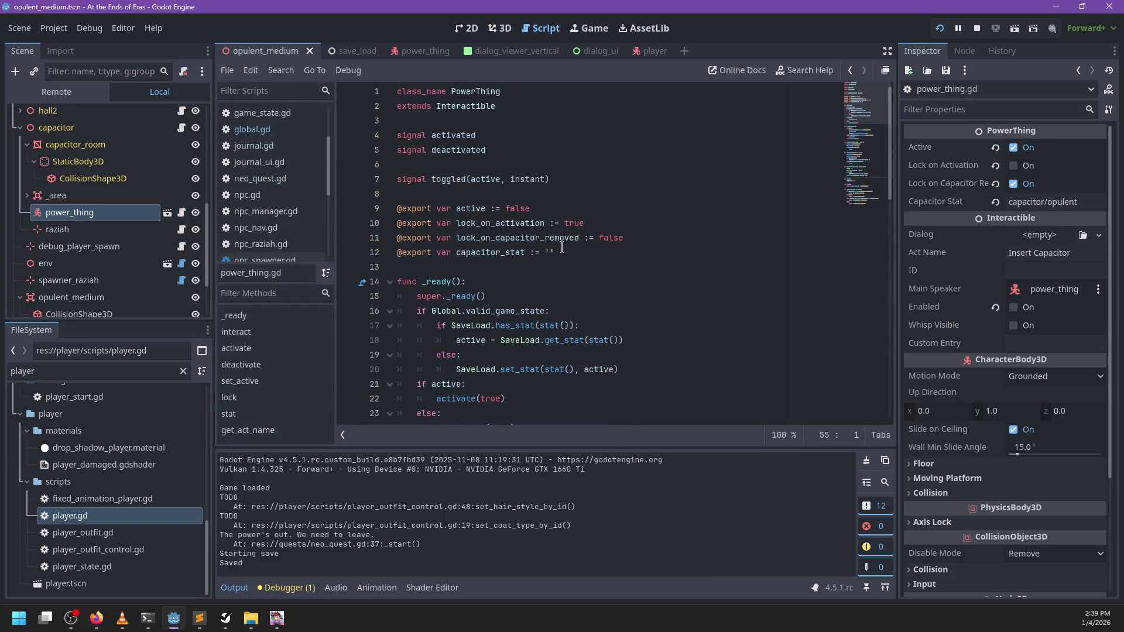
- Review the has_stat check and stat call on line 17 of power_thing.gd's _ready
{"action": "scroll", "coordinate": [562, 247], "scroll_direction": "down", "scroll_amount": 2}
{"action": "double_click", "coordinate": [516, 237]}
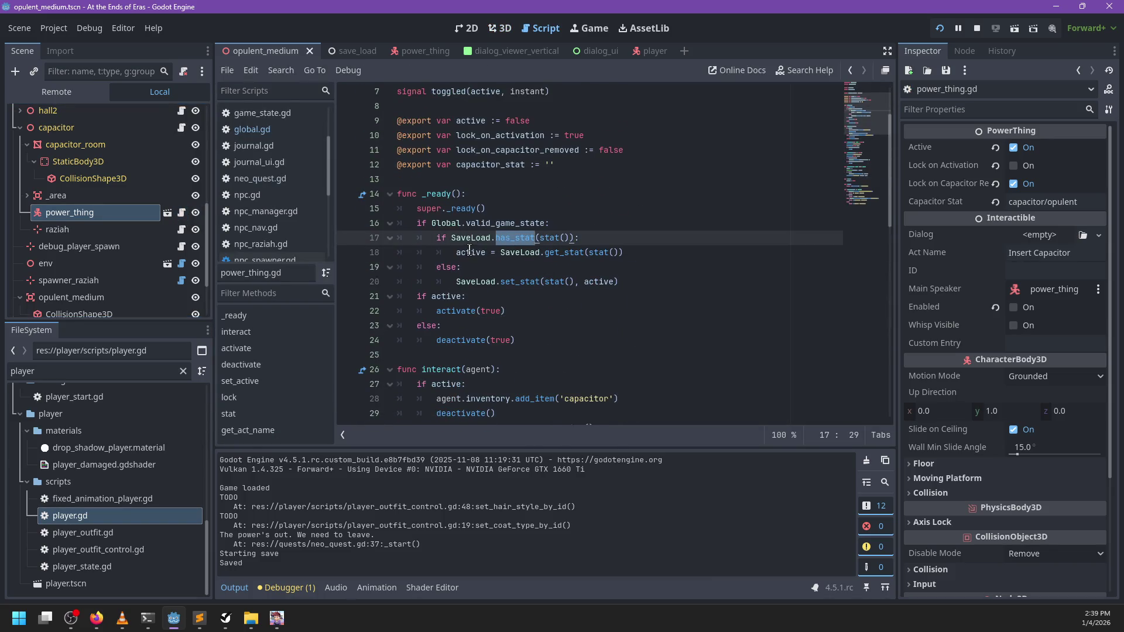
{"action": "scroll", "coordinate": [470, 250], "scroll_direction": "down", "scroll_amount": 1}
{"action": "double_click", "coordinate": [546, 194]}
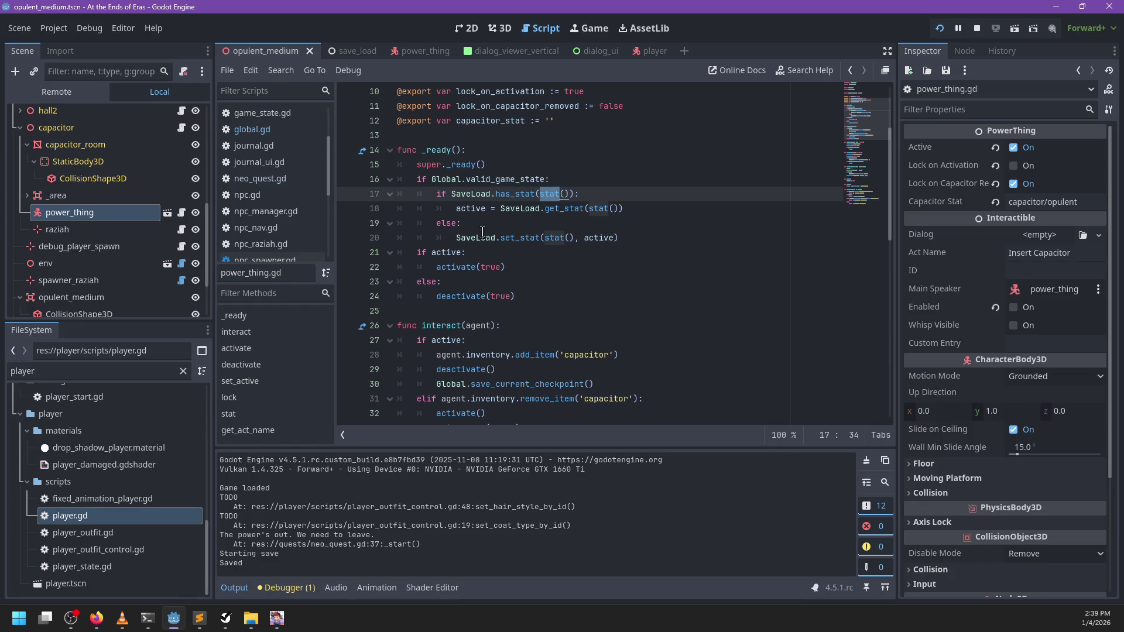
{"action": "scroll", "coordinate": [604, 212], "scroll_direction": "down", "scroll_amount": 7}
{"action": "scroll", "coordinate": [604, 212], "scroll_direction": "down", "scroll_amount": 5}
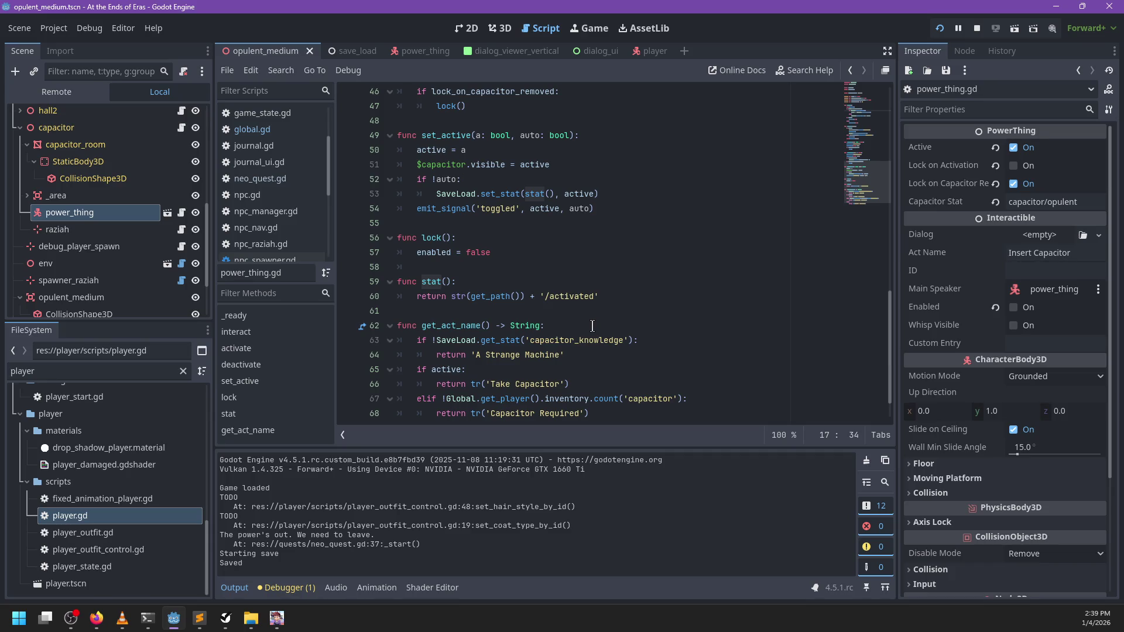
{"action": "scroll", "coordinate": [593, 326], "scroll_direction": "up", "scroll_amount": 9}
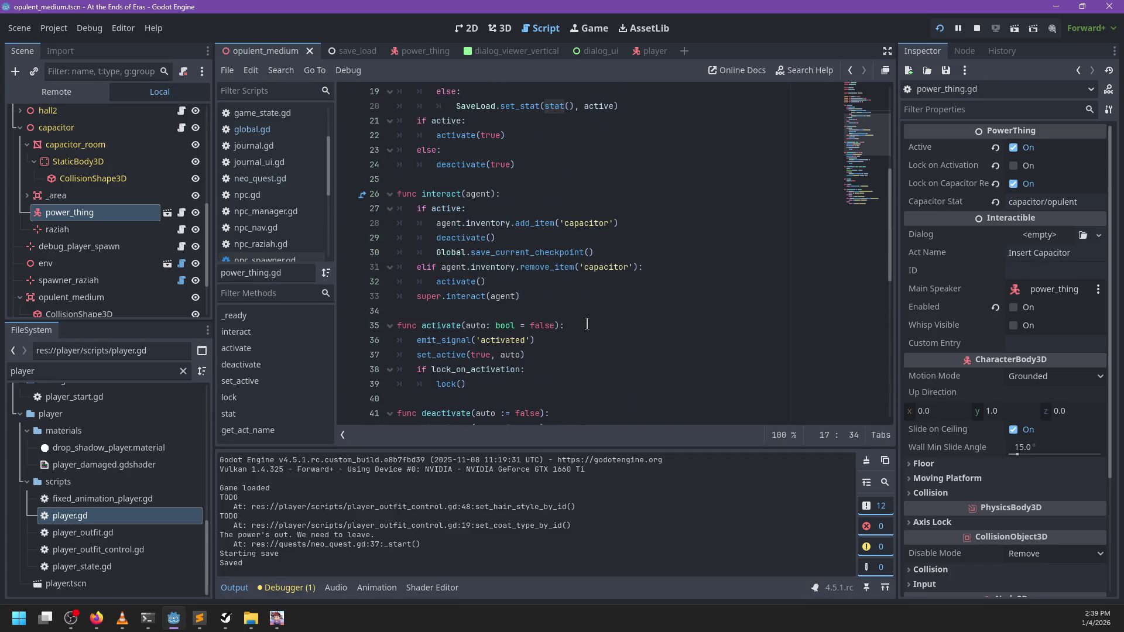
{"action": "scroll", "coordinate": [587, 324], "scroll_direction": "up", "scroll_amount": 4}
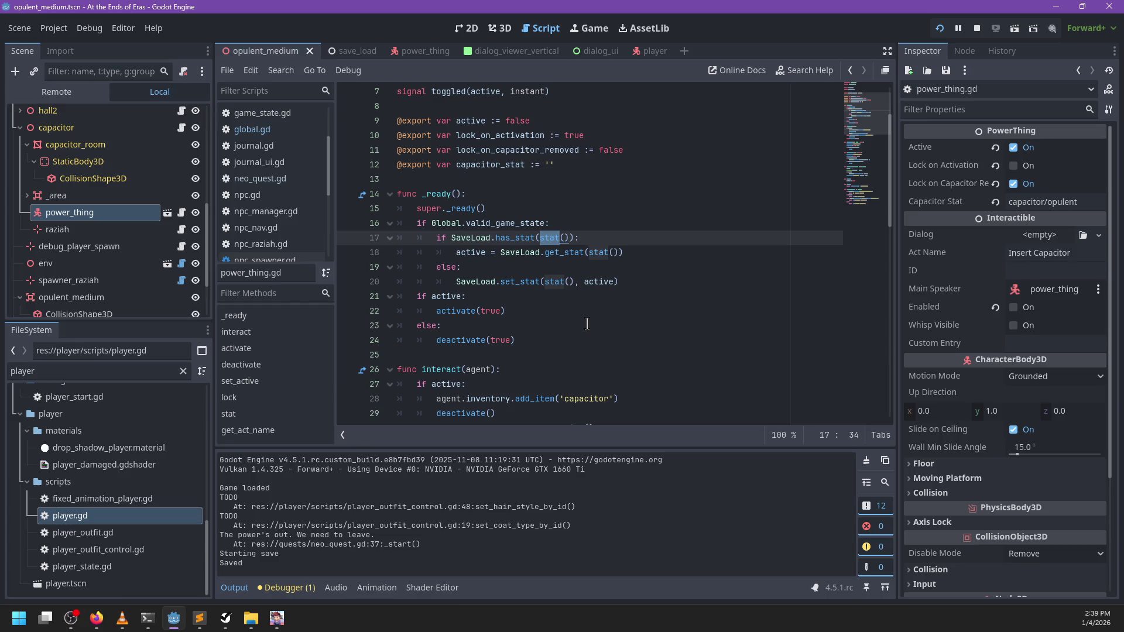
- Replace Global.valid_game_state on line 16 with SaveLoad.loaded and save the script
{"action": "double_click", "coordinate": [487, 223]}
{"action": "key", "text": "BackSpace"}
{"action": "key", "text": "BackSpace"}
{"action": "key", "text": "BackSpace"}
{"action": "key", "text": "BackSpace"}
{"action": "type", "text": "SaveLoad.loaded:"}
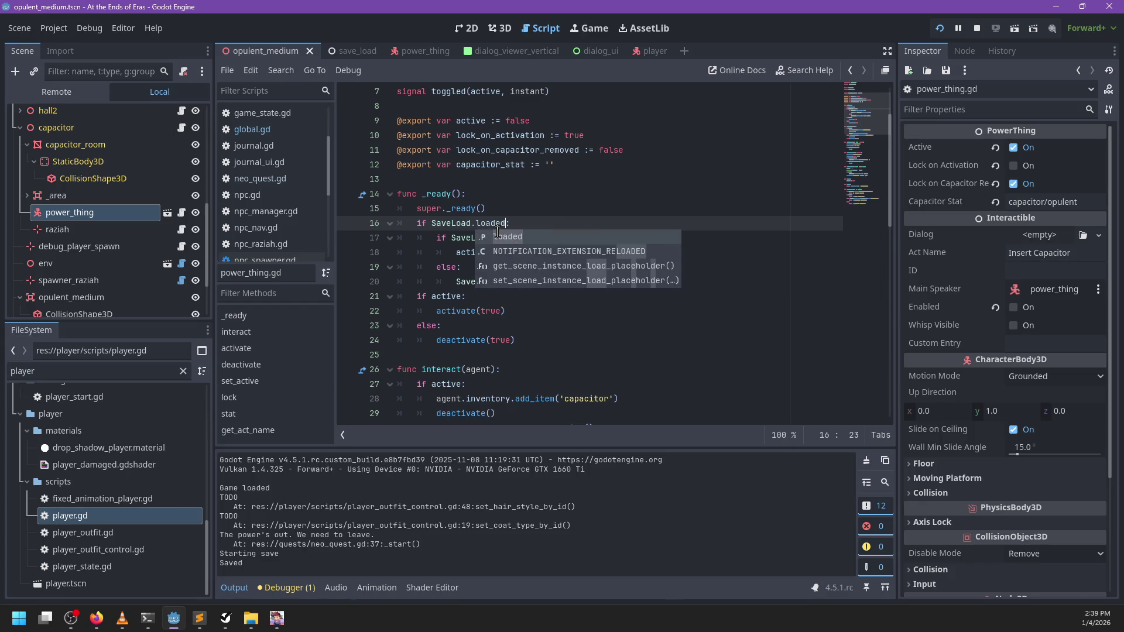
{"action": "key", "text": "ctrl+s"}
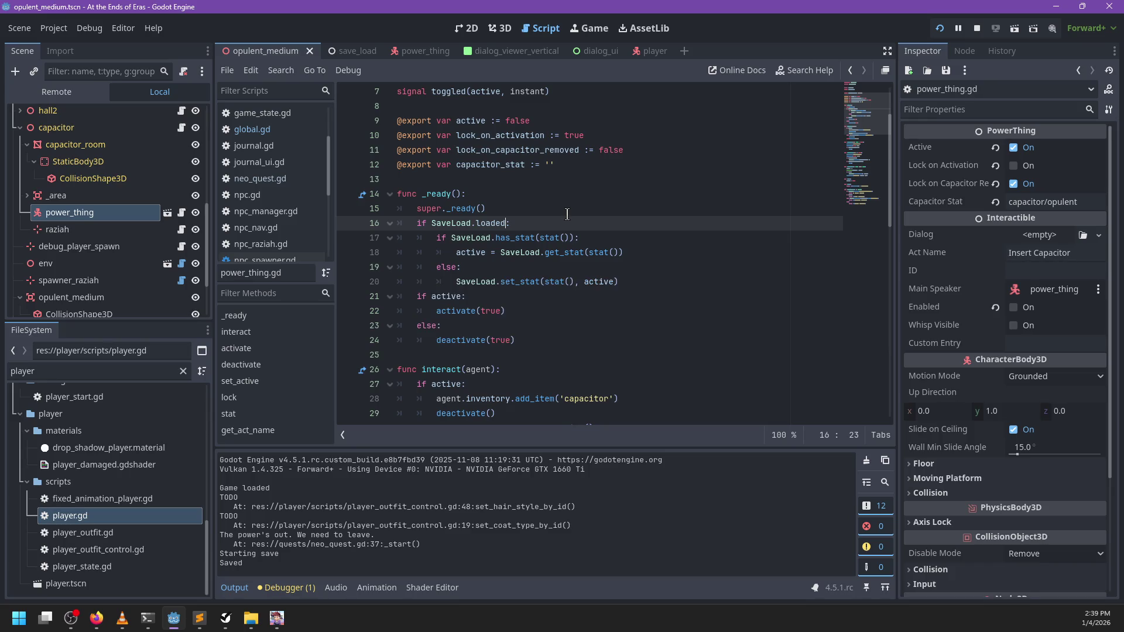
{"action": "left_click", "coordinate": [529, 306]}
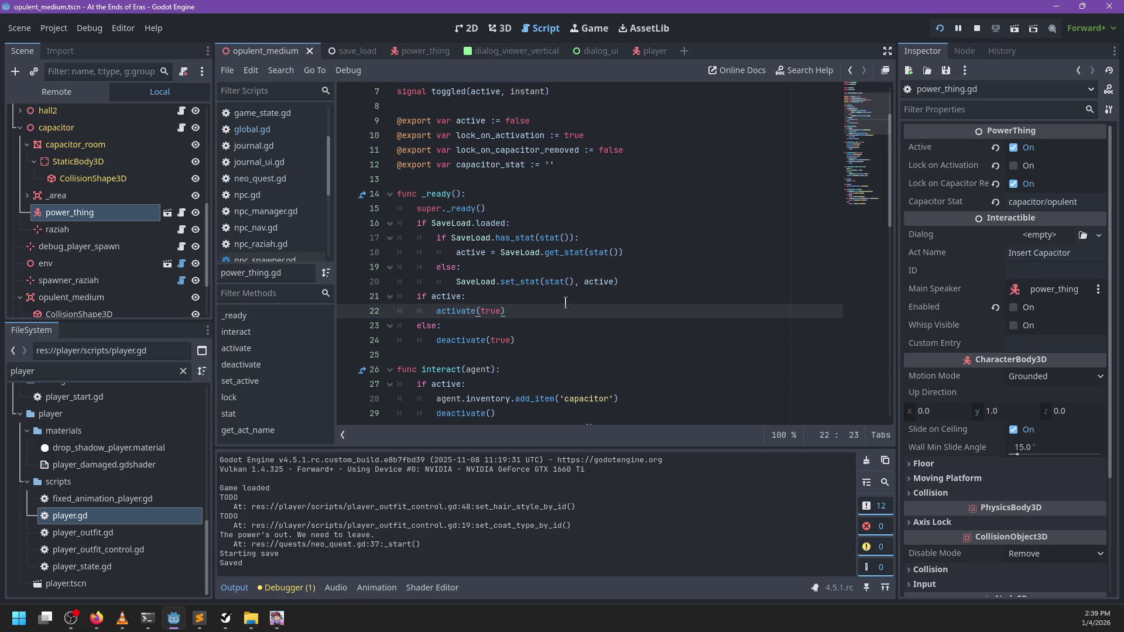
{"action": "key", "text": "alt+Tab"}
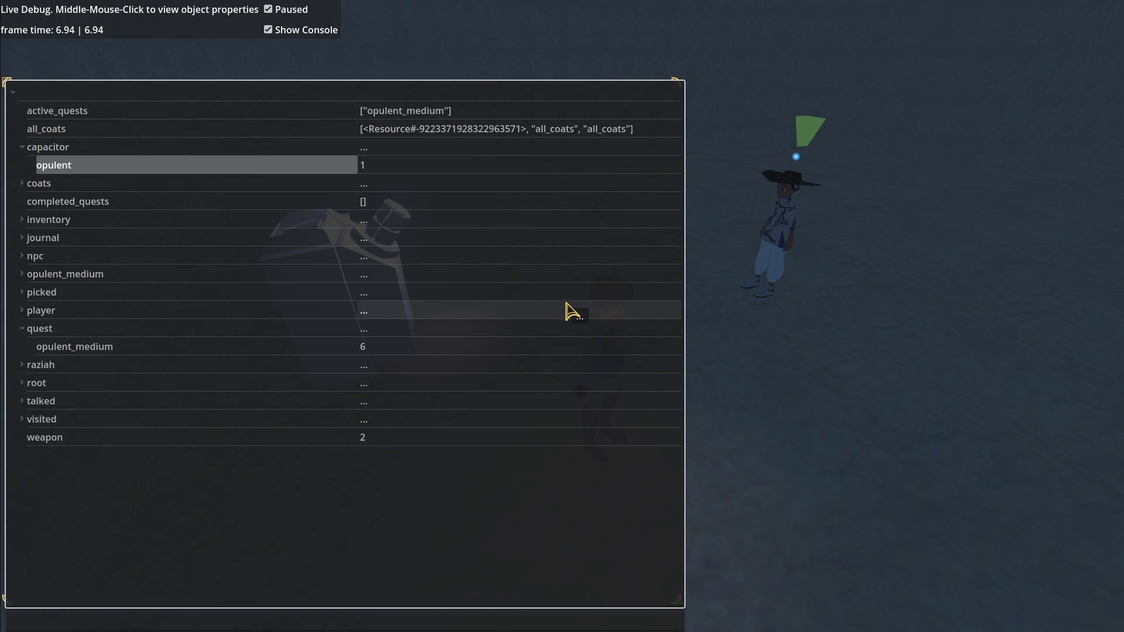
- Load the run_test save via Global.load_game('run_test') and play through Raziah's dialogue
{"action": "left_click", "coordinate": [406, 626]}
{"action": "type", "text": "Global.load_game('run_test')"}
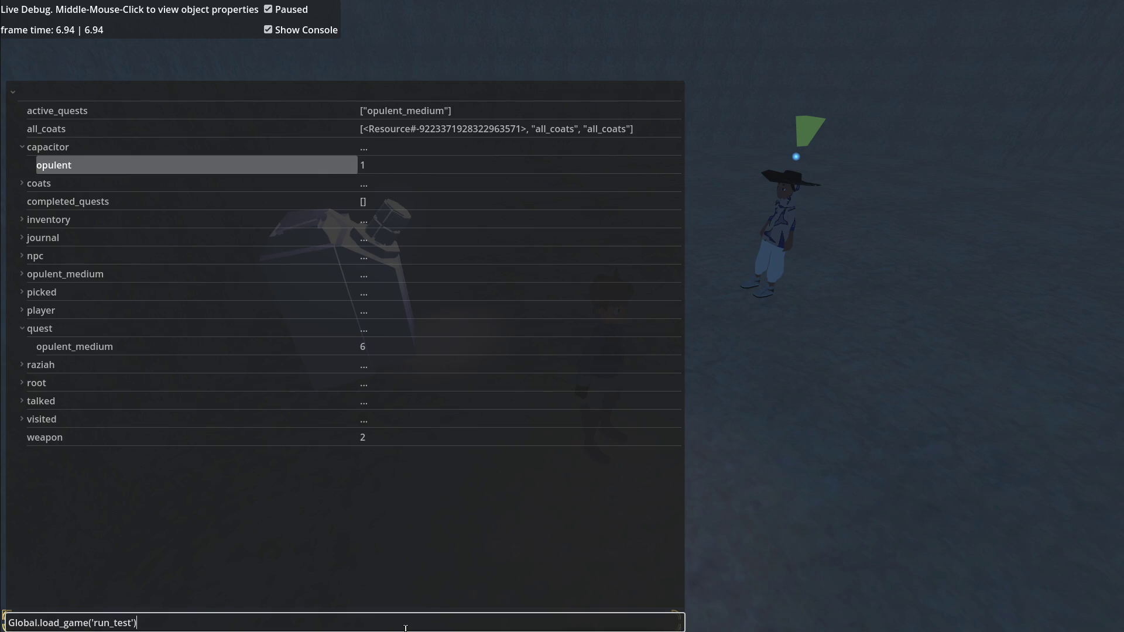
{"action": "key", "text": "Return"}
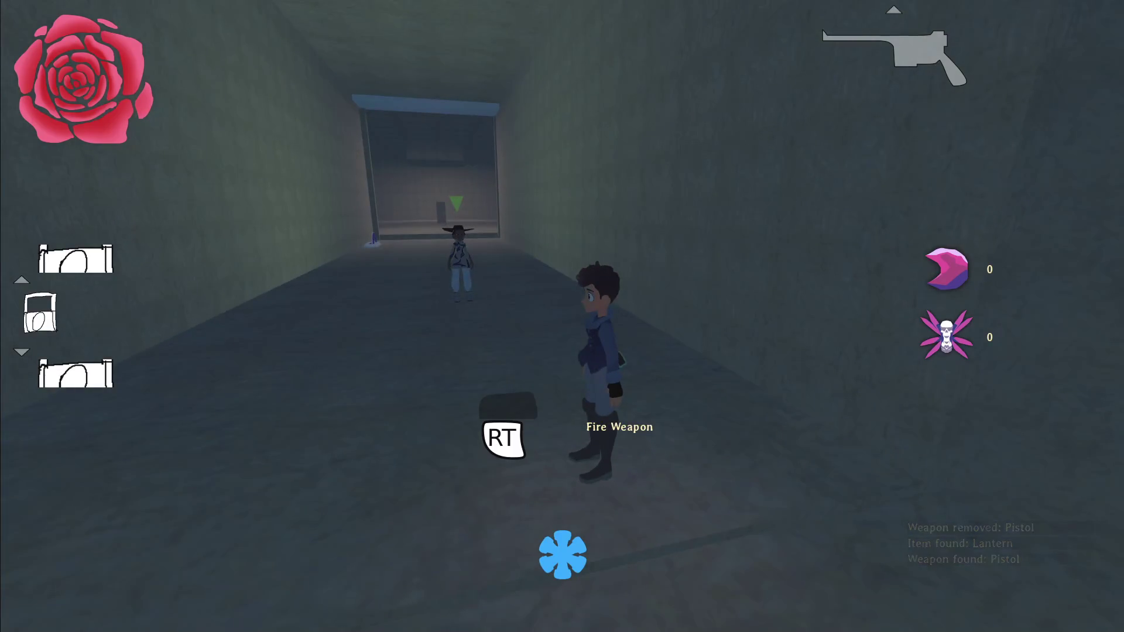
{"action": "key", "text": "w"}
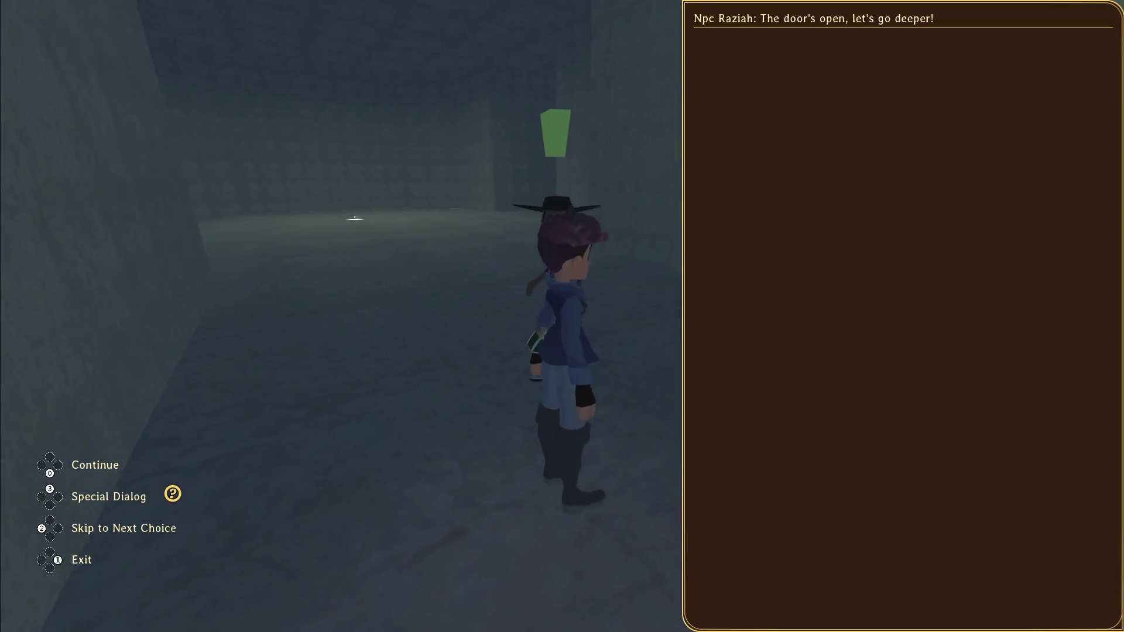
{"action": "key", "text": "space"}
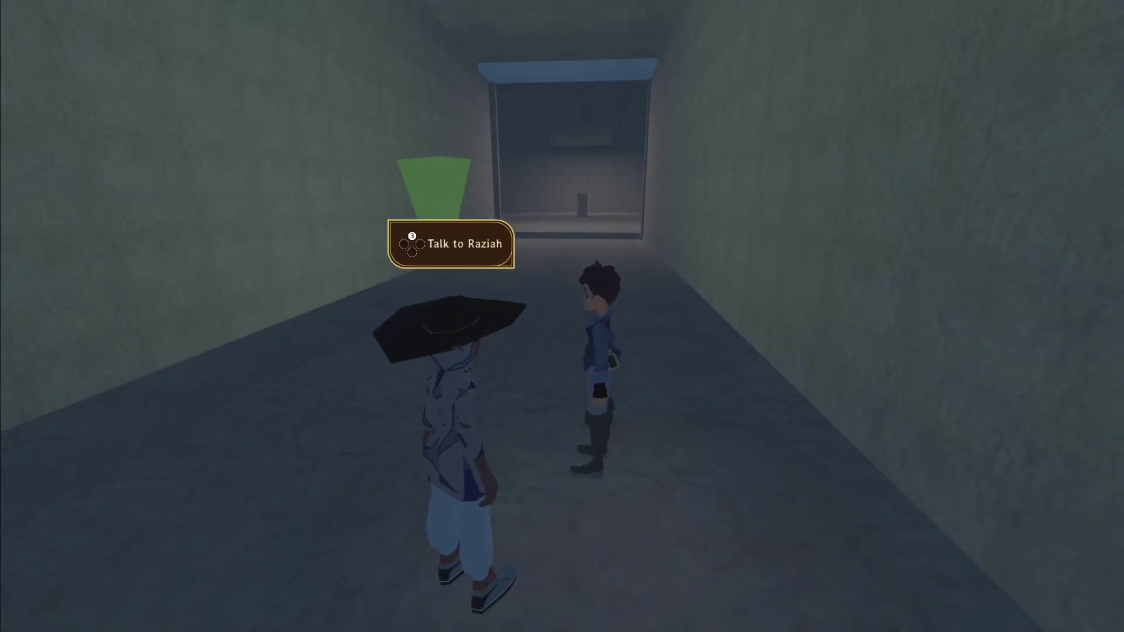
{"action": "key", "text": "w"}
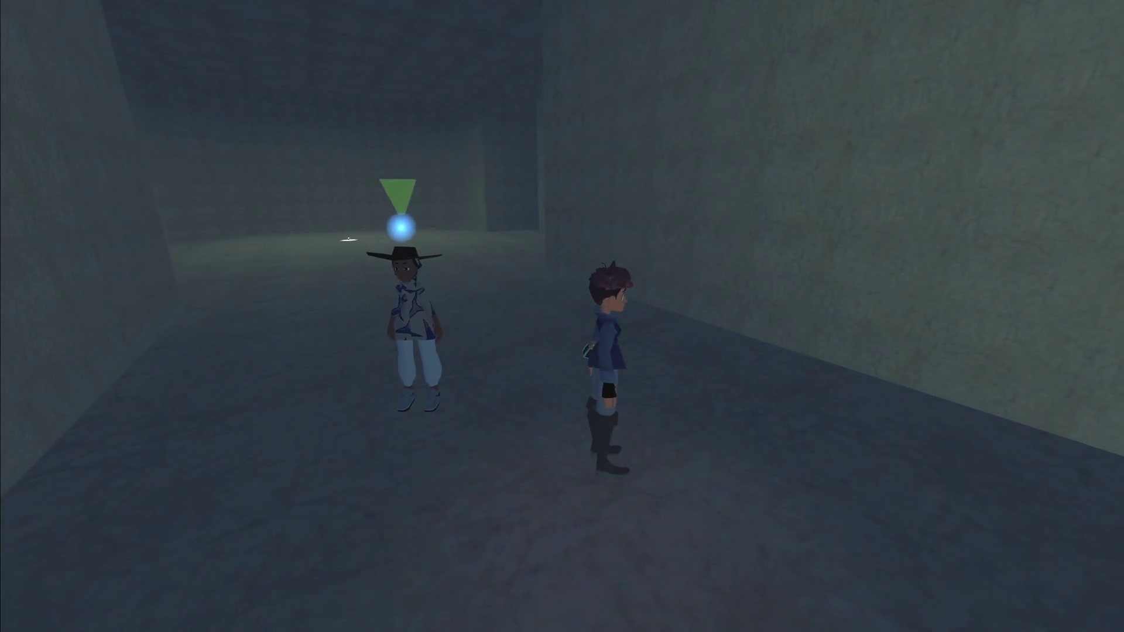
- Pick up the Time Distorter, chase Raziah asking where she's going, then open the pause menu
{"action": "key", "text": "a"}
{"action": "key", "text": "w"}
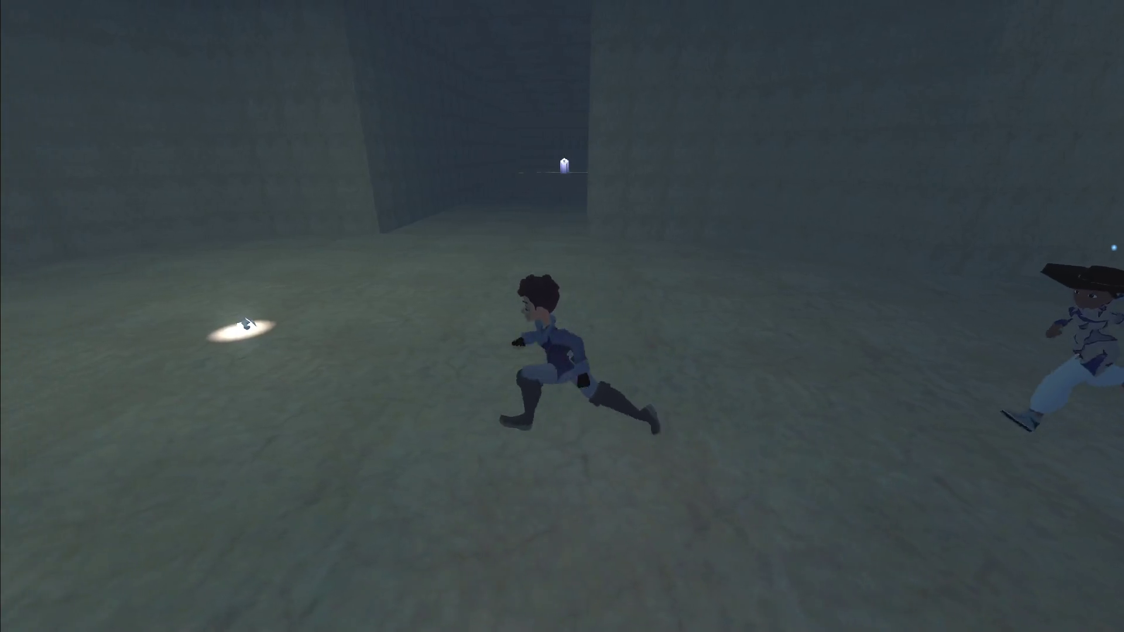
{"action": "key", "text": "w"}
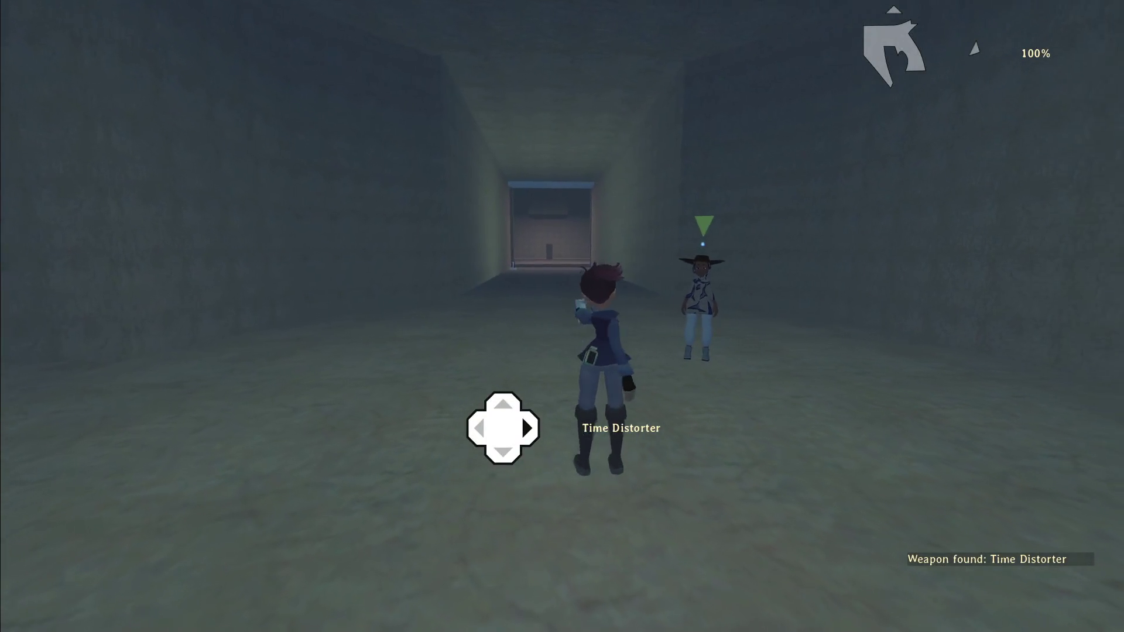
{"action": "key", "text": "a"}
{"action": "key", "text": "a"}
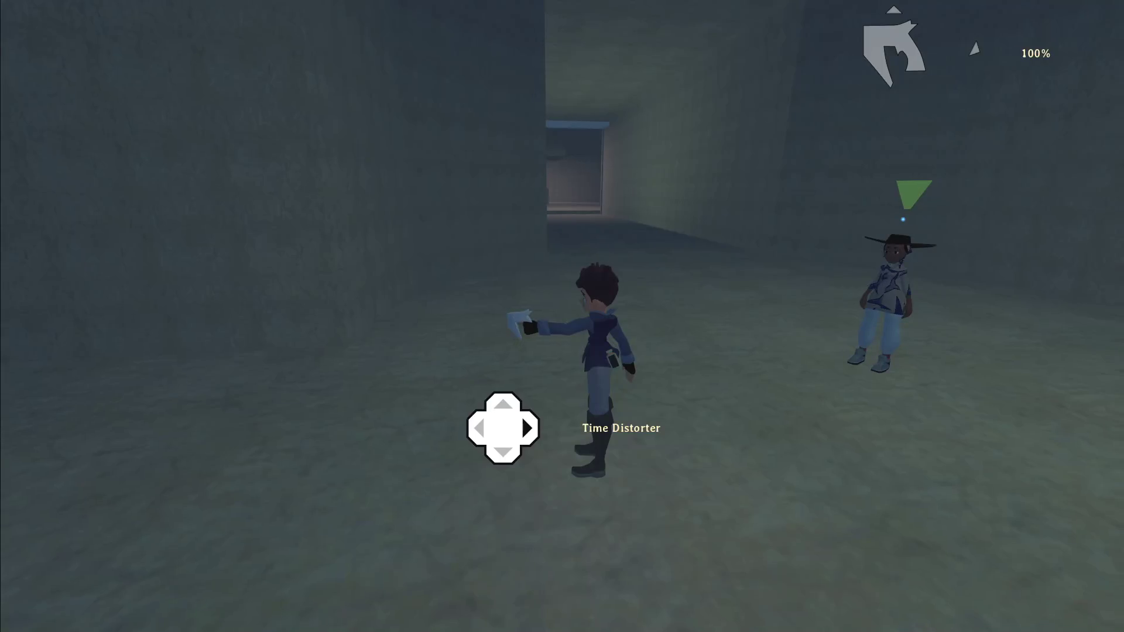
{"action": "key", "text": "w"}
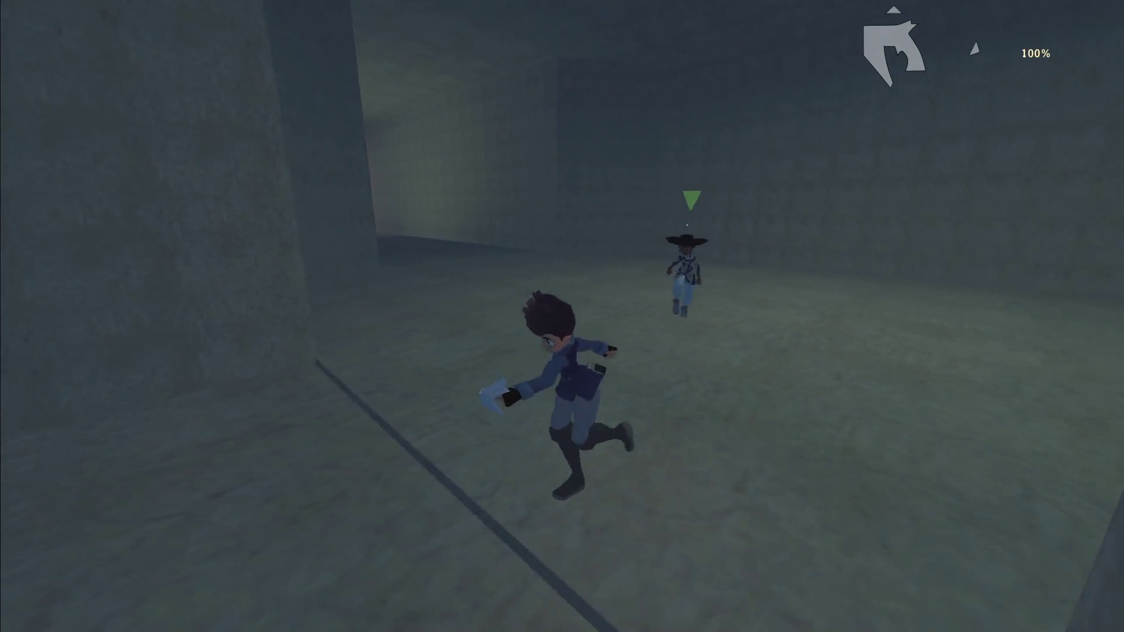
{"action": "key", "text": "e"}
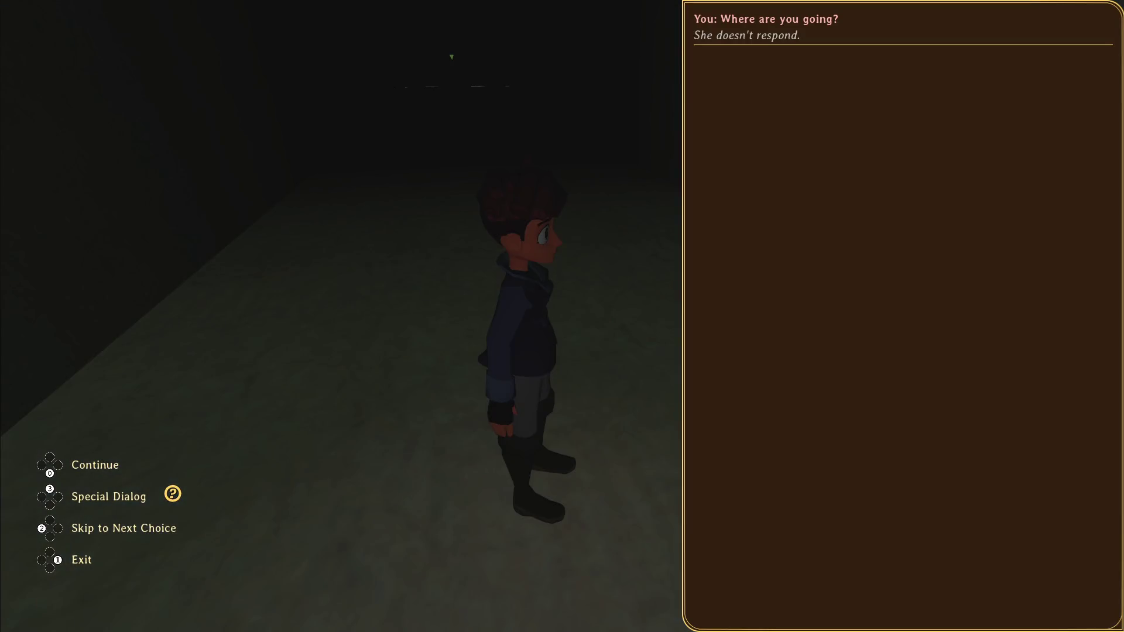
{"action": "key", "text": "w"}
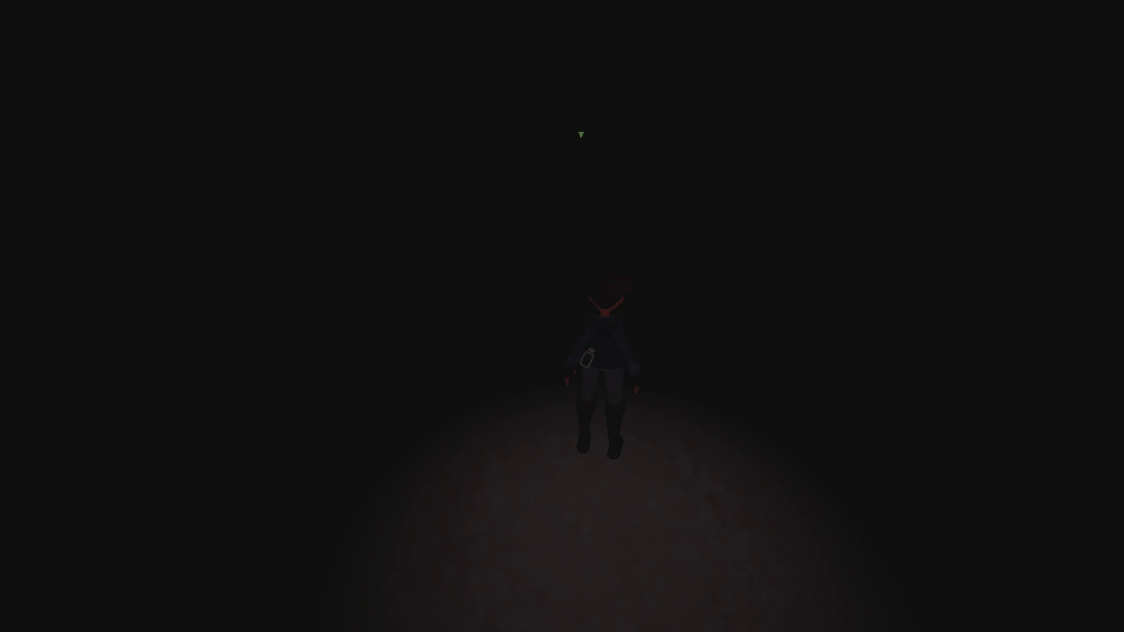
{"action": "key", "text": "Escape"}
{"action": "key", "text": "Down"}
{"action": "key", "text": "Down"}
{"action": "key", "text": "Down"}
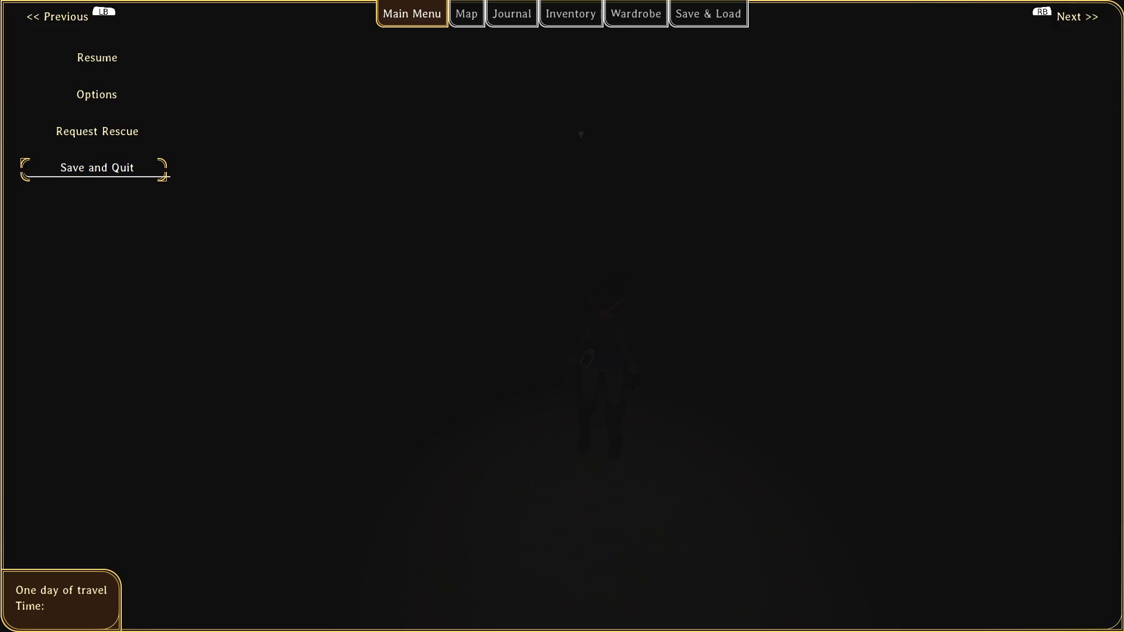
- Save and quit, close the game, relaunch it with F5 and start playing
{"action": "key", "text": "Return"}
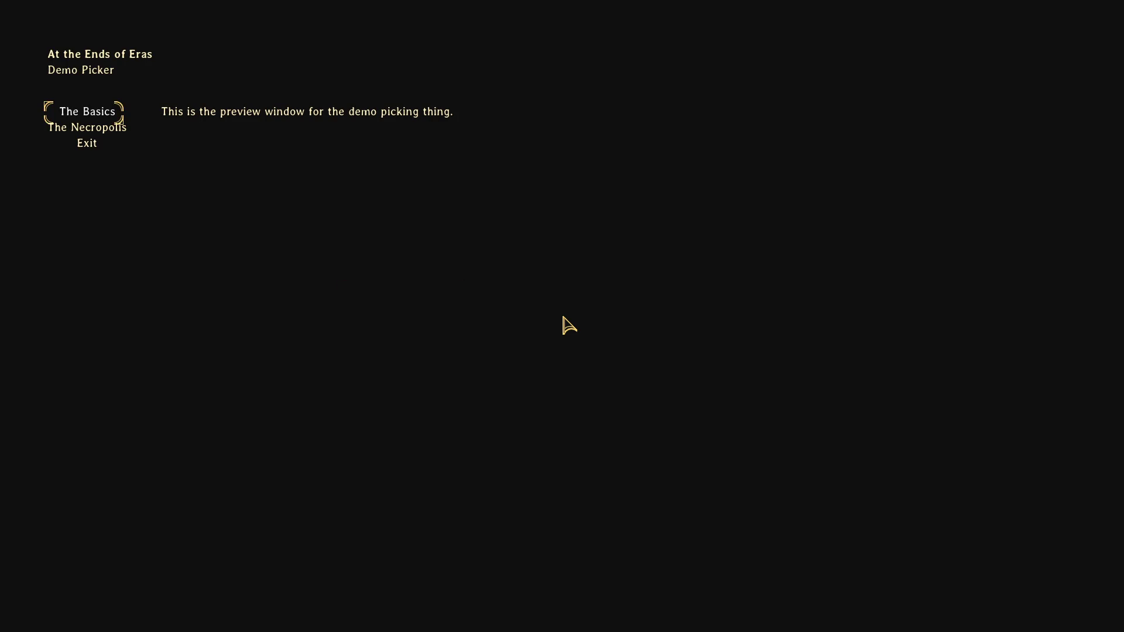
{"action": "key", "text": "alt+F4"}
{"action": "key", "text": "F5"}
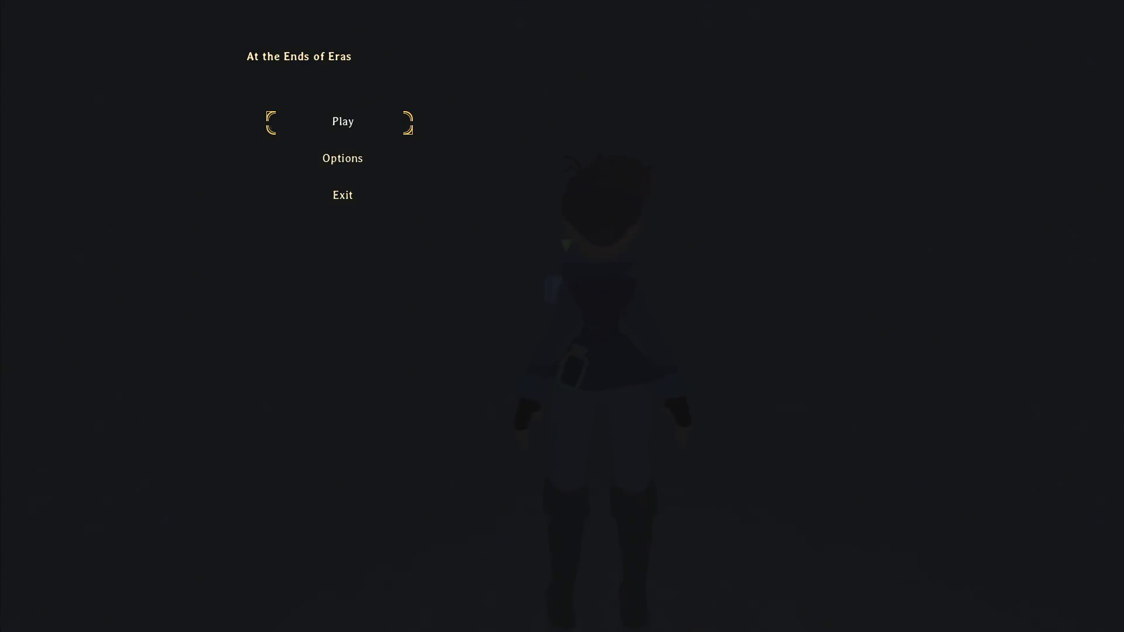
{"action": "key", "text": "Return"}
- Run through the stone room and lit corridor, then open the live debug console
{"action": "key", "text": "s"}
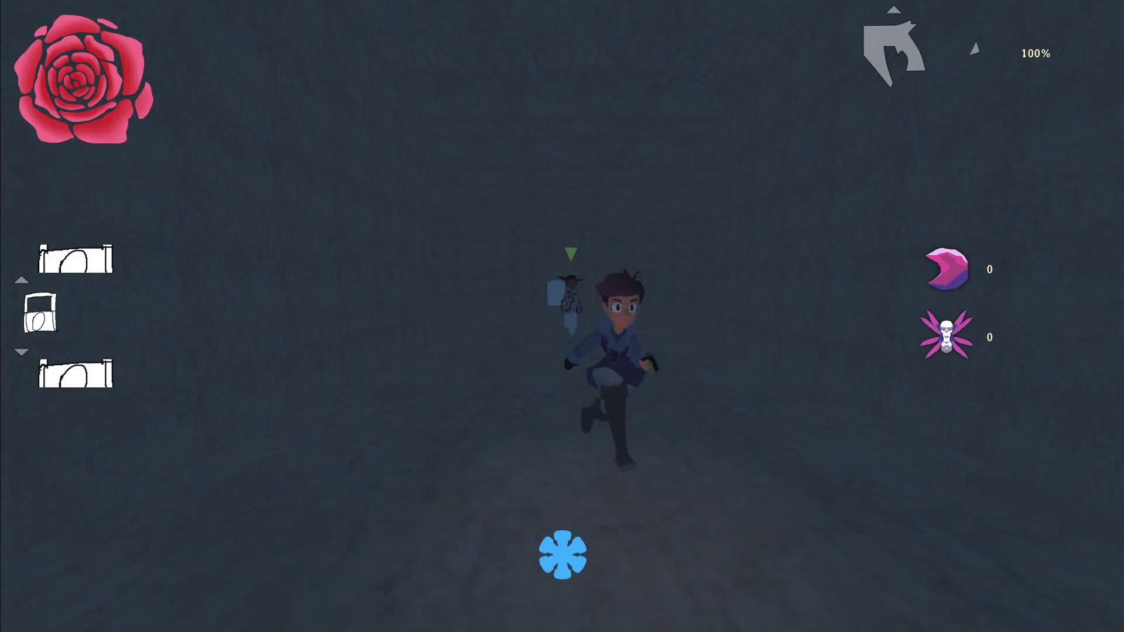
{"action": "key", "text": "w"}
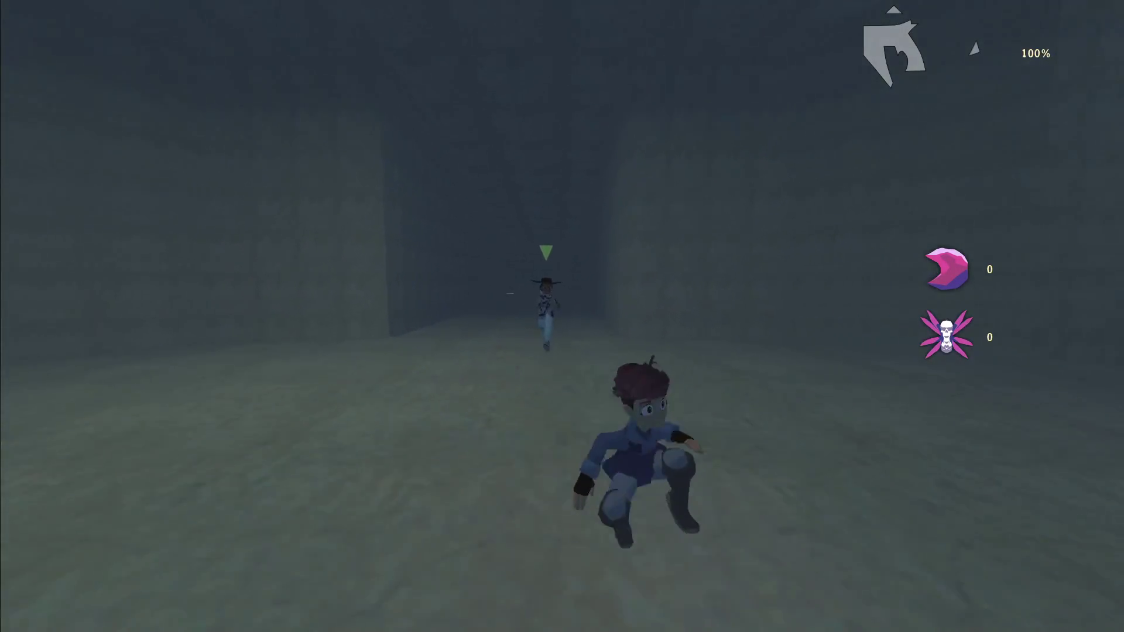
{"action": "key", "text": "d"}
{"action": "key", "text": "w"}
{"action": "key", "text": "a"}
{"action": "key", "text": "s"}
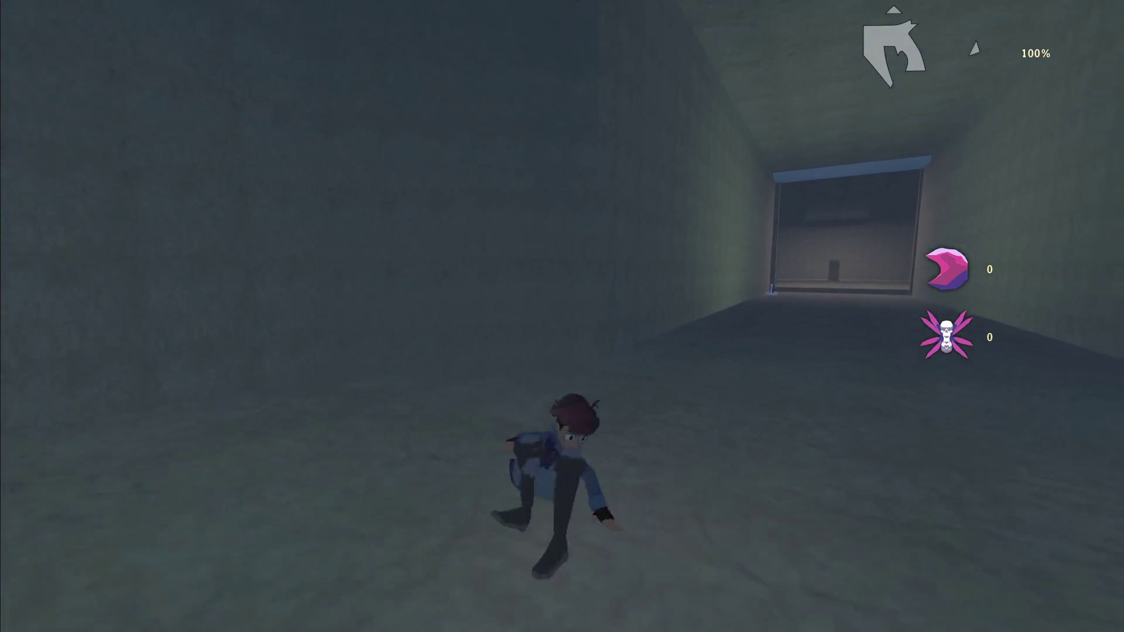
{"action": "key", "text": "grave"}
{"action": "type", "text": "Global.load_game("}
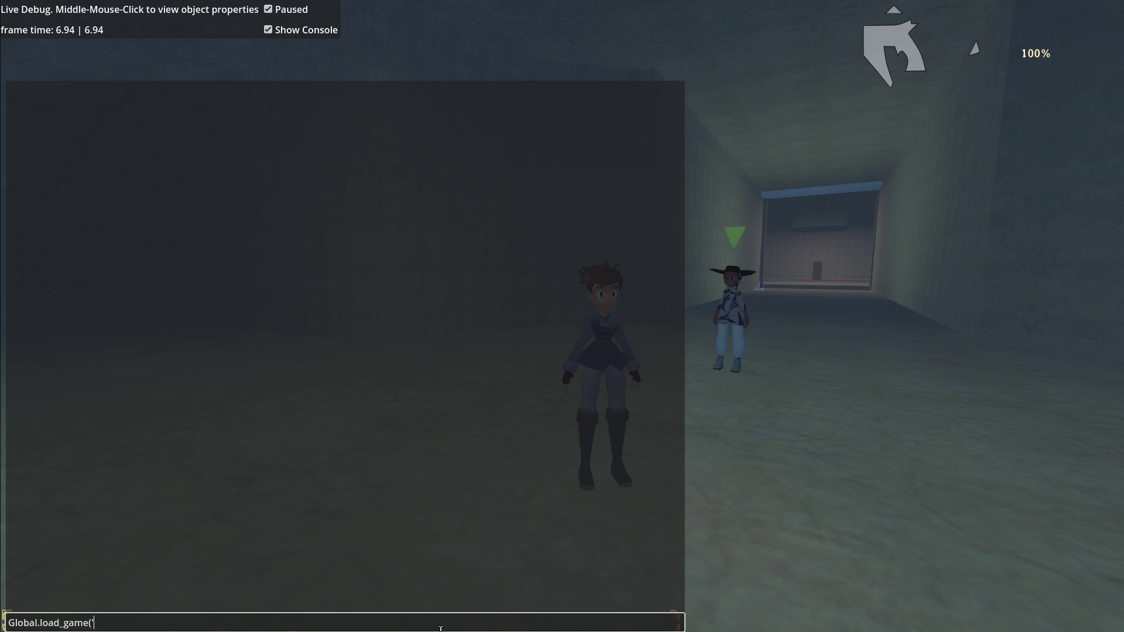
- Finish Global.load_game('run_test') to reload the run_test save and resume play
{"action": "type", "text": "run_test"}
{"action": "key", "text": "Return"}
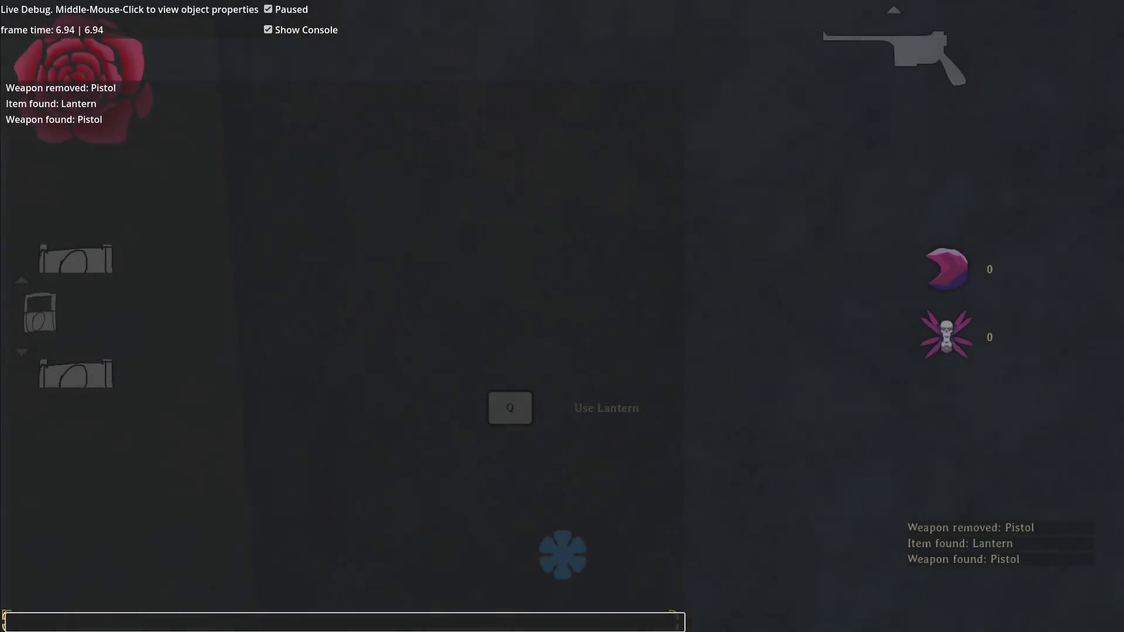
{"action": "key", "text": "Escape"}
{"action": "key", "text": "Escape"}
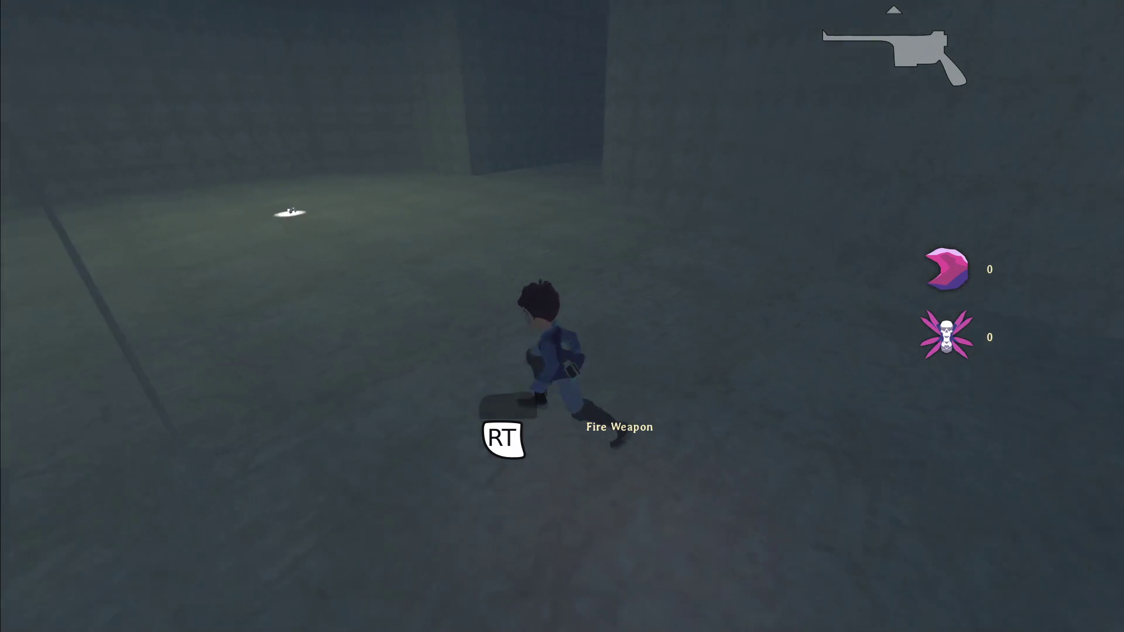
- Save and quit from the pause menu, then stop the game with F8
{"action": "key", "text": "Escape"}
{"action": "left_click", "coordinate": [98, 168]}
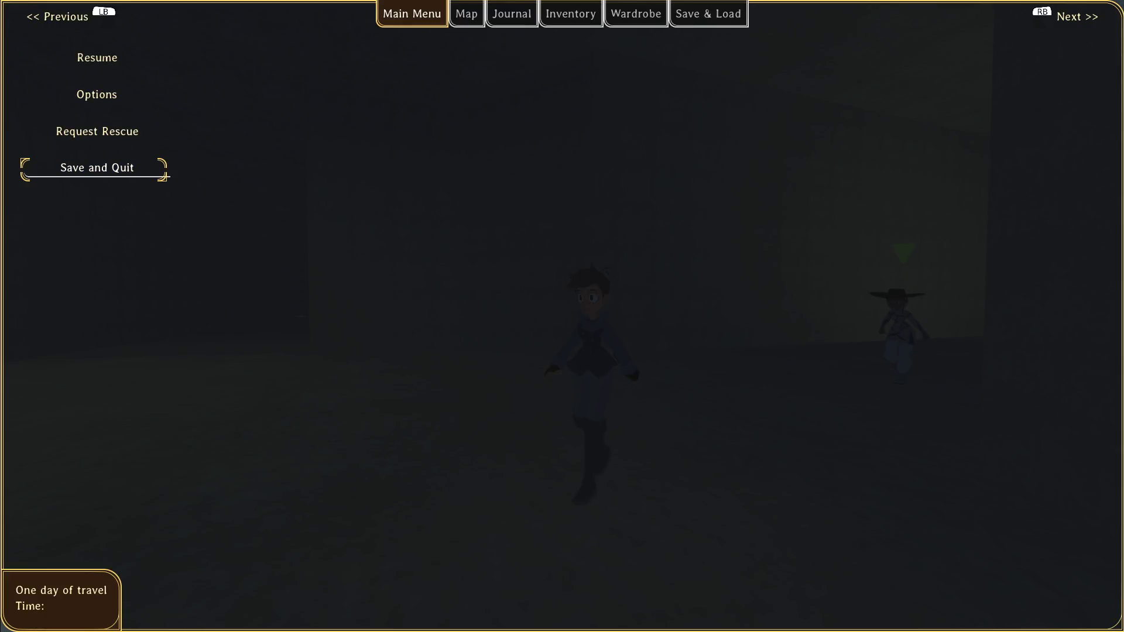
{"action": "key", "text": "Return"}
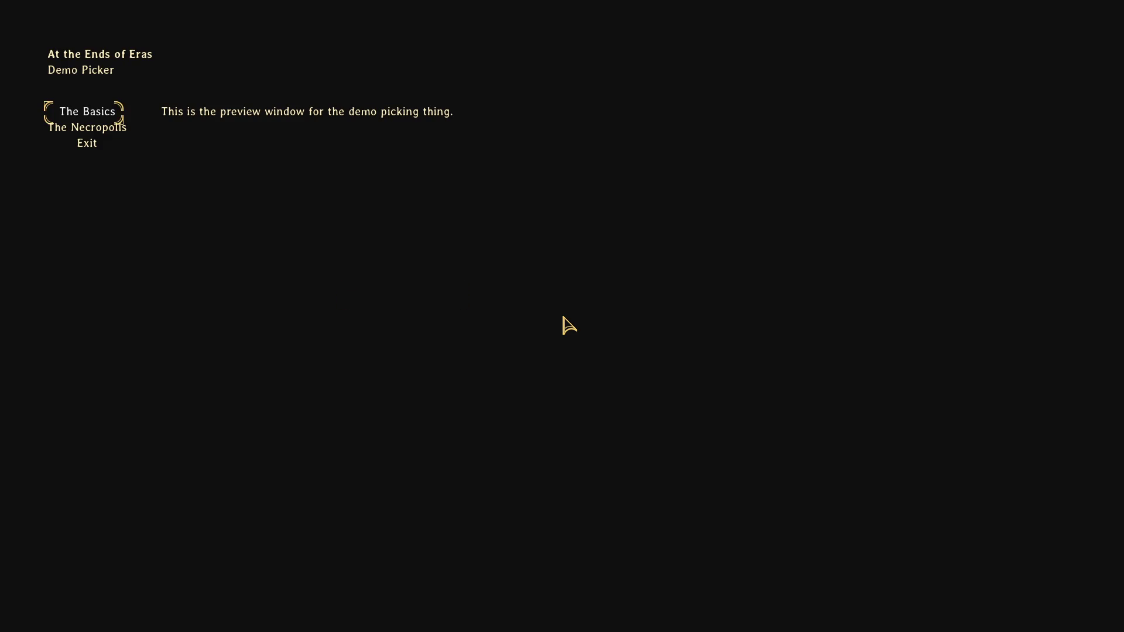
{"action": "key", "text": "F8"}
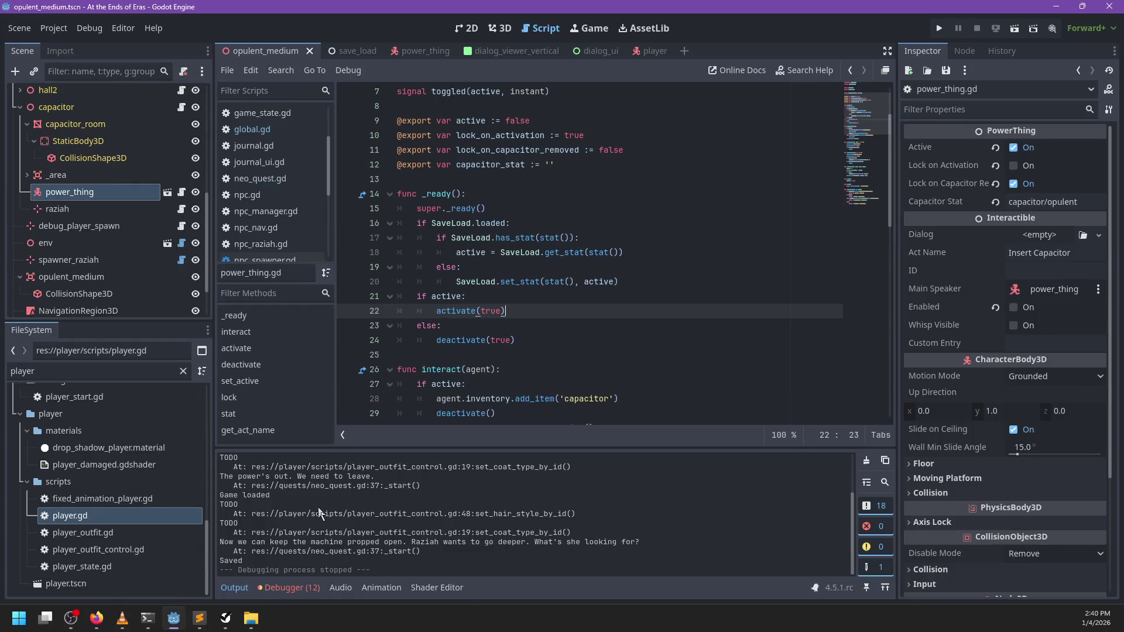
- Check git status in PowerShell and stage all the .dialog files
{"action": "left_click", "coordinate": [147, 618]}
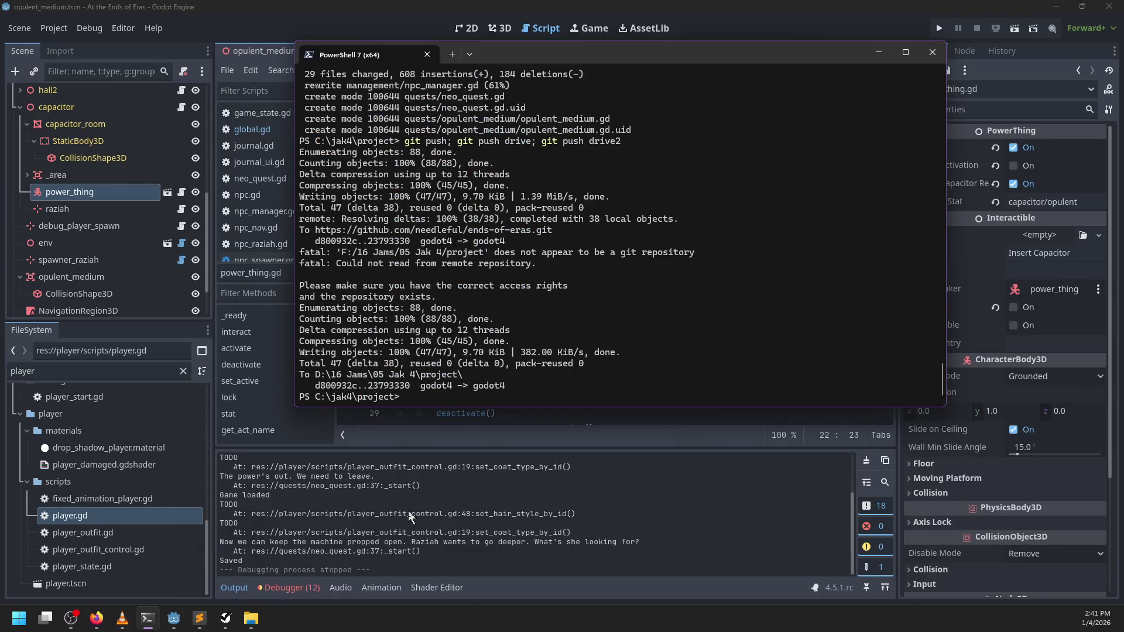
{"action": "type", "text": "git status"}
{"action": "key", "text": "Return"}
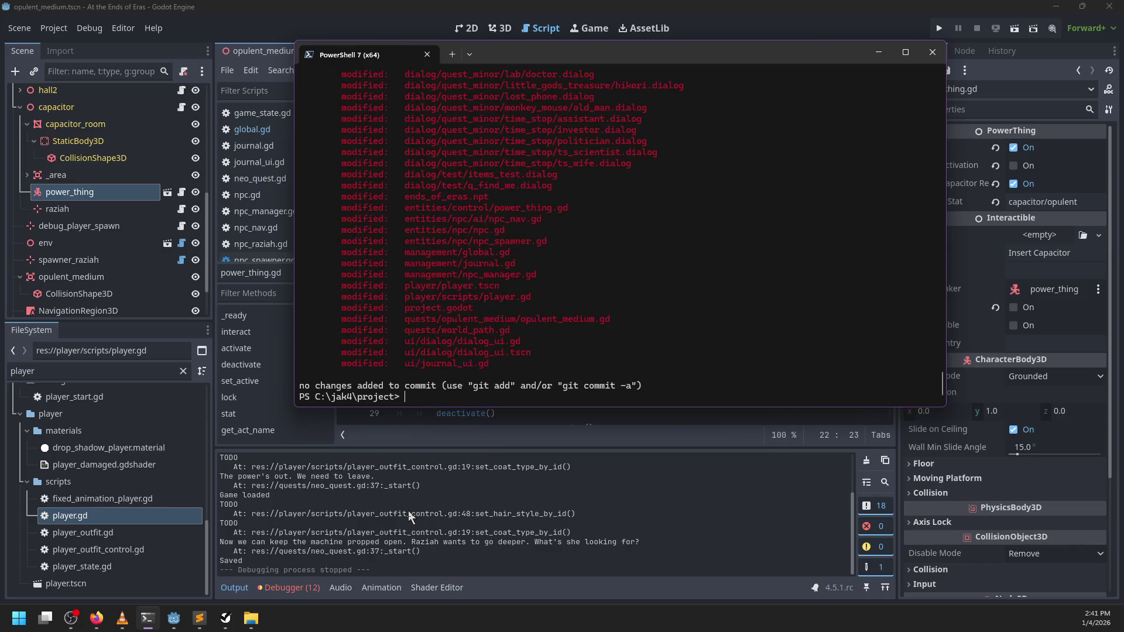
{"action": "scroll", "coordinate": [511, 367], "scroll_direction": "up", "scroll_amount": 3}
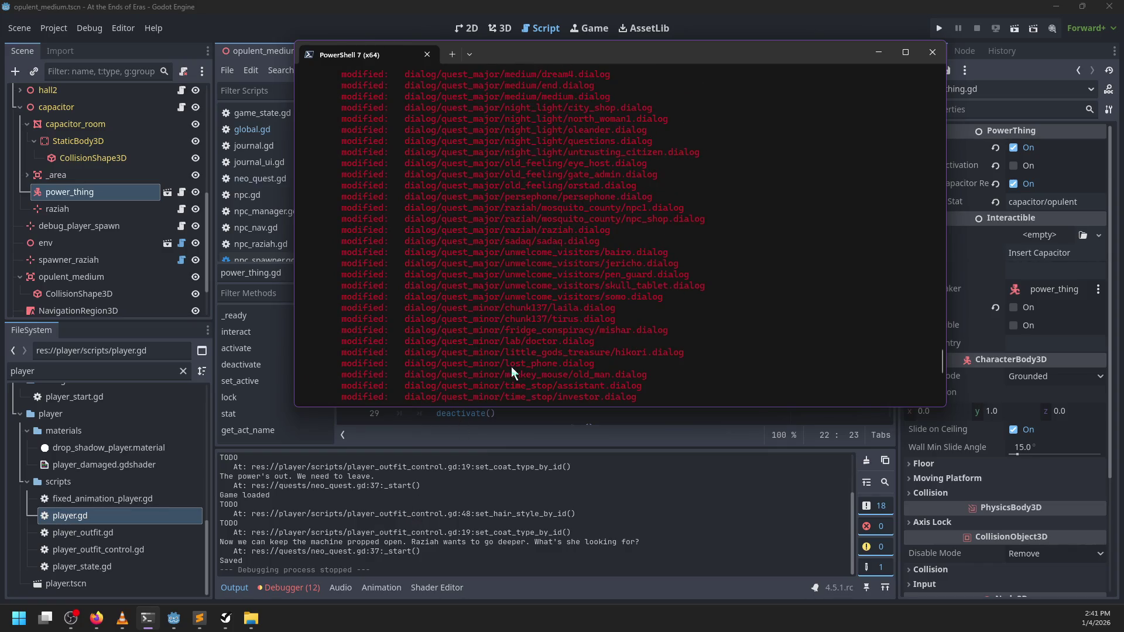
{"action": "type", "text": "git add *.diual"}
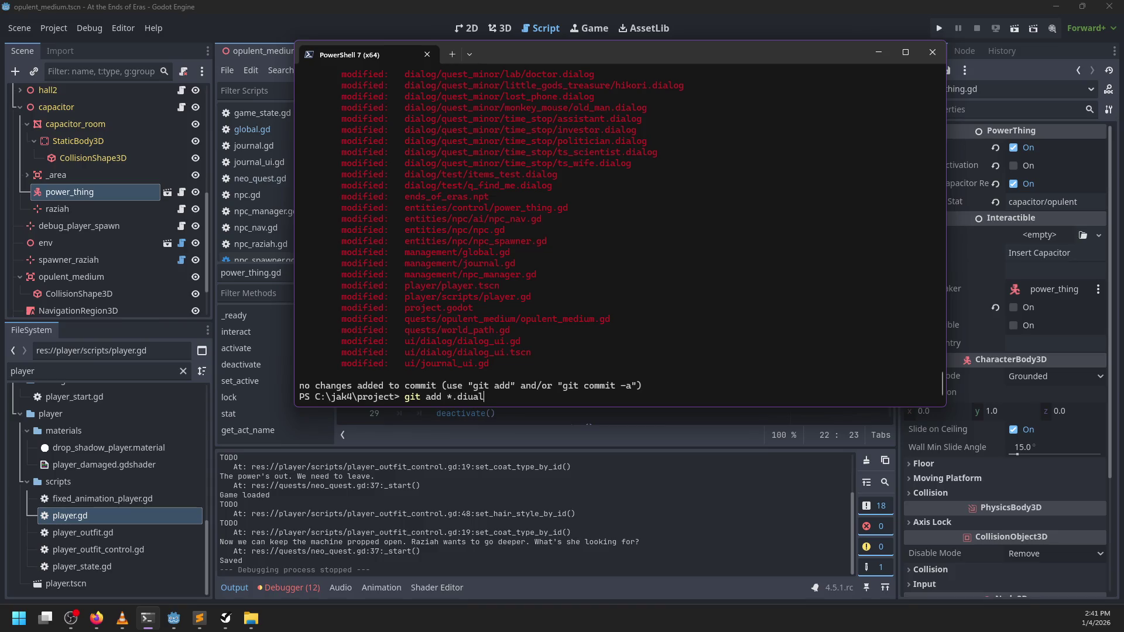
{"action": "key", "text": "BackSpace"}
{"action": "key", "text": "BackSpace"}
{"action": "key", "text": "BackSpace"}
{"action": "type", "text": "alog"}
{"action": "key", "text": "Return"}
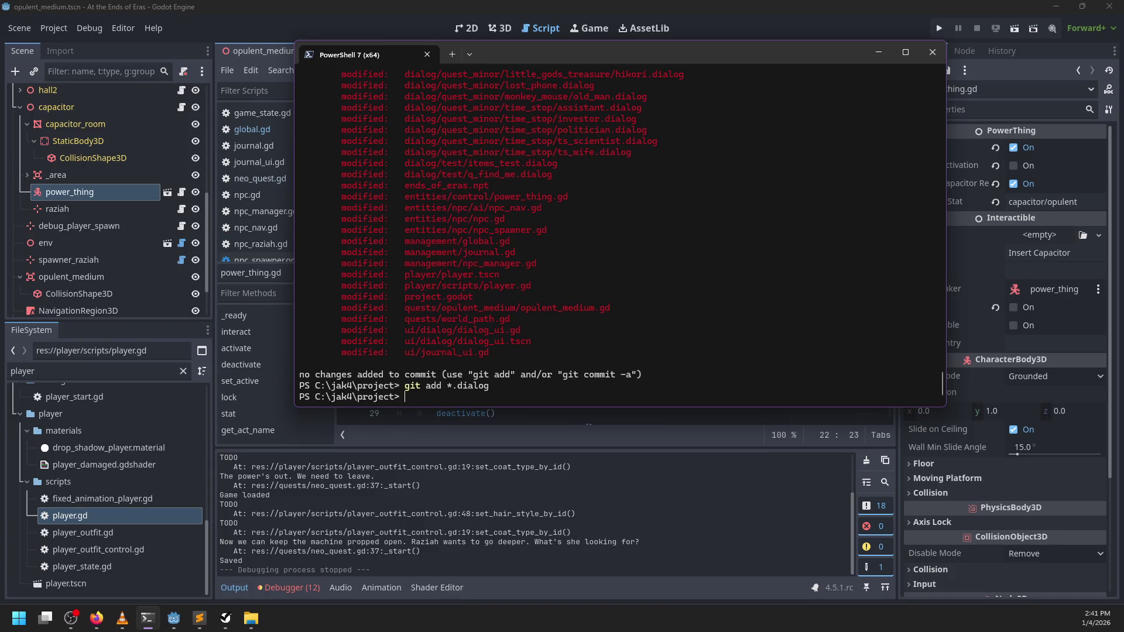
- Stage ui/journal_ui.gd, management/journal.gd and the management folder
{"action": "type", "text": "git add "}
{"action": "type", "text": "ui/h"}
{"action": "key", "text": "BackSpace"}
{"action": "key", "text": "BackSpace"}
{"action": "key", "text": "BackSpace"}
{"action": "type", "text": "d .\\ui\\journal_u"}
{"action": "key", "text": "Tab"}
{"action": "key", "text": "Return"}
{"action": "type", "text": "gi"}
{"action": "type", "text": "management/"}
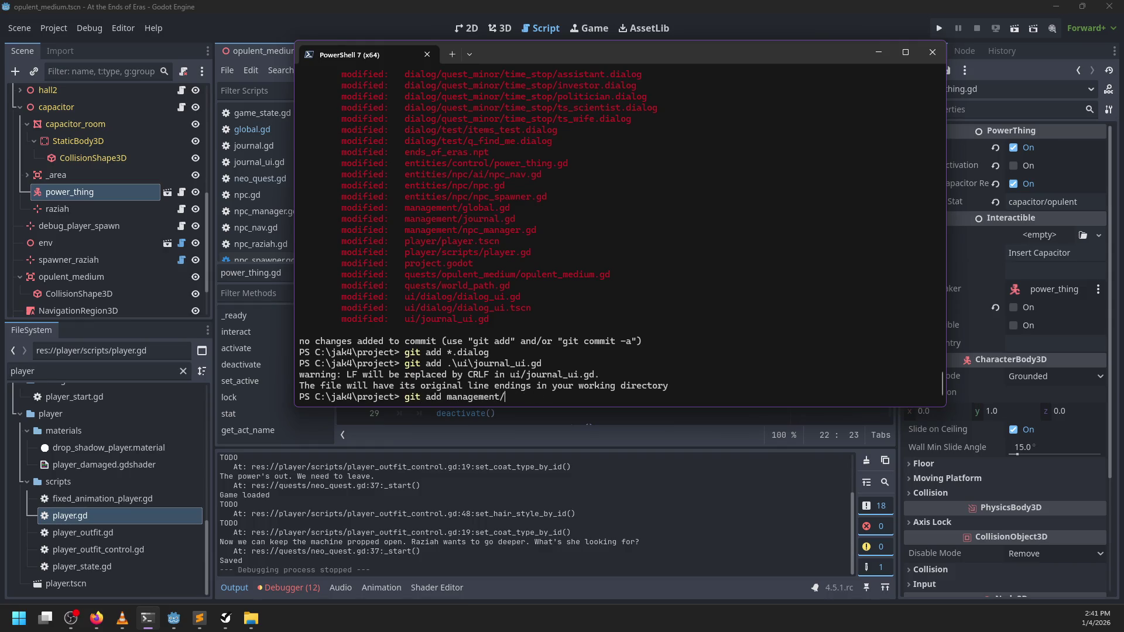
{"action": "type", "text": "journal.gd"}
{"action": "key", "text": "Return"}
{"action": "type", "text": "git add management"}
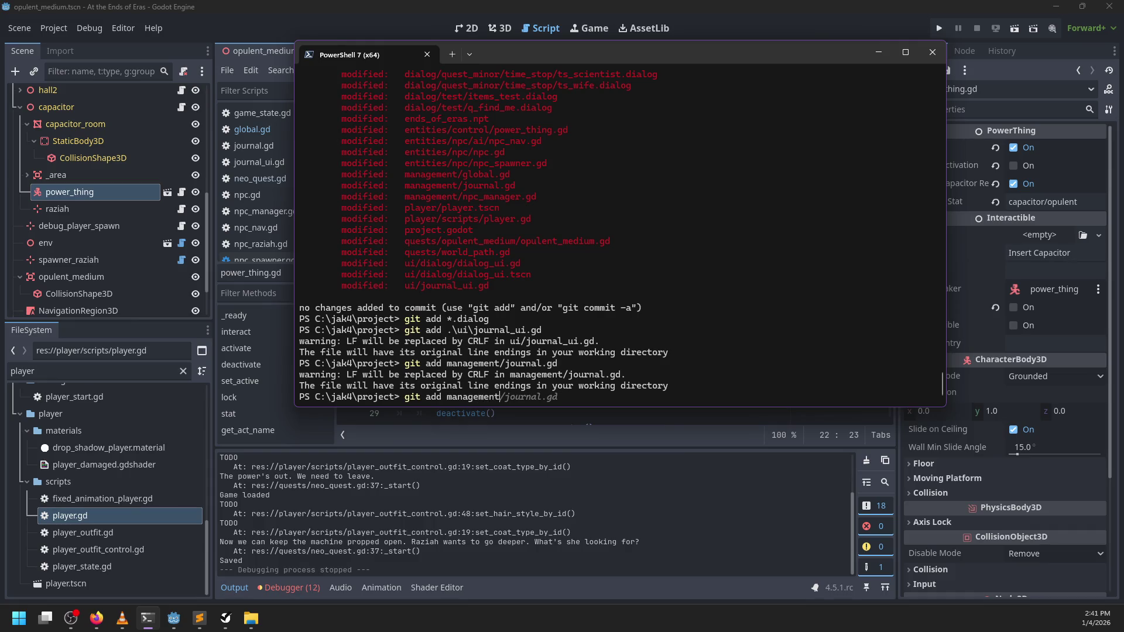
{"action": "key", "text": "Return"}
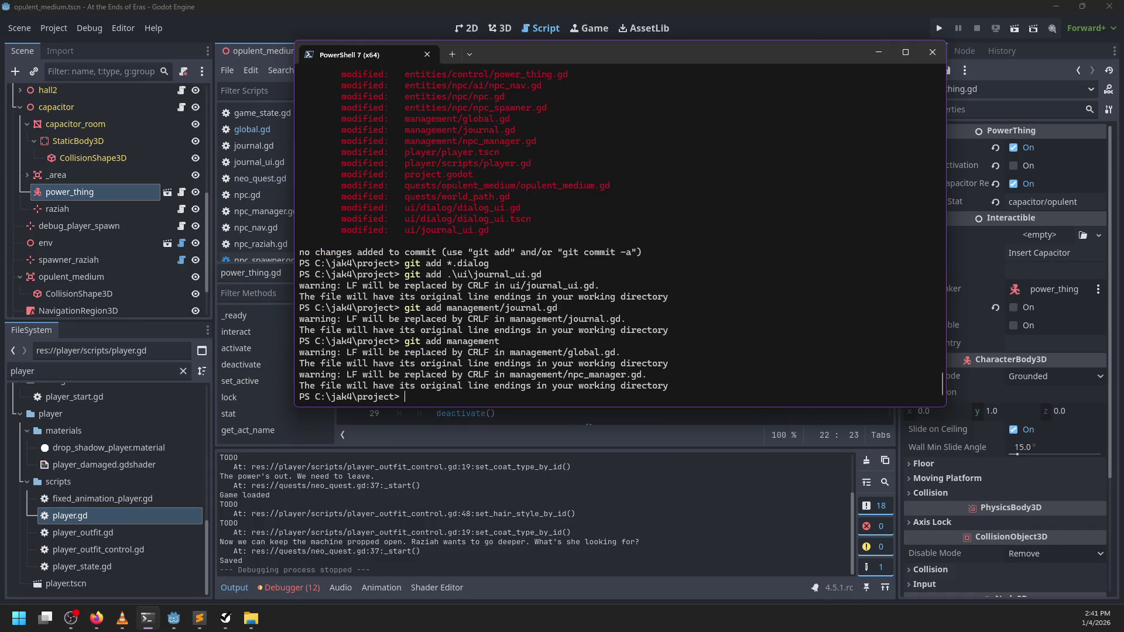
- Recheck git status and commit with the message "Renamed a bunch of stuff lol"
{"action": "type", "text": "git status"}
{"action": "key", "text": "Return"}
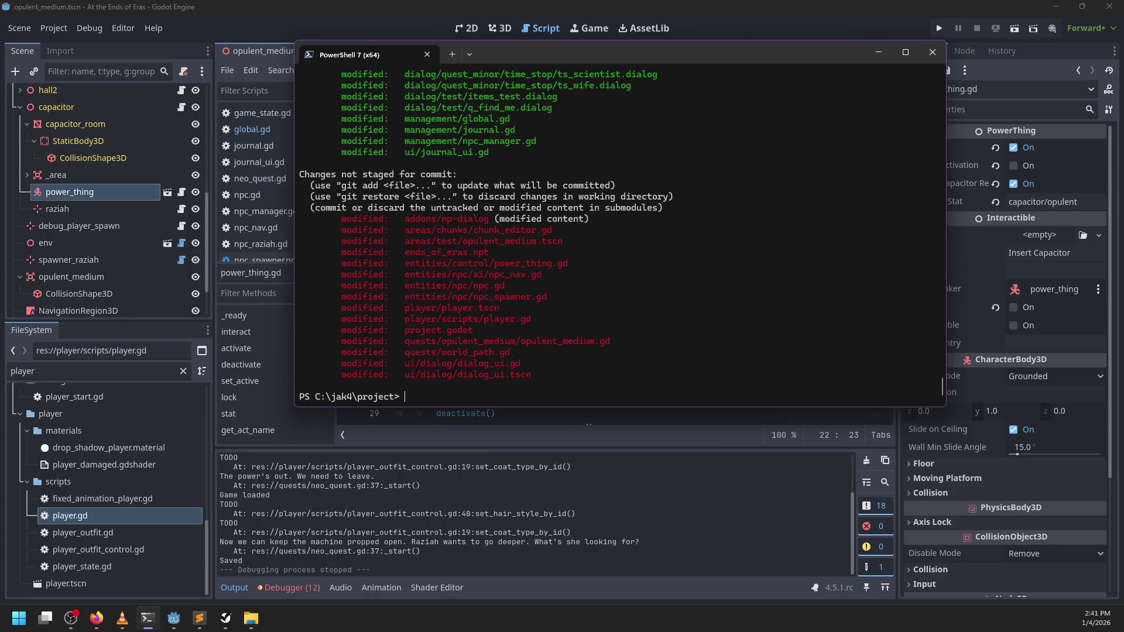
{"action": "type", "text": "git commit -0"}
{"action": "key", "text": "BackSpace"}
{"action": "type", "text": "m \"Renamed a bunch of "}
{"action": "type", "text": "stuff lol"}
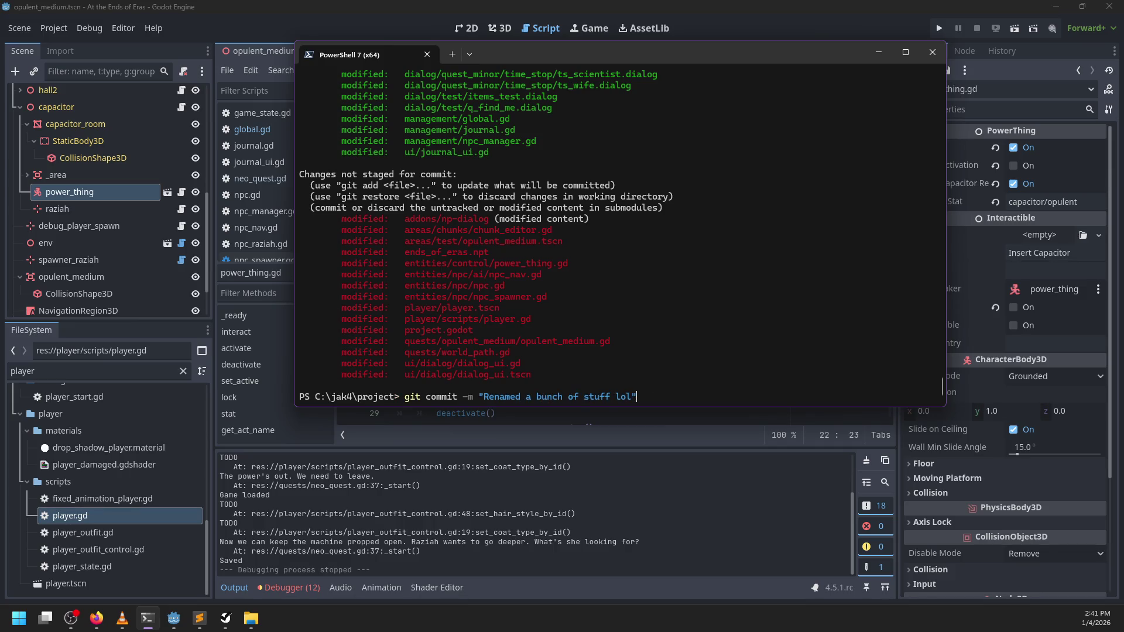
{"action": "key", "text": "Return"}
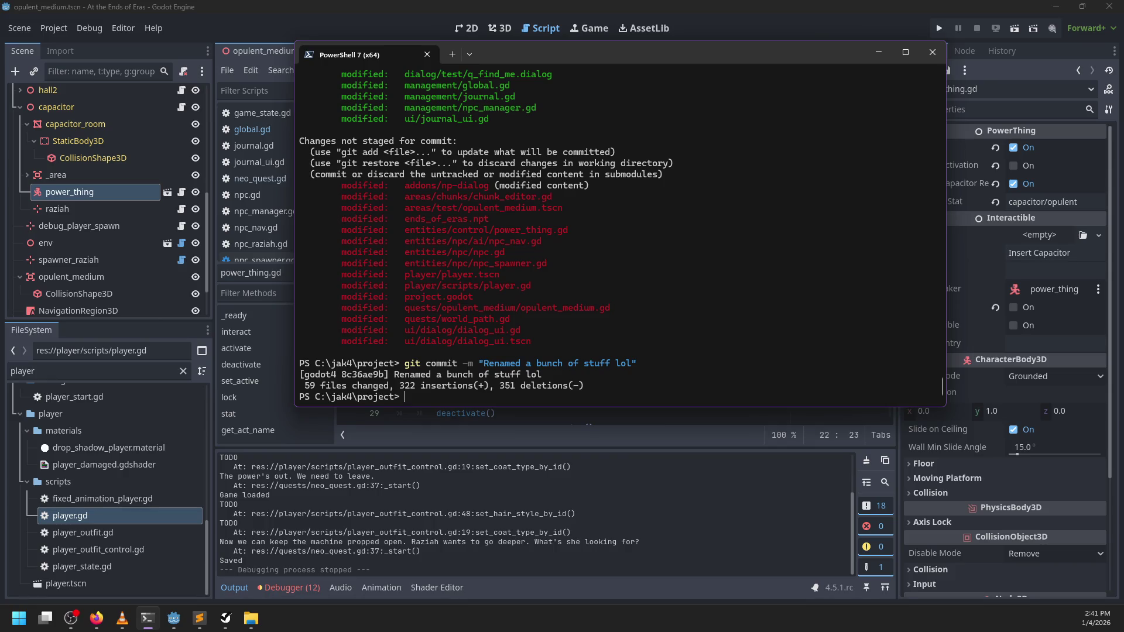
- Enter the addons/np-dialog submodule and review its git status and diff
{"action": "type", "text": "cd addons"}
{"action": "key", "text": "Right"}
{"action": "key", "text": "Return"}
{"action": "type", "text": "git status"}
{"action": "key", "text": "Return"}
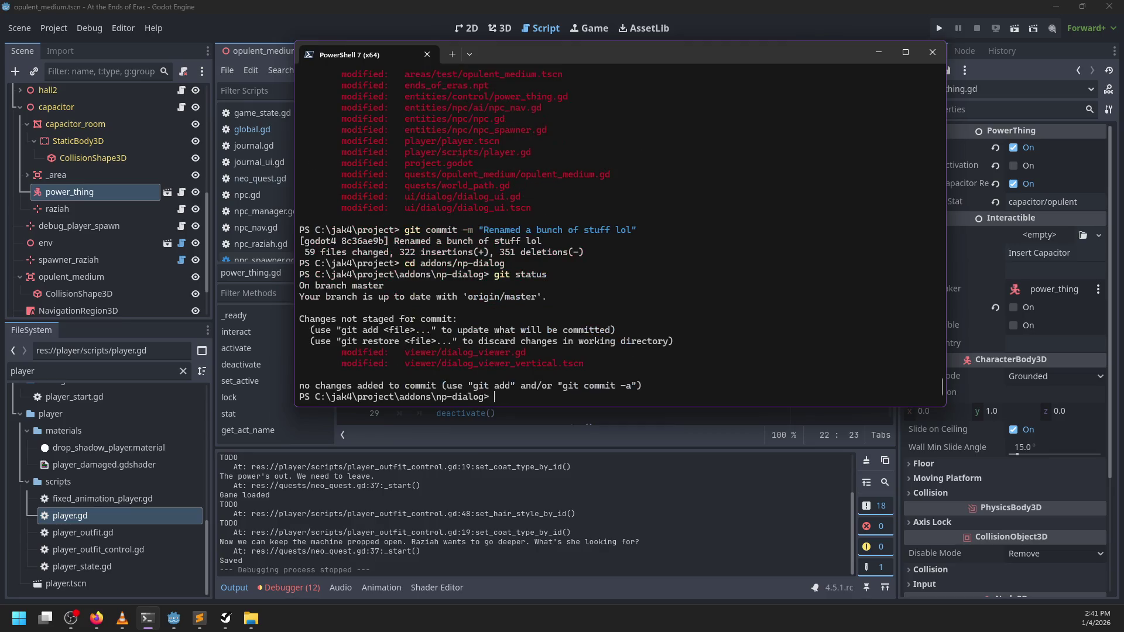
{"action": "type", "text": "git diff"}
{"action": "key", "text": "Return"}
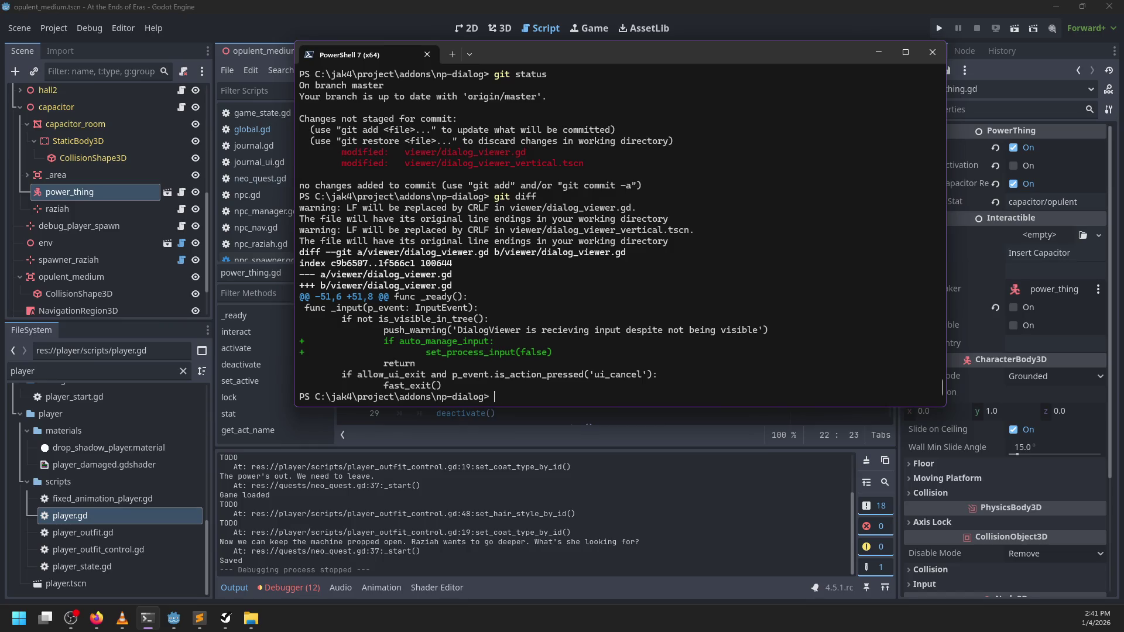
- Commit the submodule changes as "Fix input" and push them
{"action": "type", "text": "git comm"}
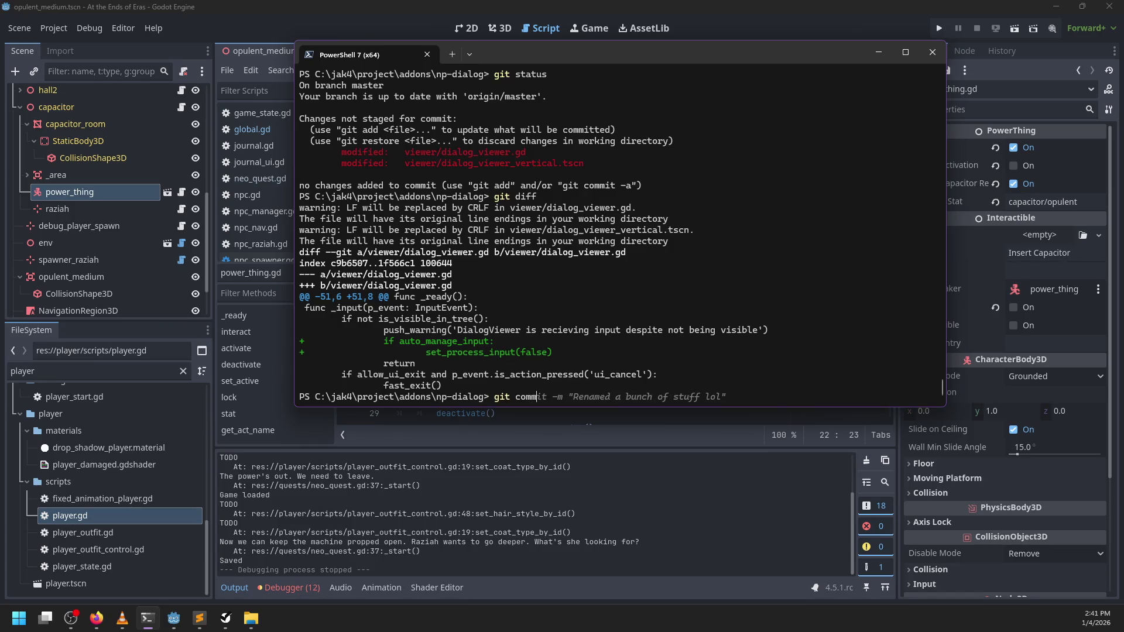
{"action": "type", "text": "it -am \"Fix input"}
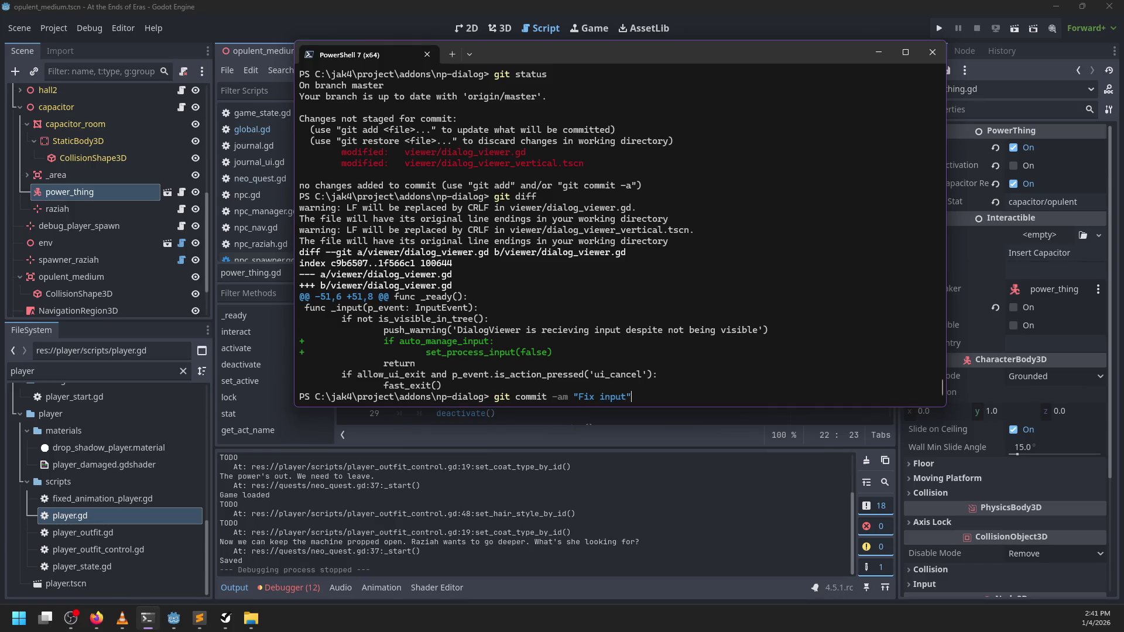
{"action": "key", "text": "Return"}
{"action": "type", "text": "git pus"}
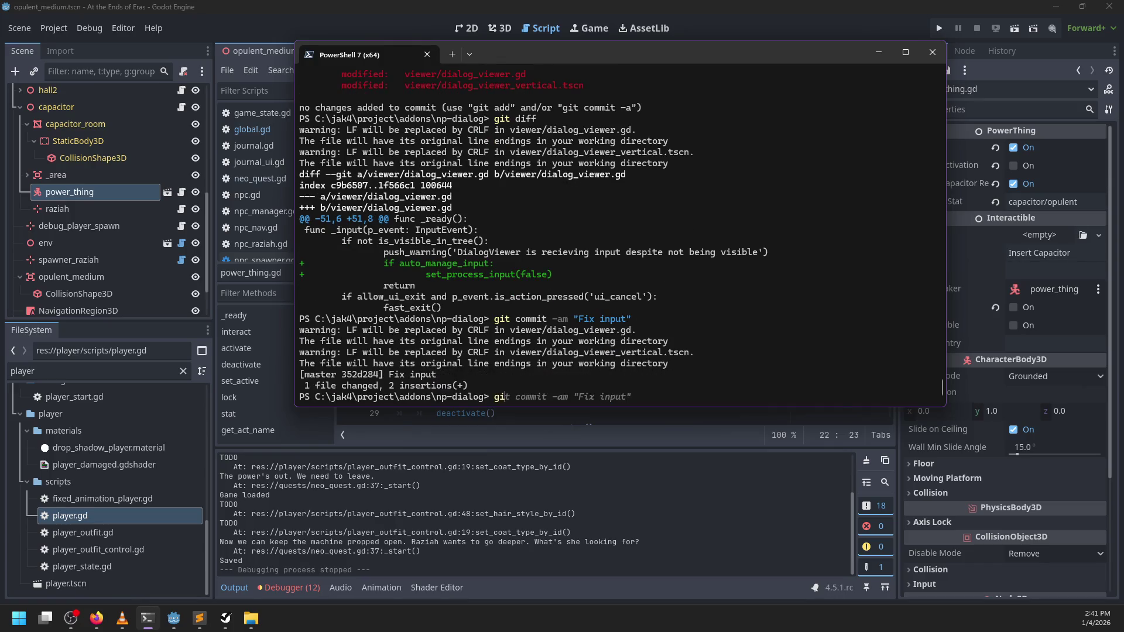
{"action": "type", "text": "h"}
{"action": "key", "text": "Return"}
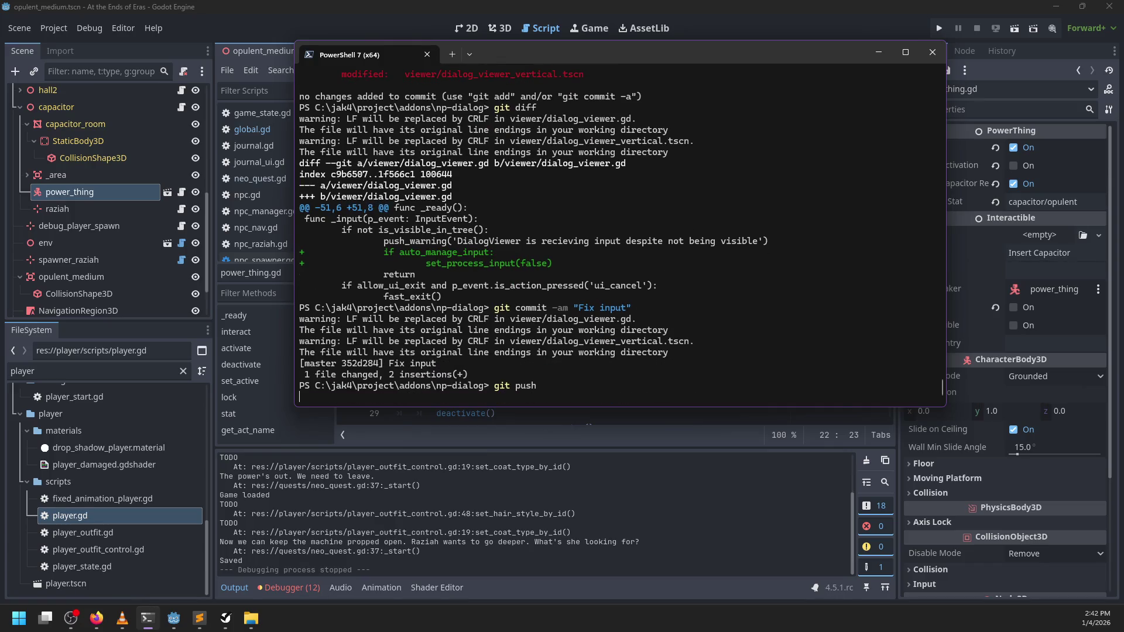
- Return to the project root, stage all changes with git add . and commit "Loading games or something"
{"action": "type", "text": "cd ../."}
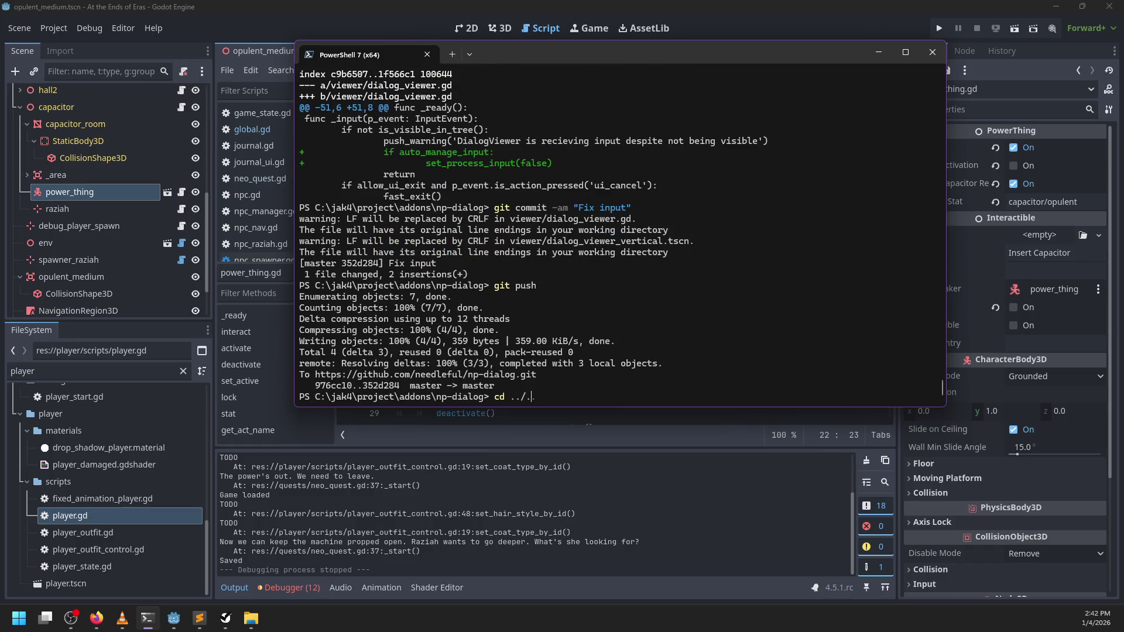
{"action": "type", "text": "."}
{"action": "key", "text": "Return"}
{"action": "type", "text": "git sta"}
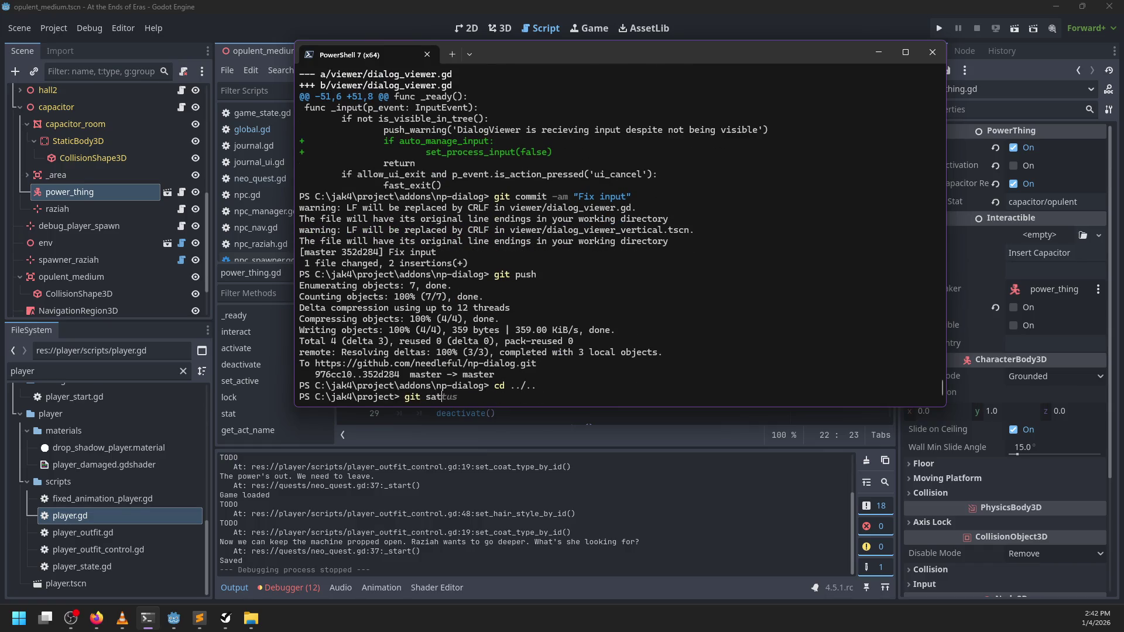
{"action": "type", "text": "tus"}
{"action": "key", "text": "Return"}
{"action": "type", "text": "g"}
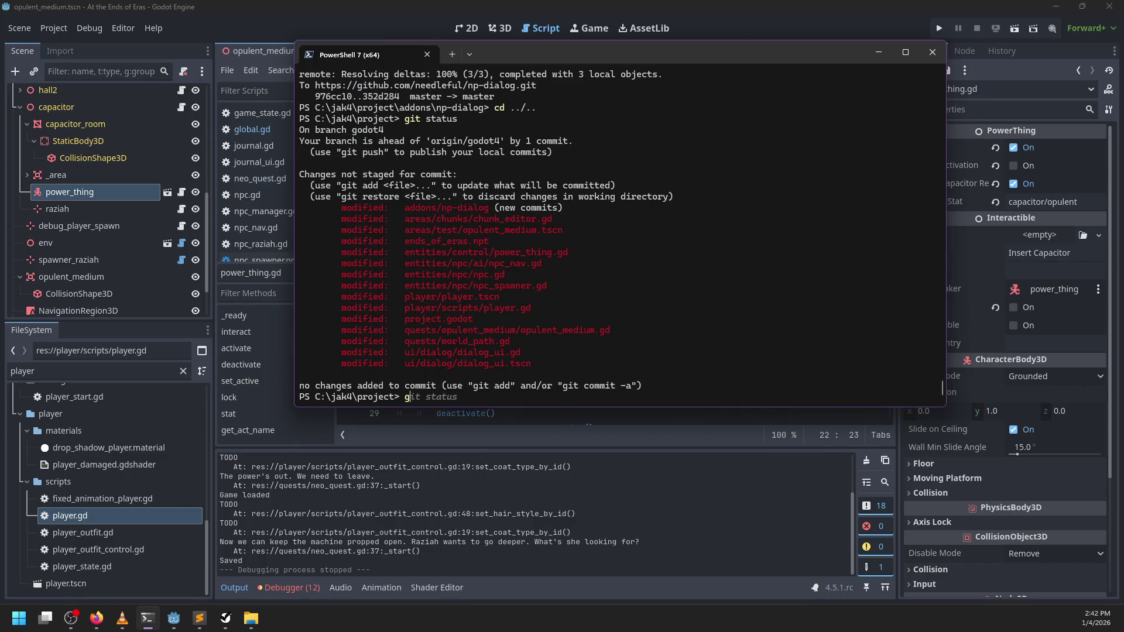
{"action": "type", "text": "it add ."}
{"action": "key", "text": "Return"}
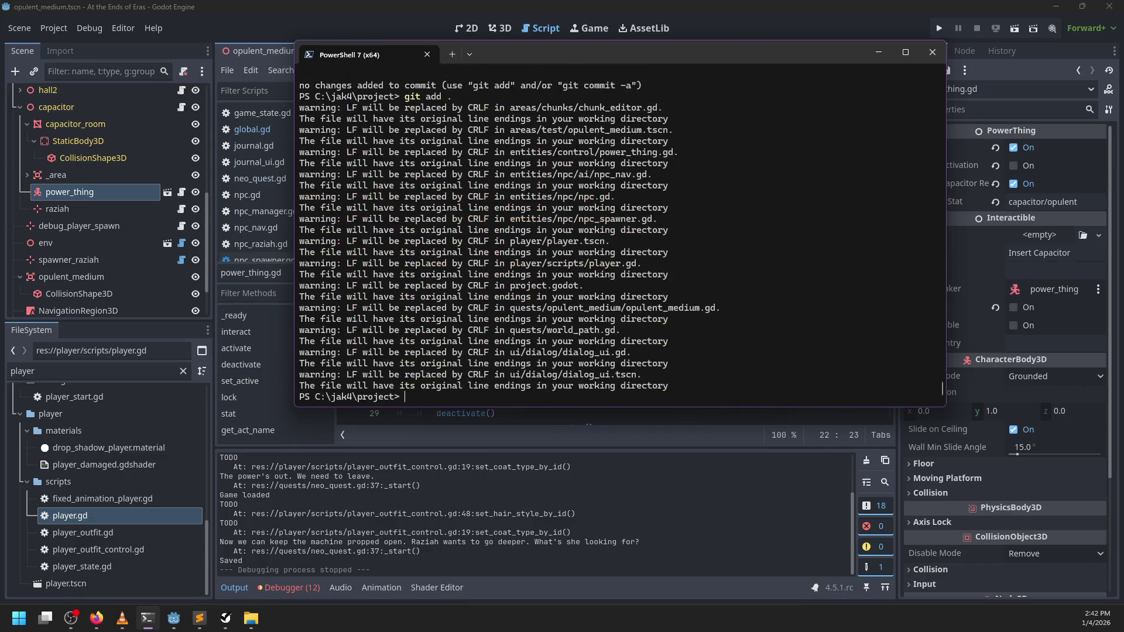
{"action": "type", "text": "git commit -m :\""}
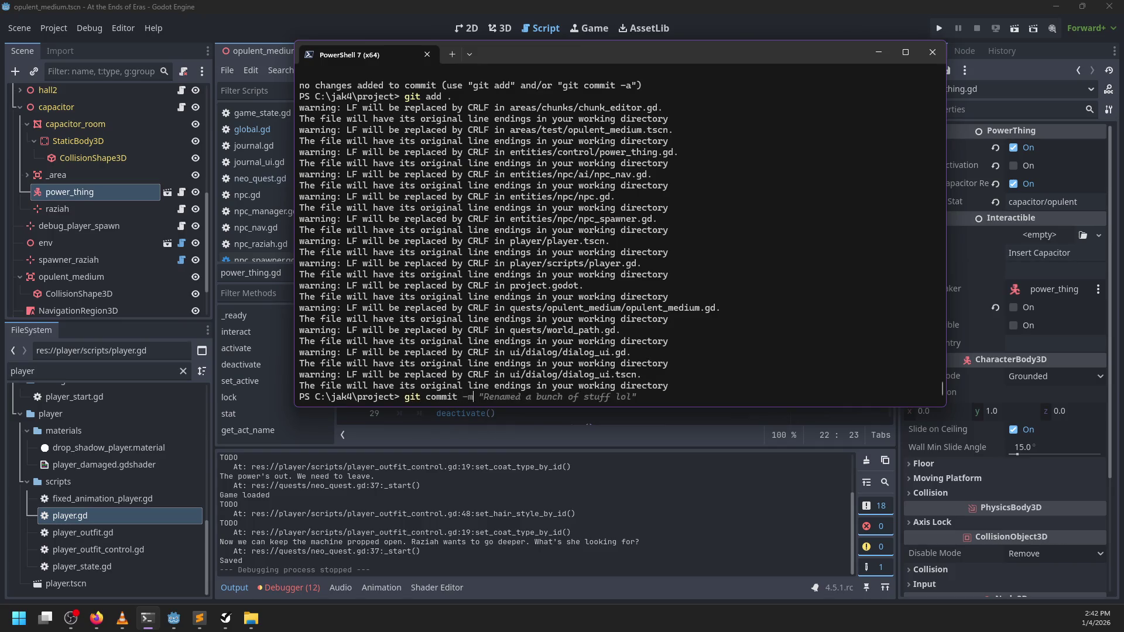
{"action": "key", "text": "BackSpace"}
{"action": "key", "text": "BackSpace"}
{"action": "type", "text": "\"Loading games"}
{"action": "type", "text": " or something\""}
{"action": "key", "text": "Return"}
- Switch to Godot and open the Debugger's Errors list
{"action": "left_click", "coordinate": [522, 479]}
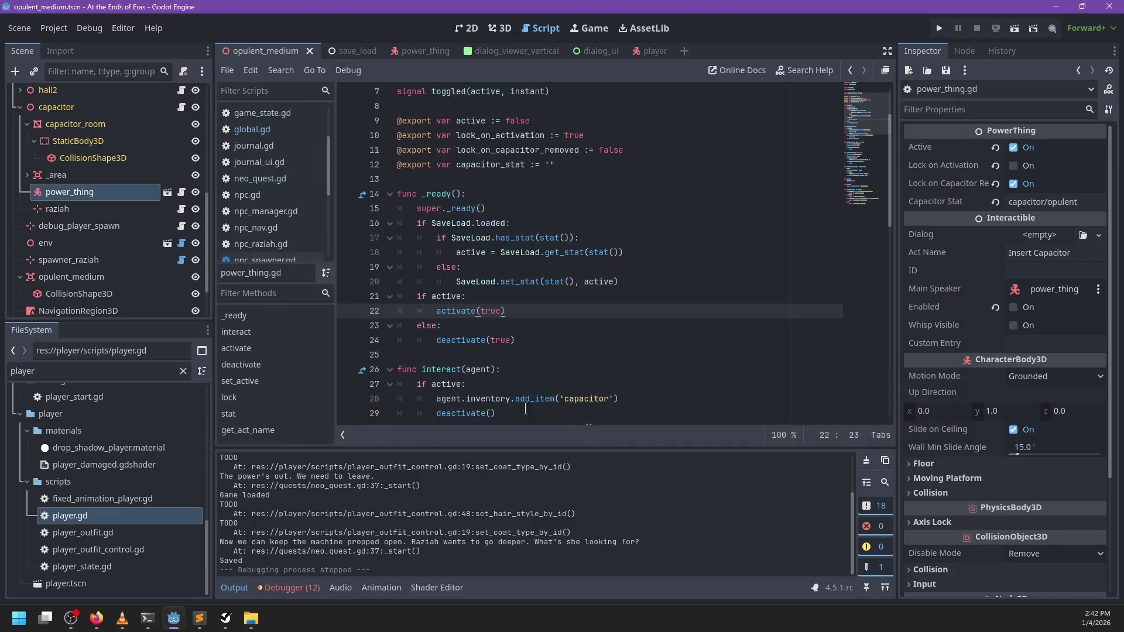
{"action": "left_click", "coordinate": [295, 588]}
{"action": "left_click", "coordinate": [301, 441]}
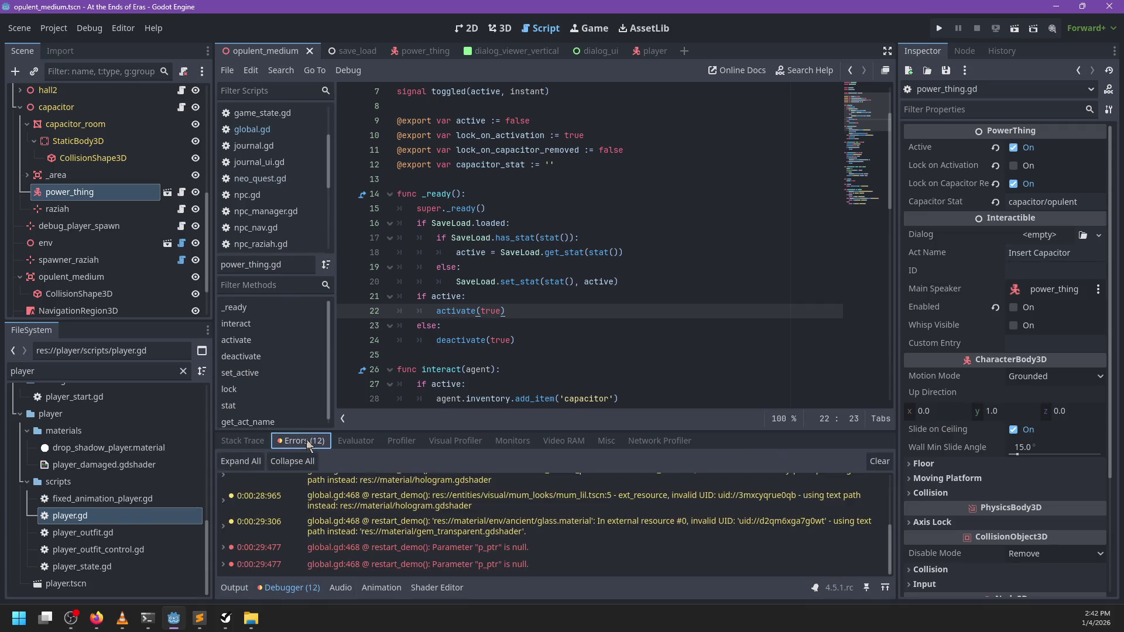
{"action": "scroll", "coordinate": [435, 536], "scroll_direction": "down", "scroll_amount": 1}
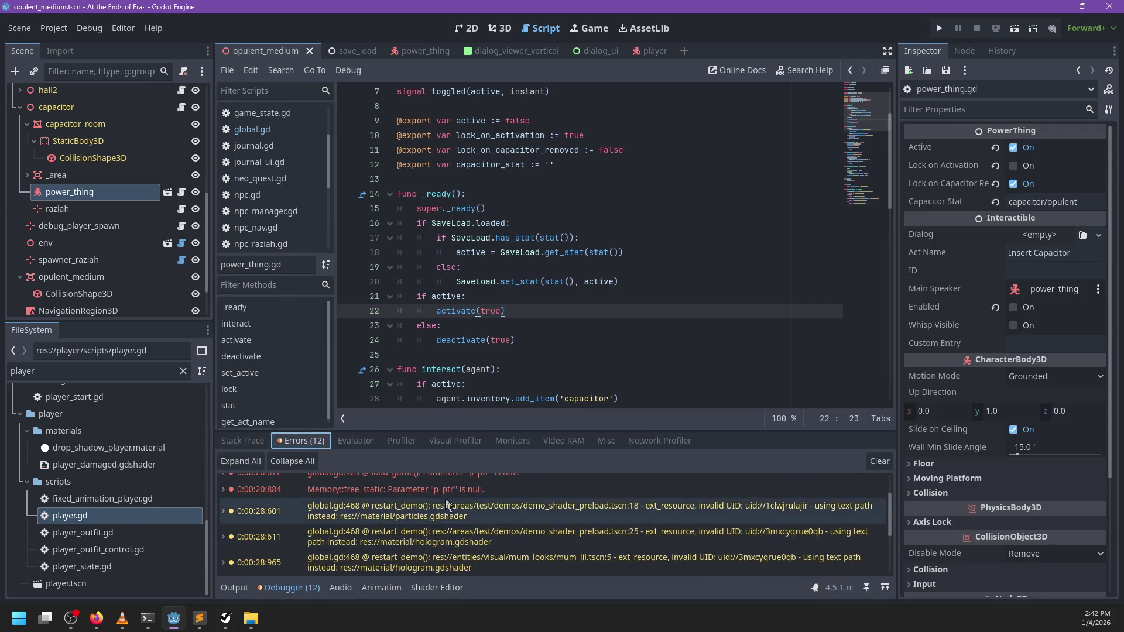
{"action": "scroll", "coordinate": [451, 504], "scroll_direction": "up", "scroll_amount": 2}
{"action": "scroll", "coordinate": [437, 487], "scroll_direction": "down", "scroll_amount": 3}
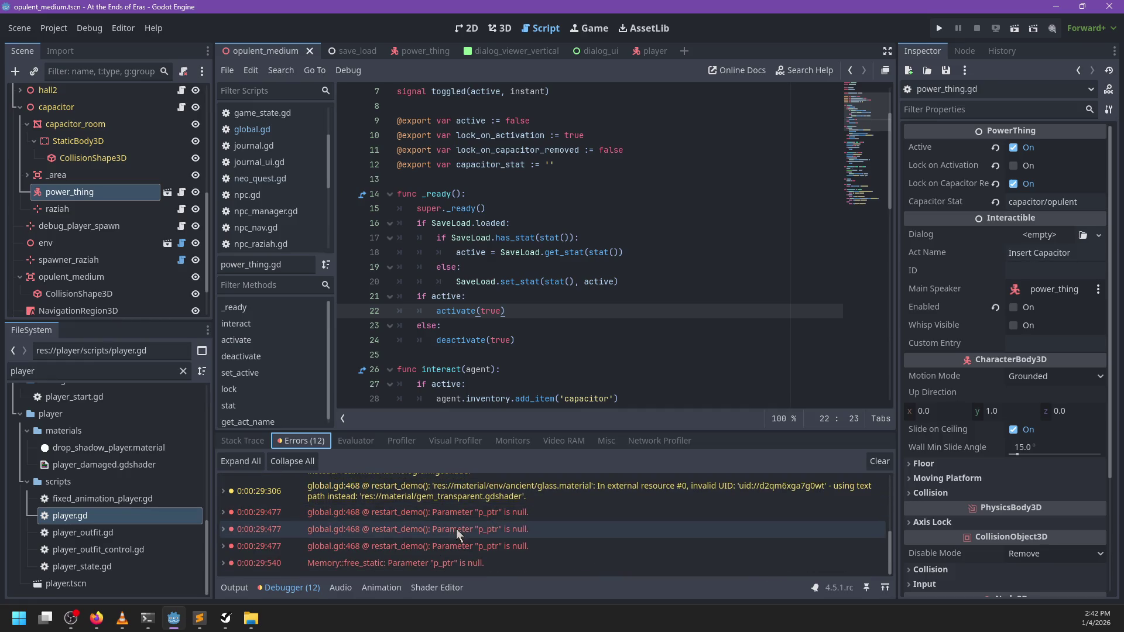
{"action": "scroll", "coordinate": [378, 562], "scroll_direction": "up", "scroll_amount": 3}
- Jump from a load_game error to the reload_current_scene call at global.gd line 429
{"action": "left_click", "coordinate": [405, 482]}
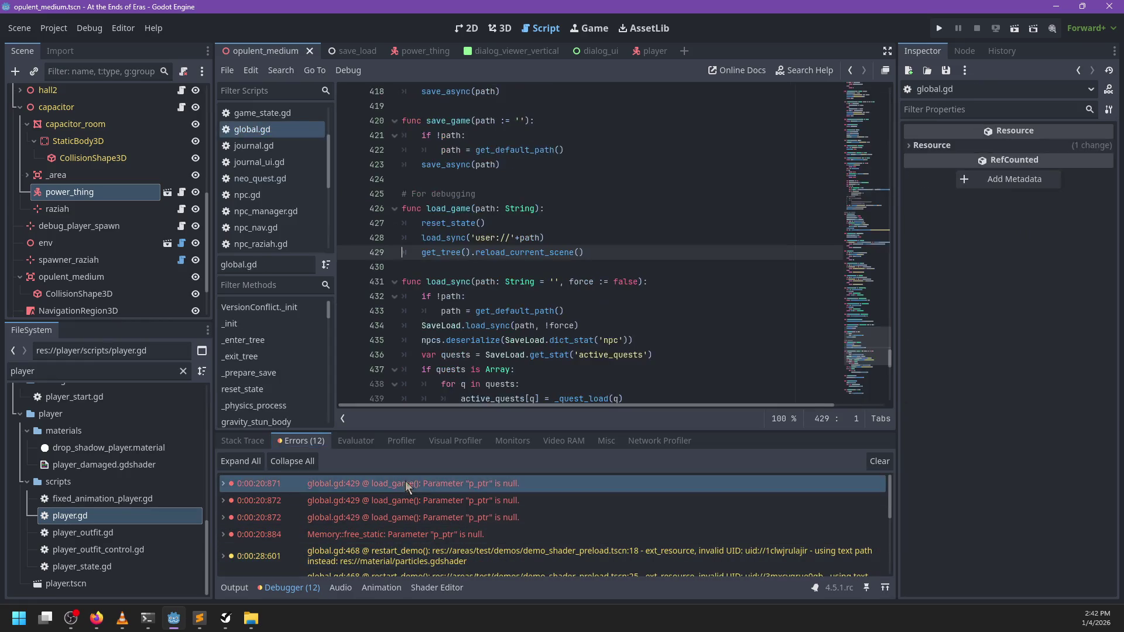
{"action": "scroll", "coordinate": [405, 522], "scroll_direction": "down", "scroll_amount": 3}
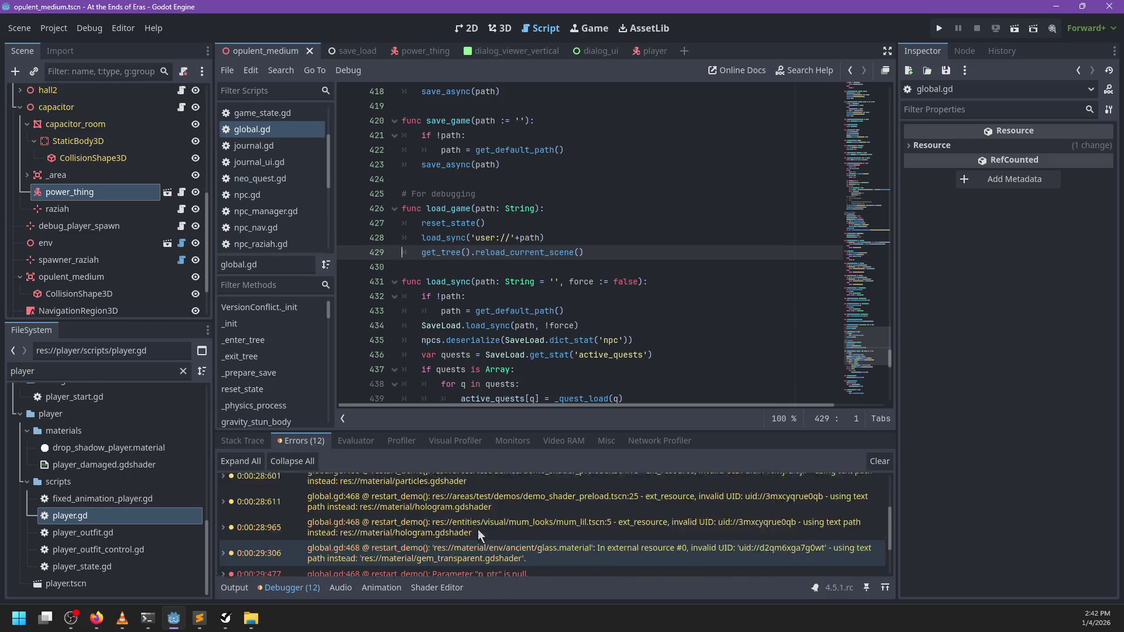
{"action": "scroll", "coordinate": [473, 531], "scroll_direction": "up", "scroll_amount": 3}
{"action": "double_click", "coordinate": [476, 255]}
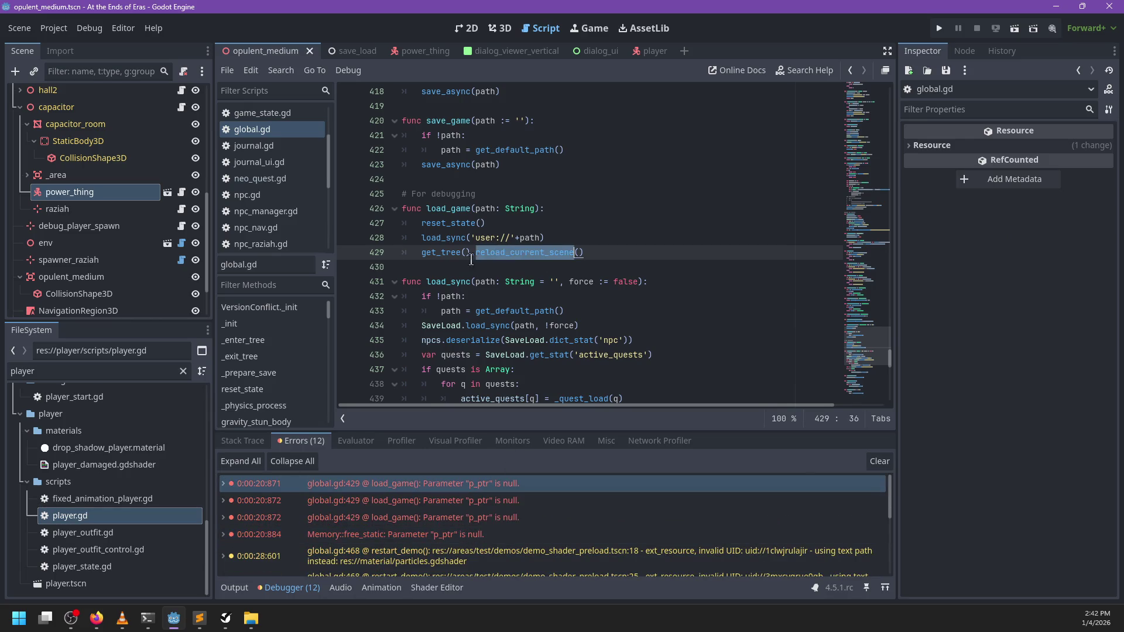
- Check the other load_game errors' stack trace and the npcs.deserialize call on line 435
{"action": "left_click", "coordinate": [437, 500]}
{"action": "left_click", "coordinate": [441, 519]}
{"action": "left_click", "coordinate": [223, 500]}
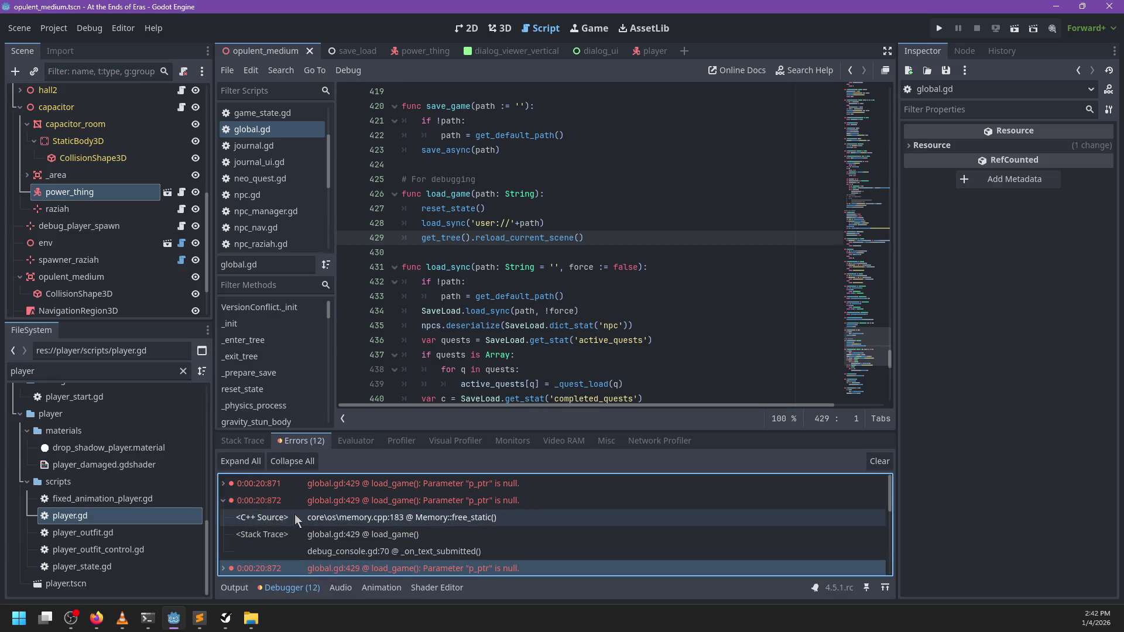
{"action": "left_click", "coordinate": [223, 501]}
{"action": "scroll", "coordinate": [265, 499], "scroll_direction": "down", "scroll_amount": 5}
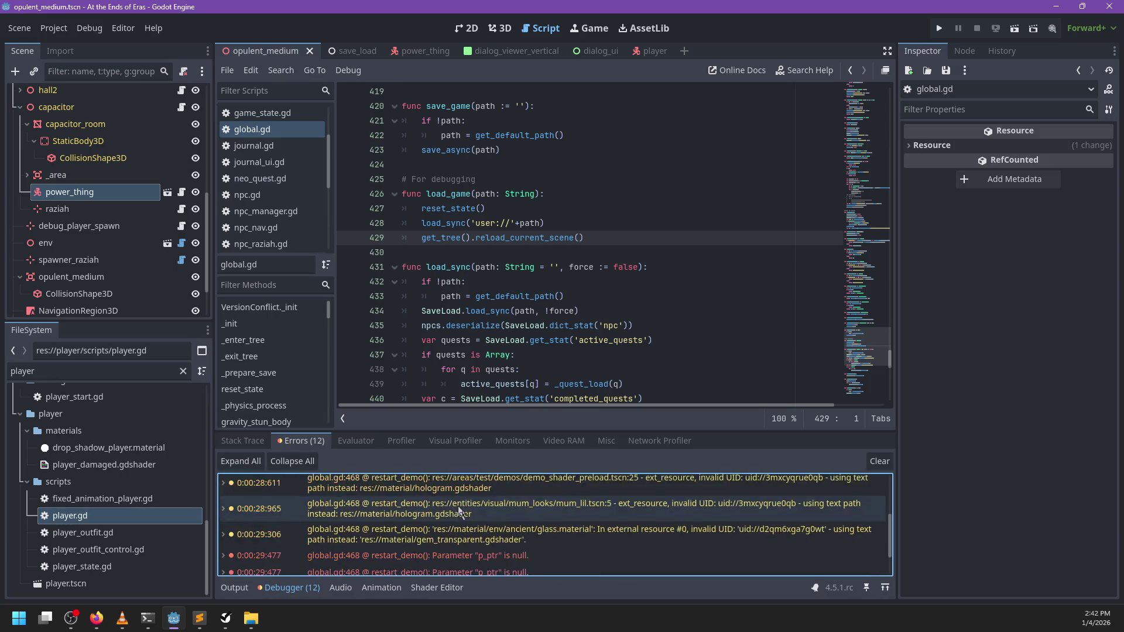
{"action": "left_click", "coordinate": [639, 326]}
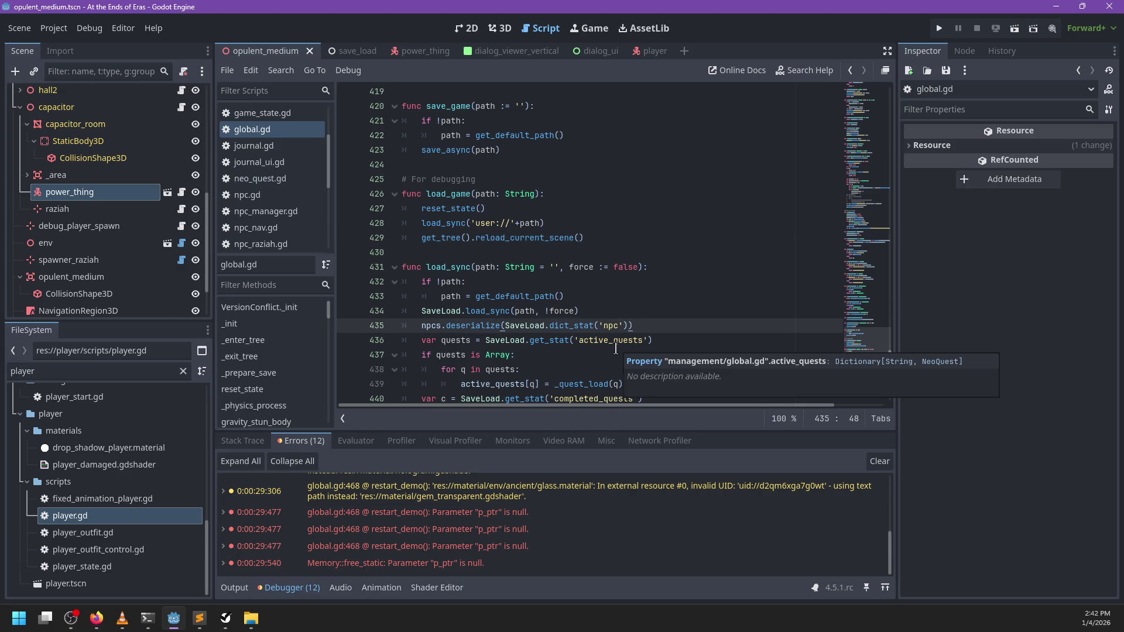
{"action": "left_click", "coordinate": [199, 620]}
- Review the Player mesh Tweeners and dialog skip-to-next-choice bug tasks in NP-ToDo, then run the game
{"action": "left_click", "coordinate": [202, 621]}
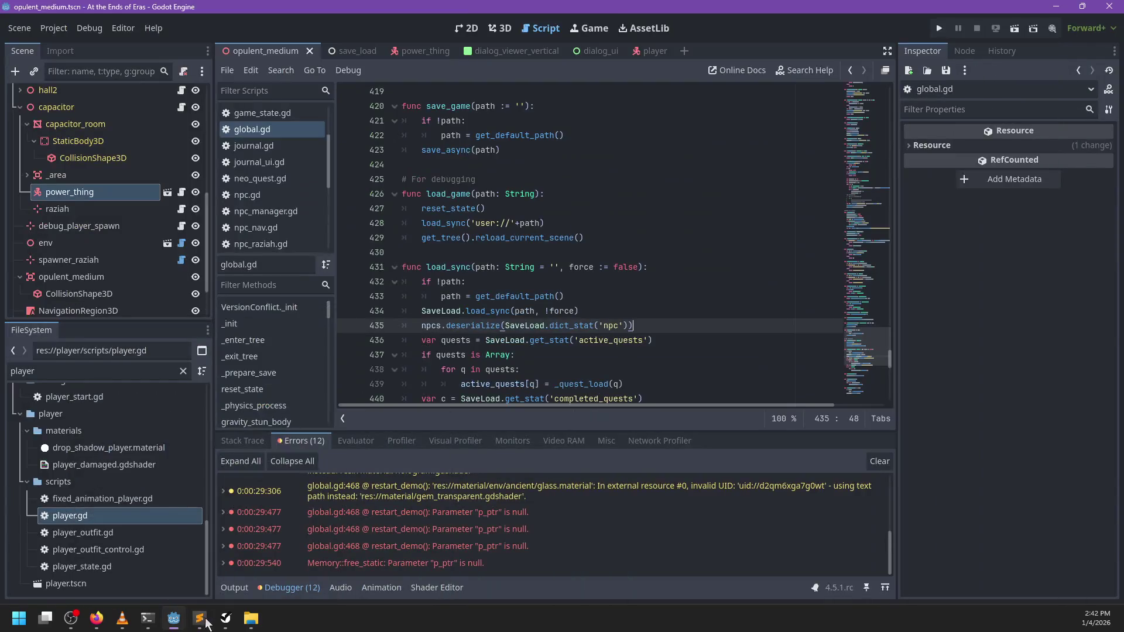
{"action": "left_click", "coordinate": [226, 619]}
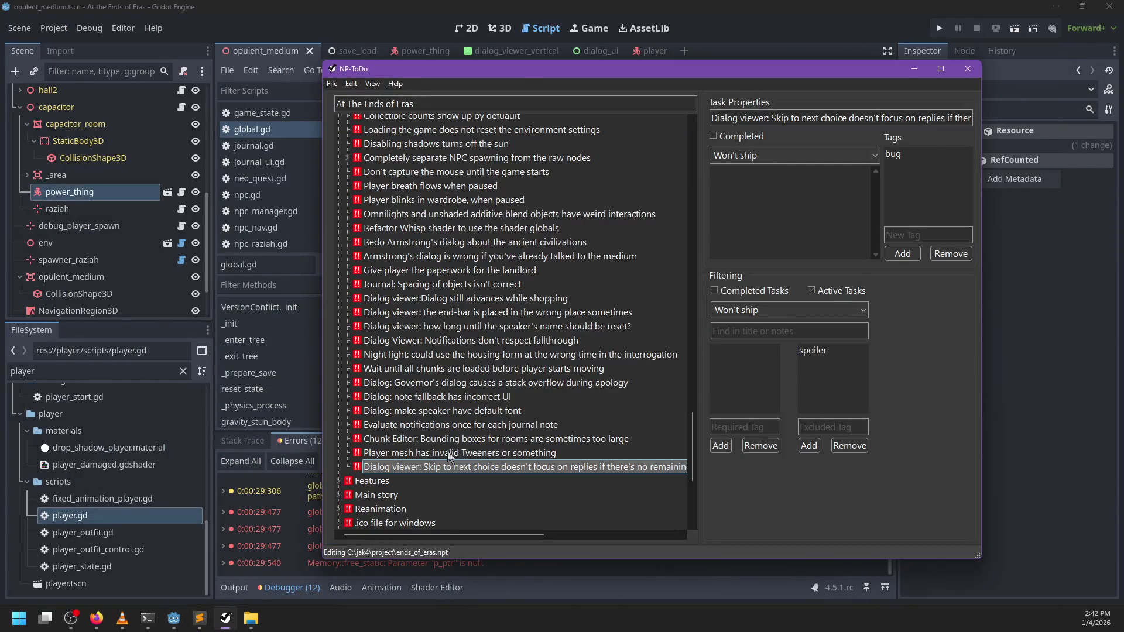
{"action": "left_click", "coordinate": [449, 453]}
{"action": "left_click", "coordinate": [436, 468]}
{"action": "key", "text": "alt+Tab"}
{"action": "key", "text": "F5"}
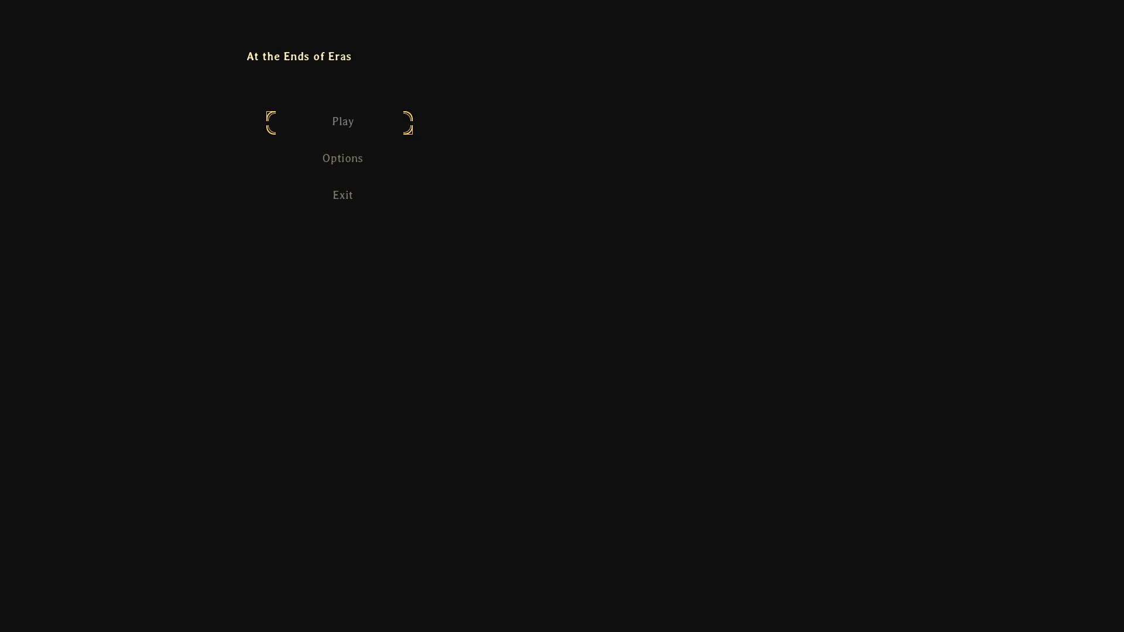
- Start play from the main menu, walk the character along the corridor, then quit with F8
{"action": "key", "text": "Return"}
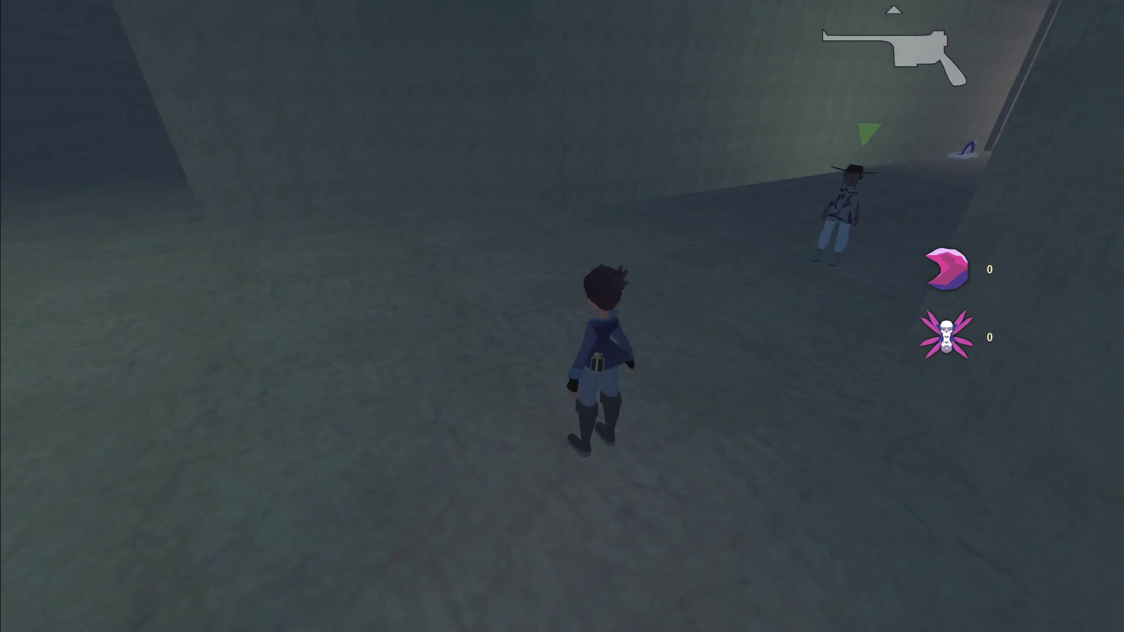
{"action": "key", "text": "a"}
{"action": "key", "text": "a"}
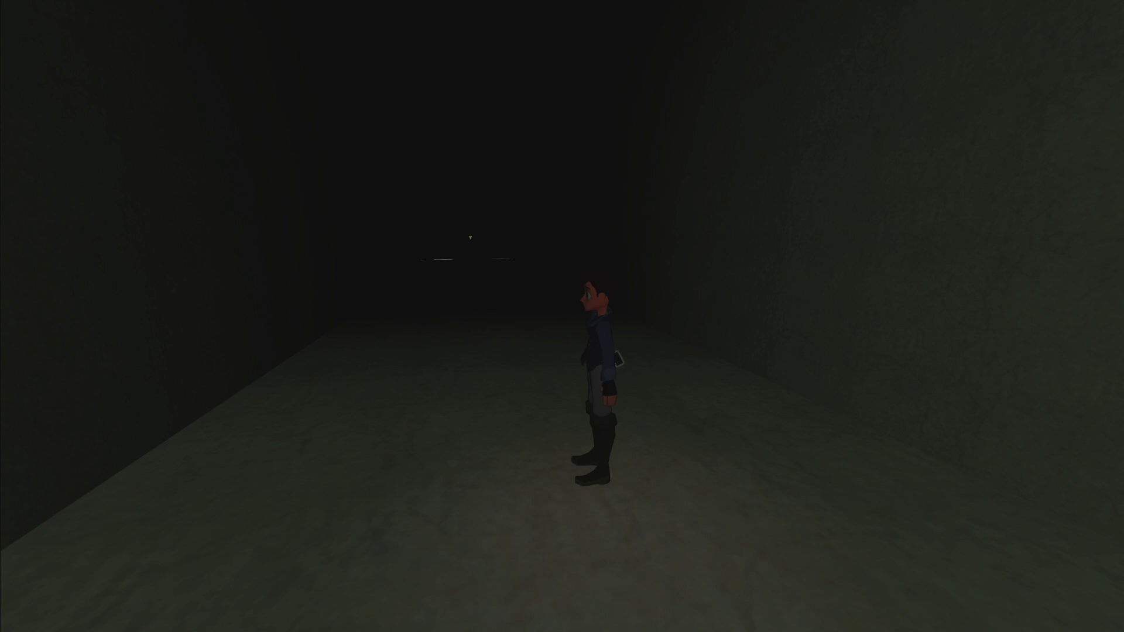
{"action": "key", "text": "s"}
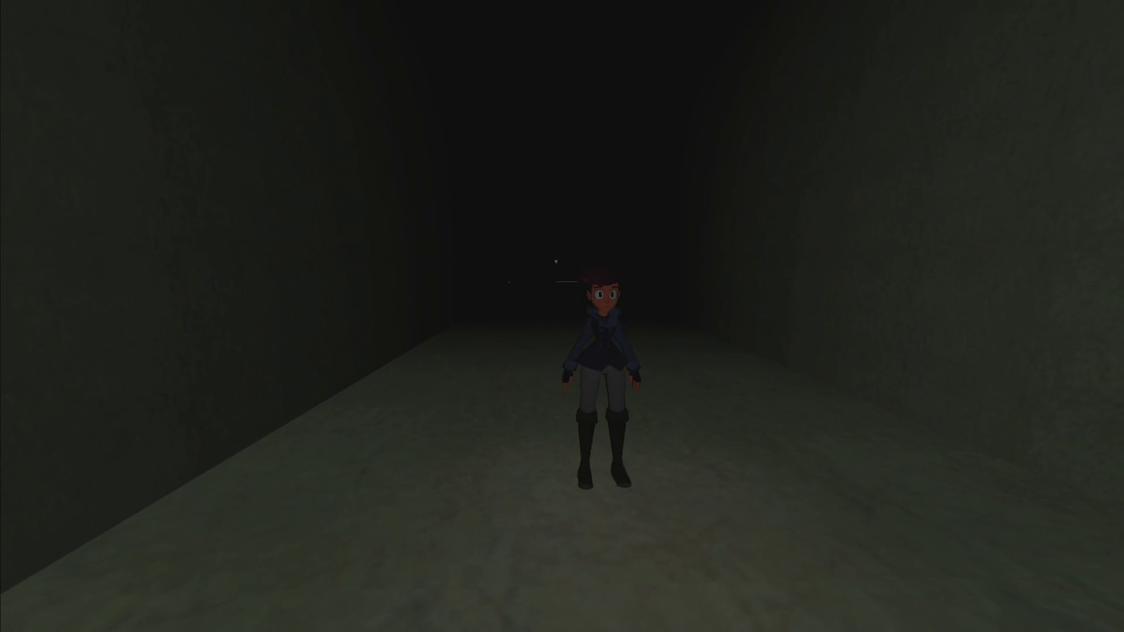
{"action": "key", "text": "F8"}
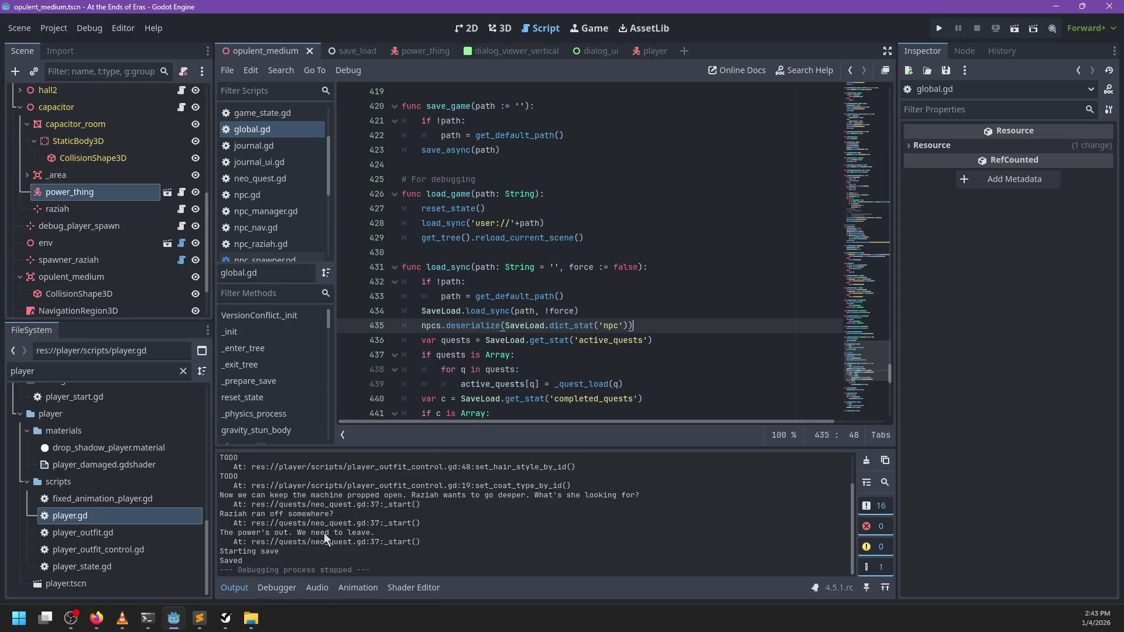
{"action": "scroll", "coordinate": [285, 205], "scroll_direction": "down", "scroll_amount": 2}
{"action": "left_click", "coordinate": [284, 205]}
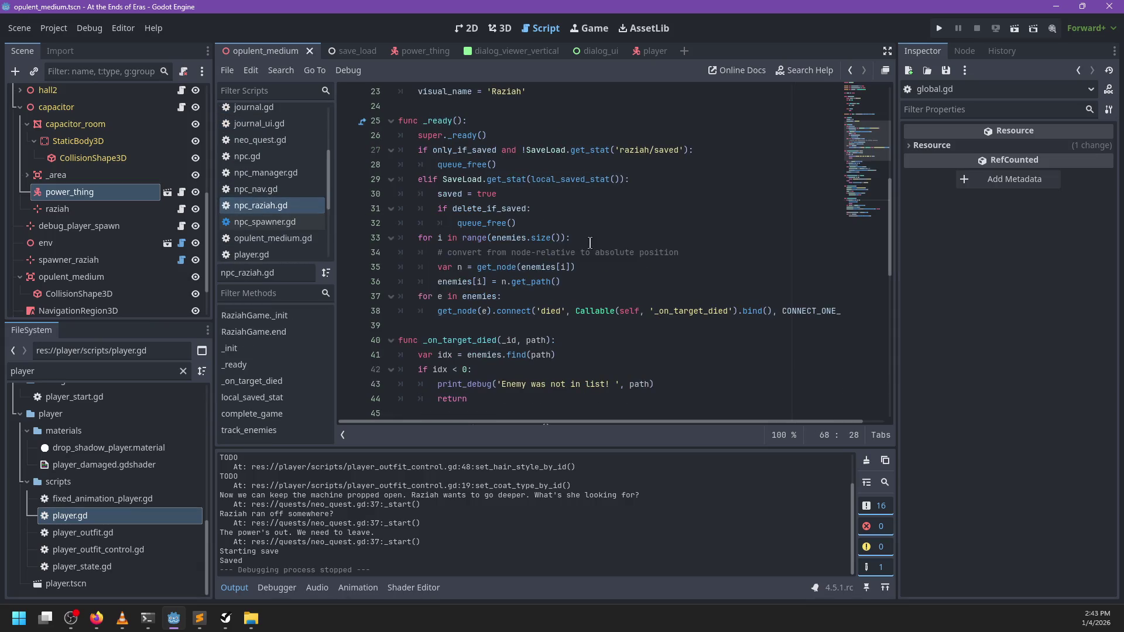
{"action": "scroll", "coordinate": [268, 208], "scroll_direction": "up", "scroll_amount": 2}
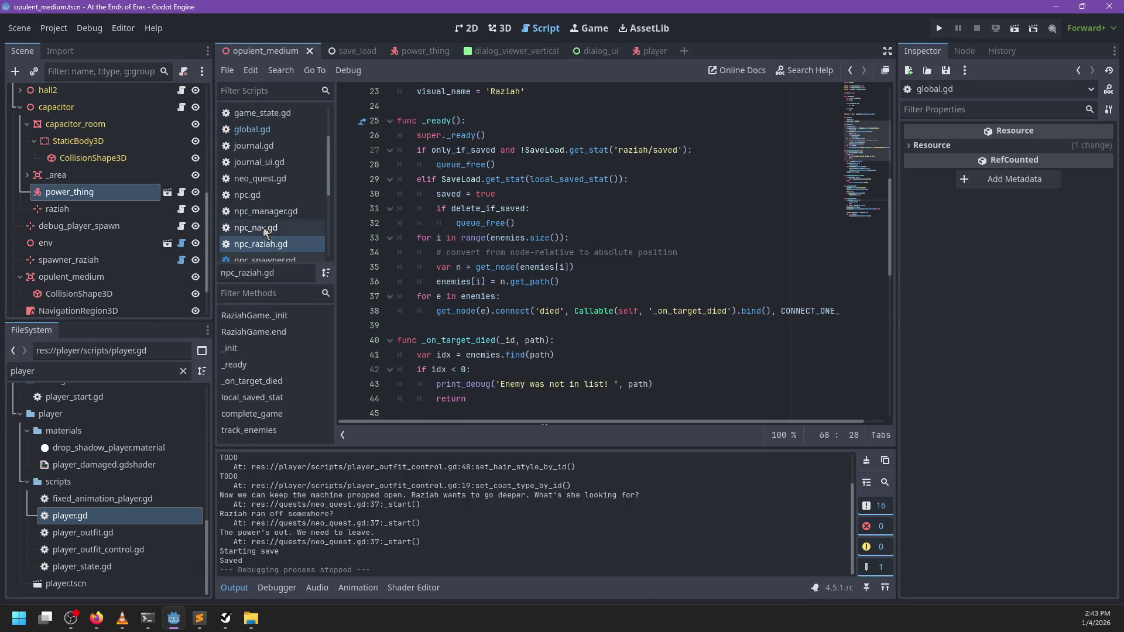
{"action": "left_click", "coordinate": [263, 226]}
{"action": "scroll", "coordinate": [571, 191], "scroll_direction": "down", "scroll_amount": 1}
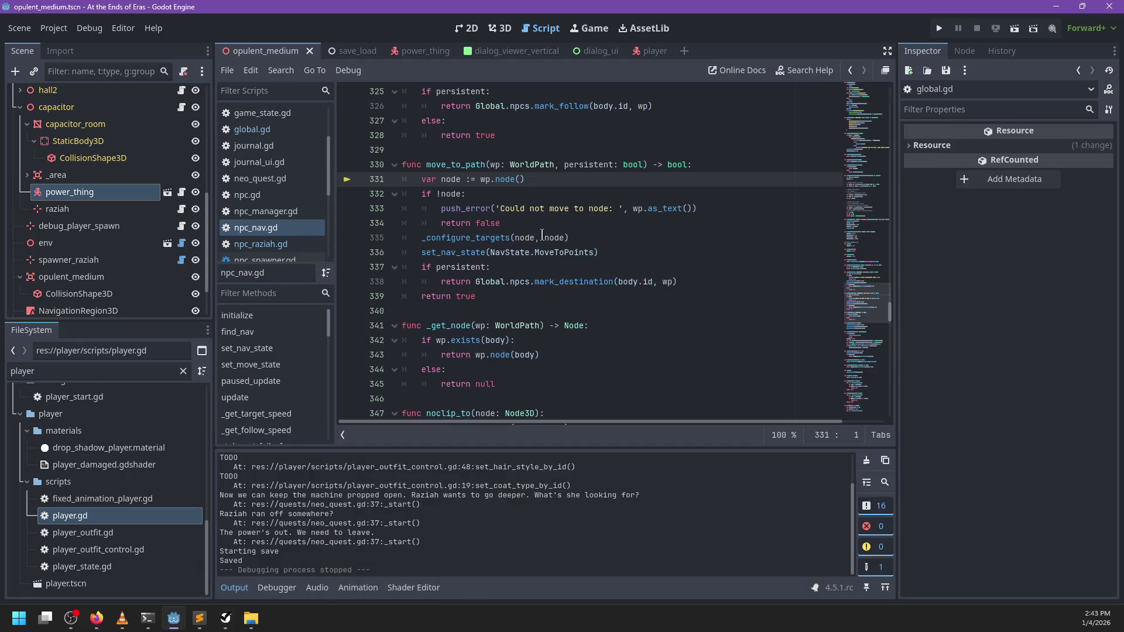
{"action": "mouse_move", "coordinate": [542, 234]}
{"action": "scroll", "coordinate": [605, 227], "scroll_direction": "up", "scroll_amount": 1}
{"action": "scroll", "coordinate": [603, 227], "scroll_direction": "up", "scroll_amount": 4}
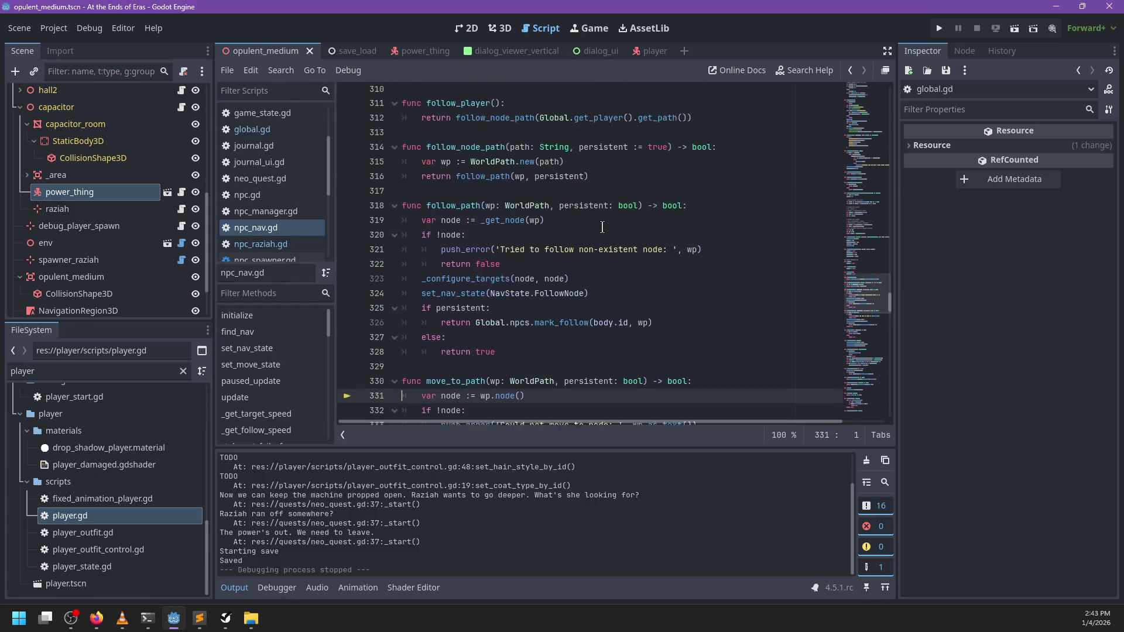
{"action": "left_click", "coordinate": [534, 194]}
{"action": "scroll", "coordinate": [534, 202], "scroll_direction": "up", "scroll_amount": 6}
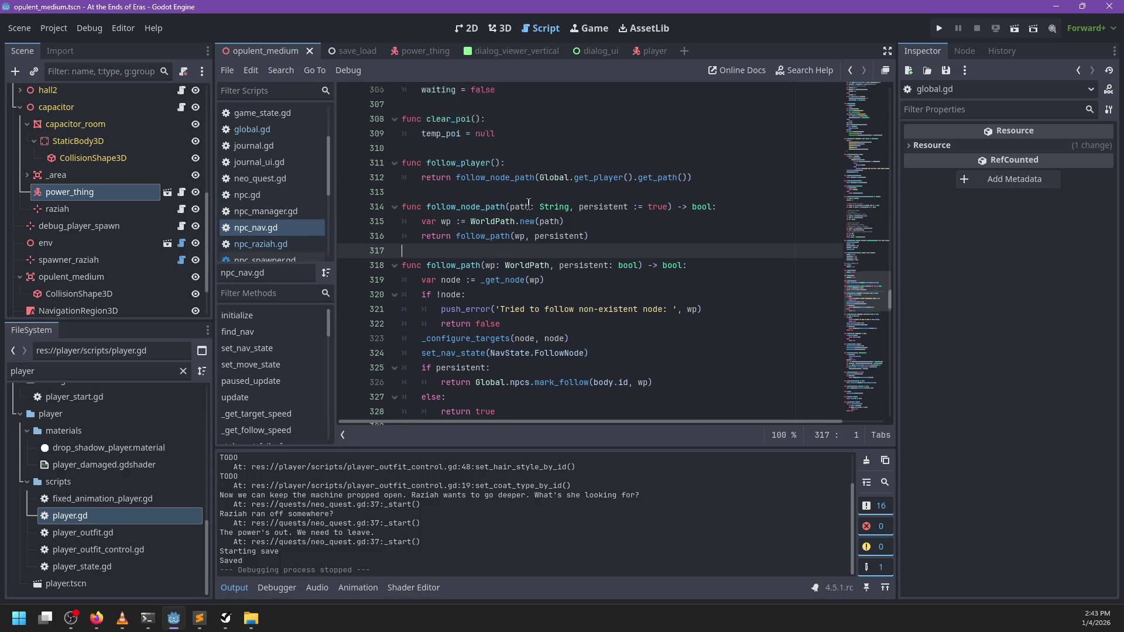
{"action": "scroll", "coordinate": [536, 205], "scroll_direction": "down", "scroll_amount": 3}
{"action": "scroll", "coordinate": [536, 206], "scroll_direction": "down", "scroll_amount": 3}
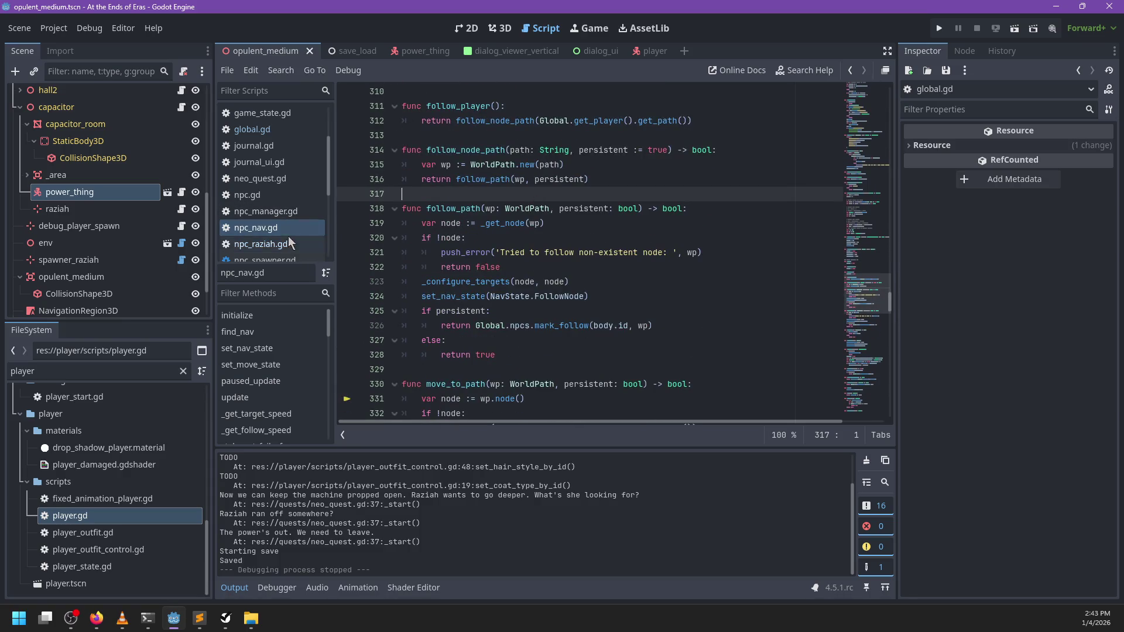
- Search npc_nav.gd for 'complete_' and jump to the complete_nav function
{"action": "key", "text": "ctrl+f"}
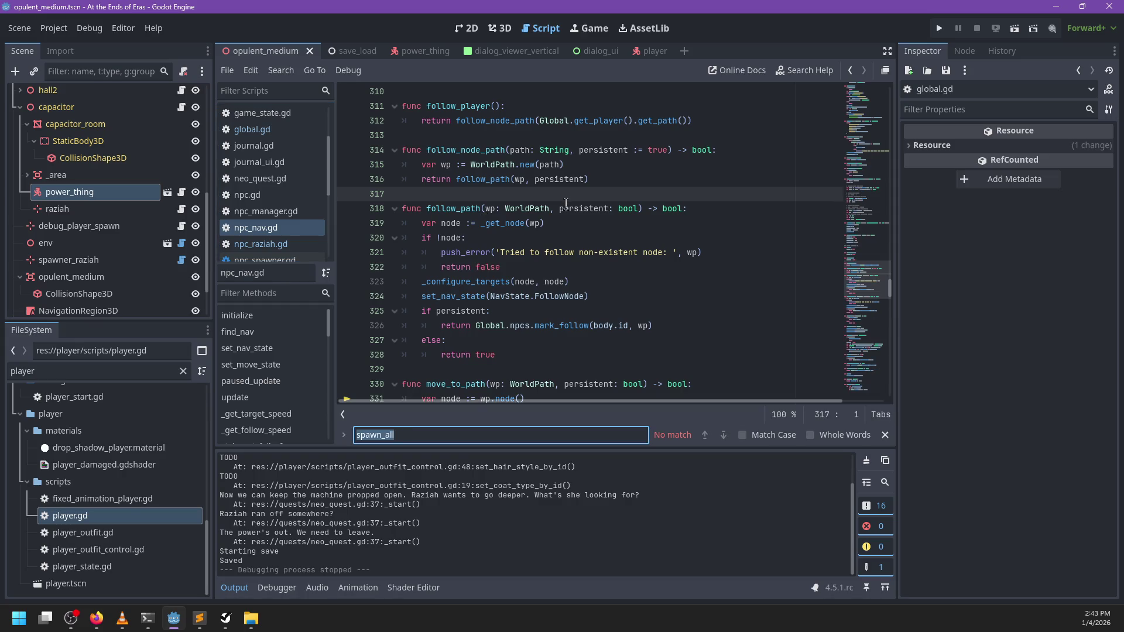
{"action": "type", "text": "complet"}
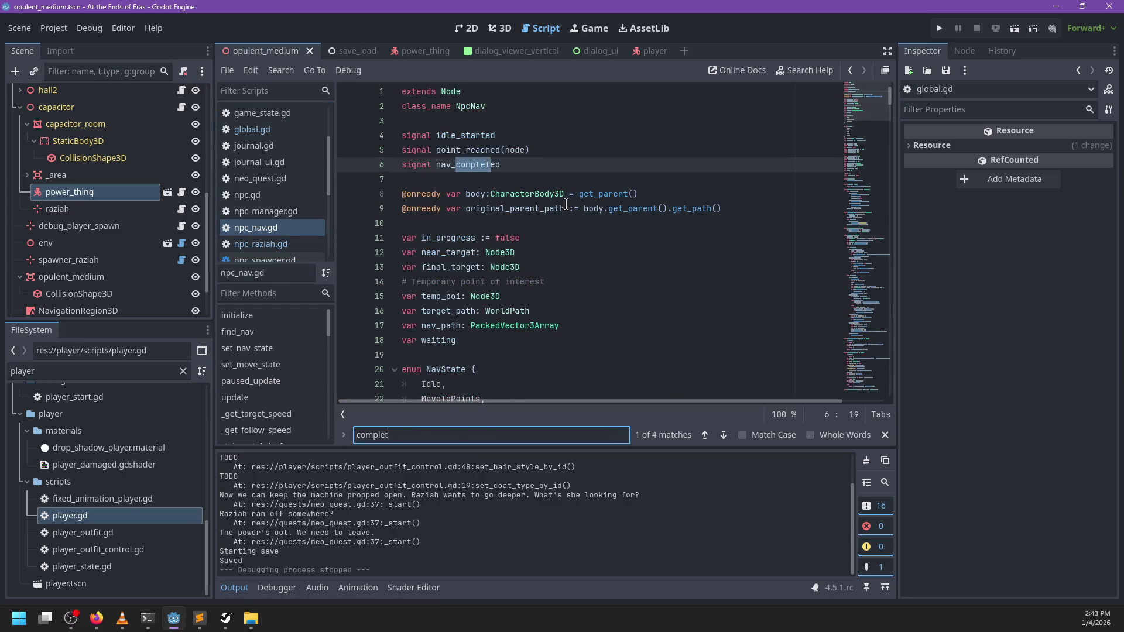
{"action": "type", "text": "e_"}
{"action": "key", "text": "Escape"}
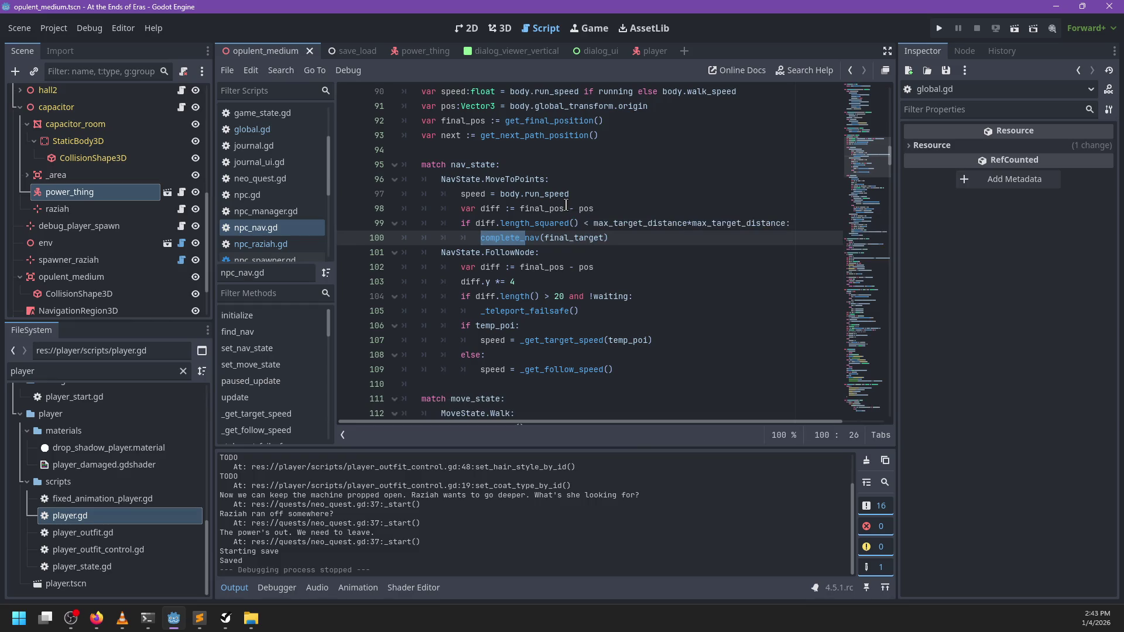
{"action": "left_click", "coordinate": [507, 238], "text": "ctrl"}
{"action": "scroll", "coordinate": [565, 280], "scroll_direction": "down", "scroll_amount": 1}
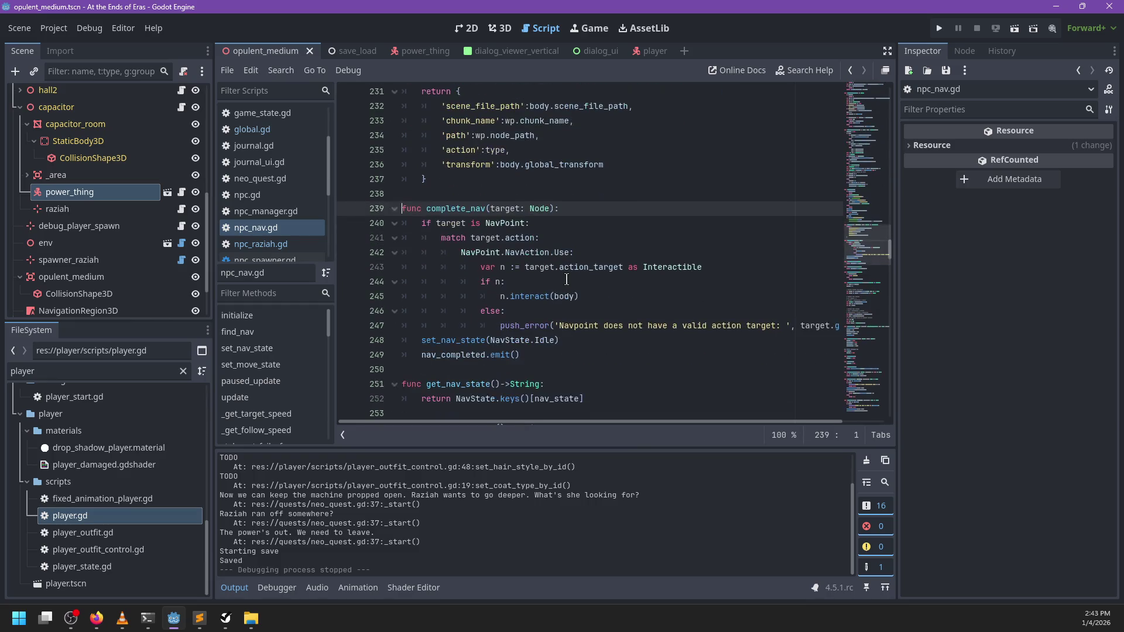
{"action": "scroll", "coordinate": [539, 318], "scroll_direction": "right", "scroll_amount": 1}
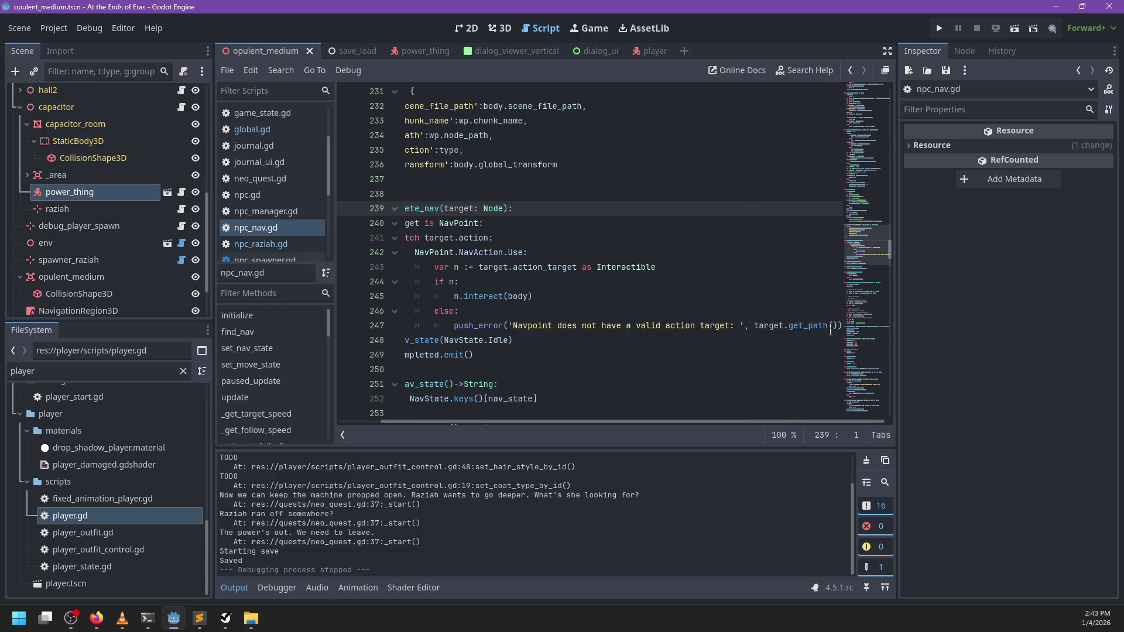
- Try moving the NavPoint block after nav_completed.emit(), undo it, save npc_nav.gd and run the game
{"action": "mouse_move", "coordinate": [842, 326]}
{"action": "left_mouse_down"}
{"action": "mouse_move", "coordinate": [785, 253]}
{"action": "mouse_move", "coordinate": [708, 213]}
{"action": "left_mouse_up"}
{"action": "key", "text": "ctrl+x"}
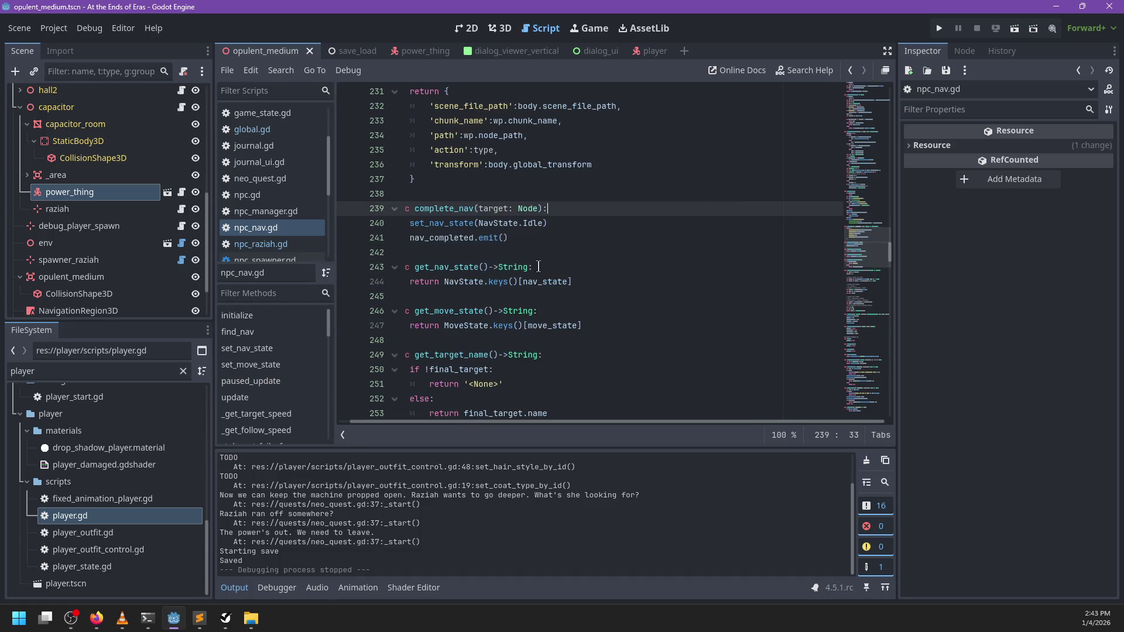
{"action": "left_click", "coordinate": [559, 236]}
{"action": "key", "text": "ctrl+v"}
{"action": "key", "text": "ctrl+z"}
{"action": "key", "text": "ctrl+z"}
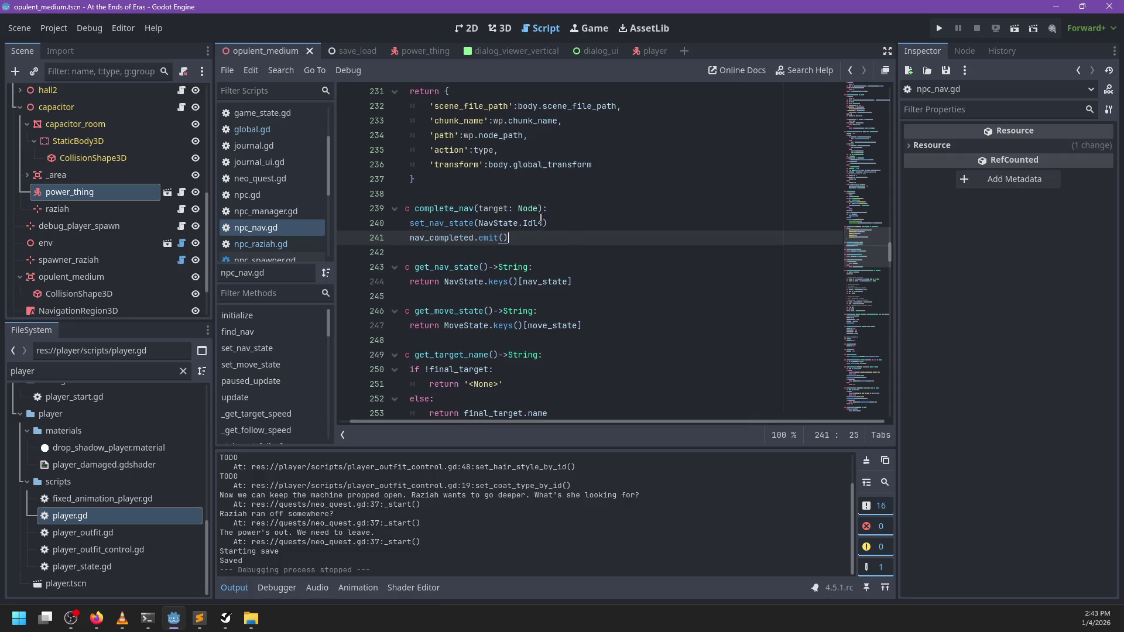
{"action": "key", "text": "ctrl+s"}
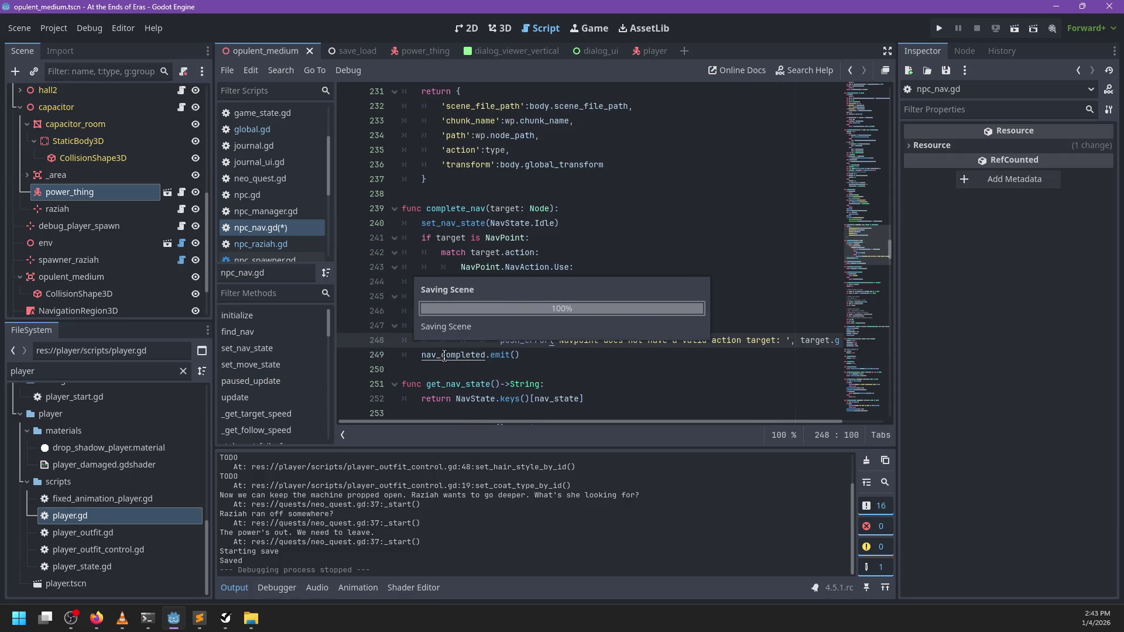
{"action": "left_click", "coordinate": [534, 356]}
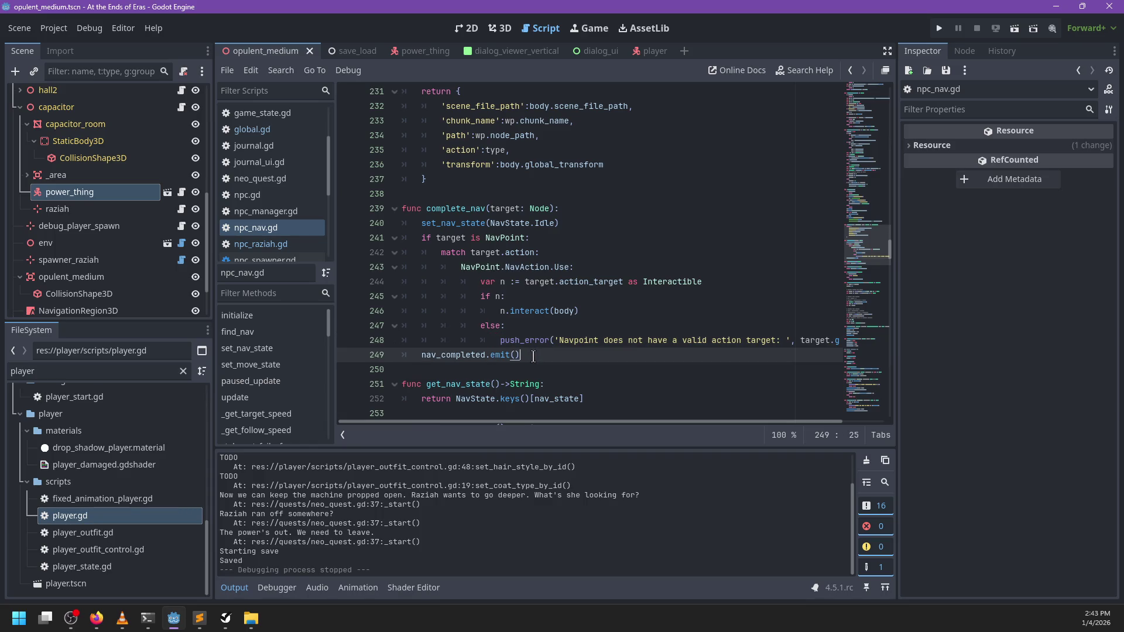
{"action": "key", "text": "F5"}
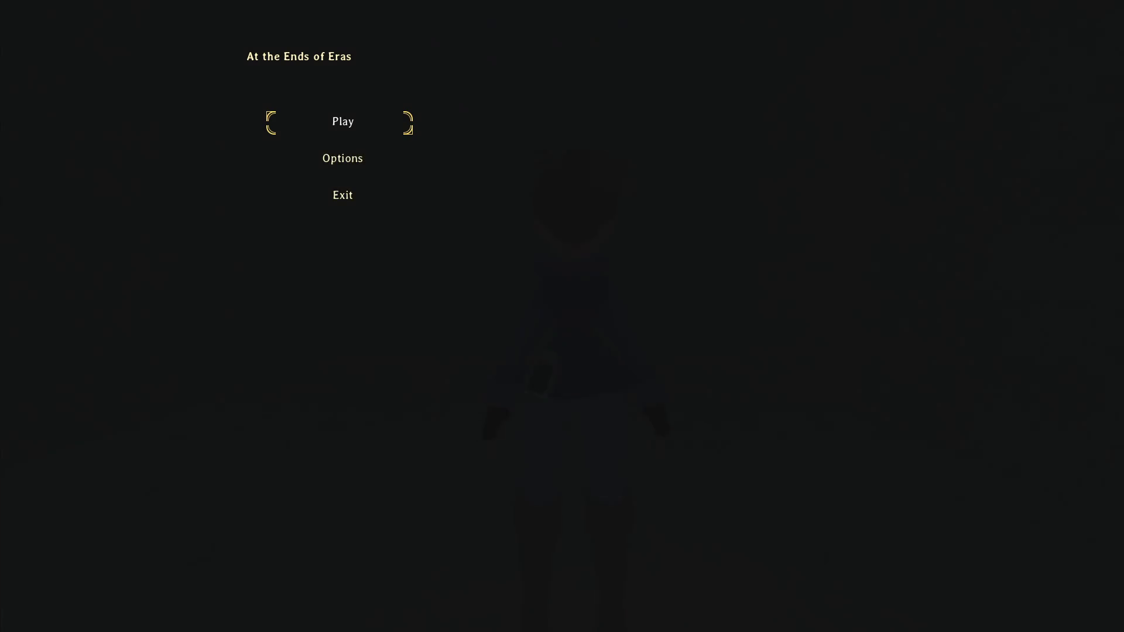
- Start play, talk to the nearby NPC, run to Raziah and down the dark corridor, then stop the game
{"action": "key", "text": "Return"}
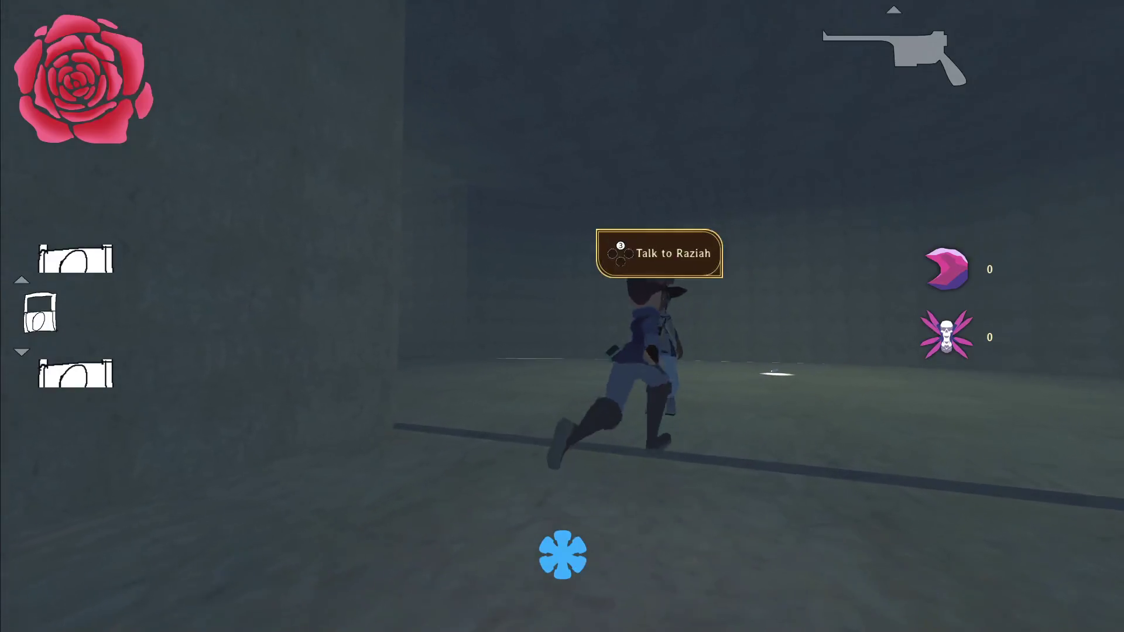
{"action": "key", "text": "e"}
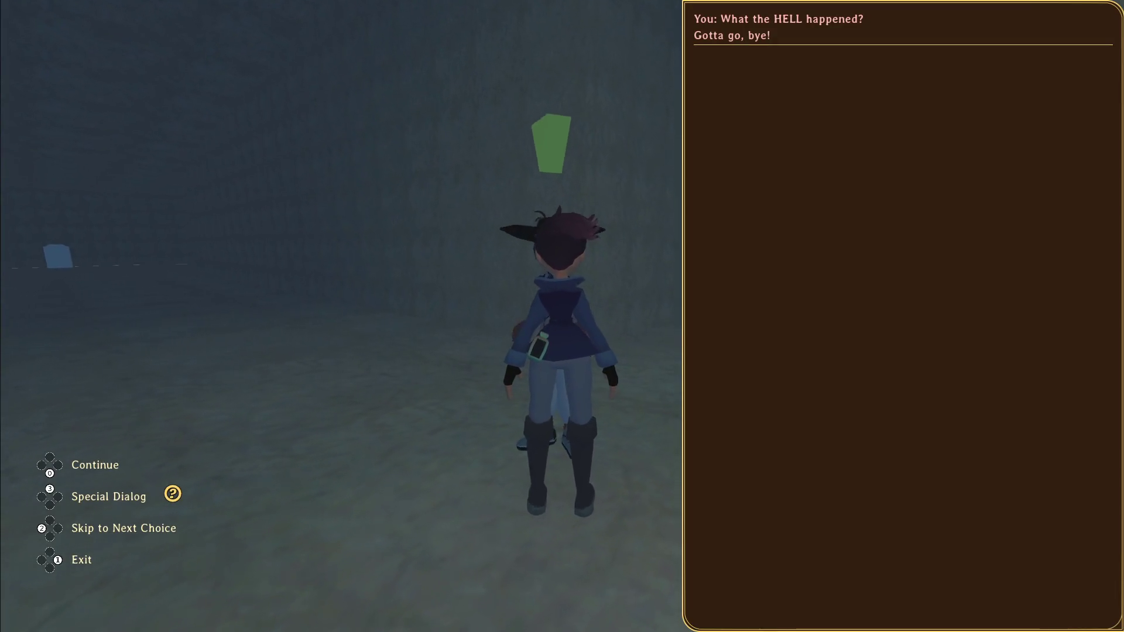
{"action": "key", "text": "Return"}
{"action": "key", "text": "s"}
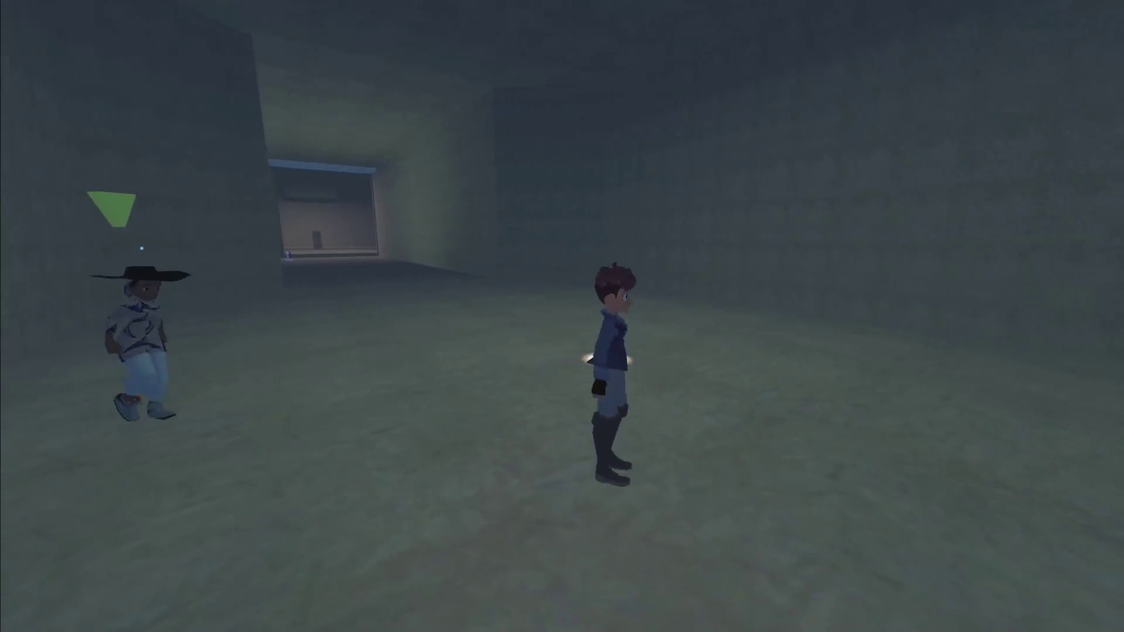
{"action": "key", "text": "s"}
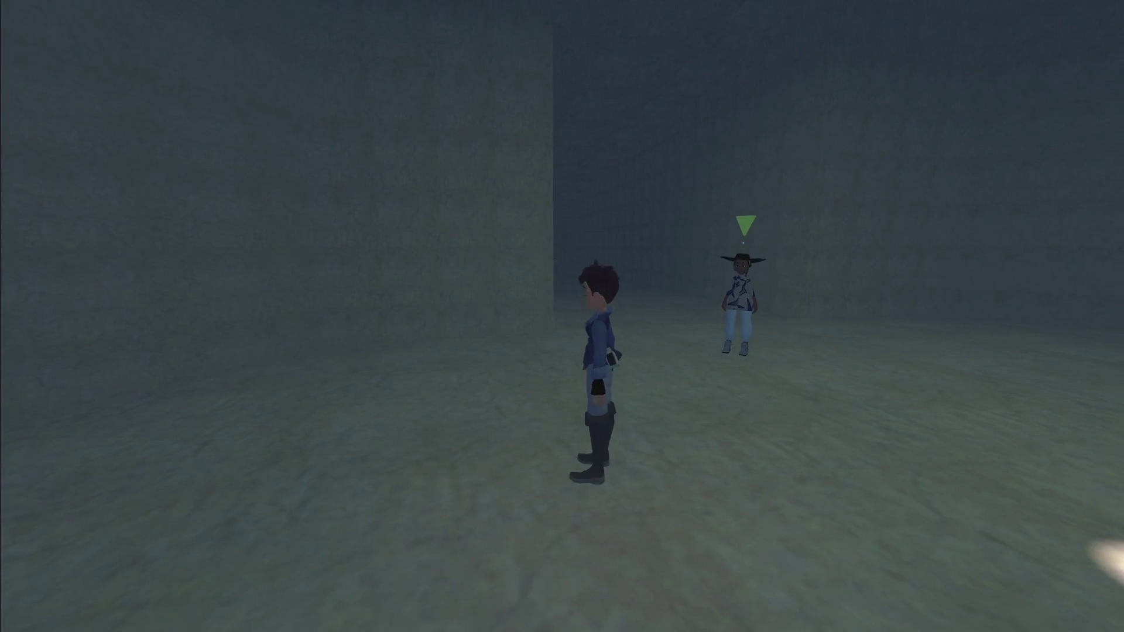
{"action": "key", "text": "w"}
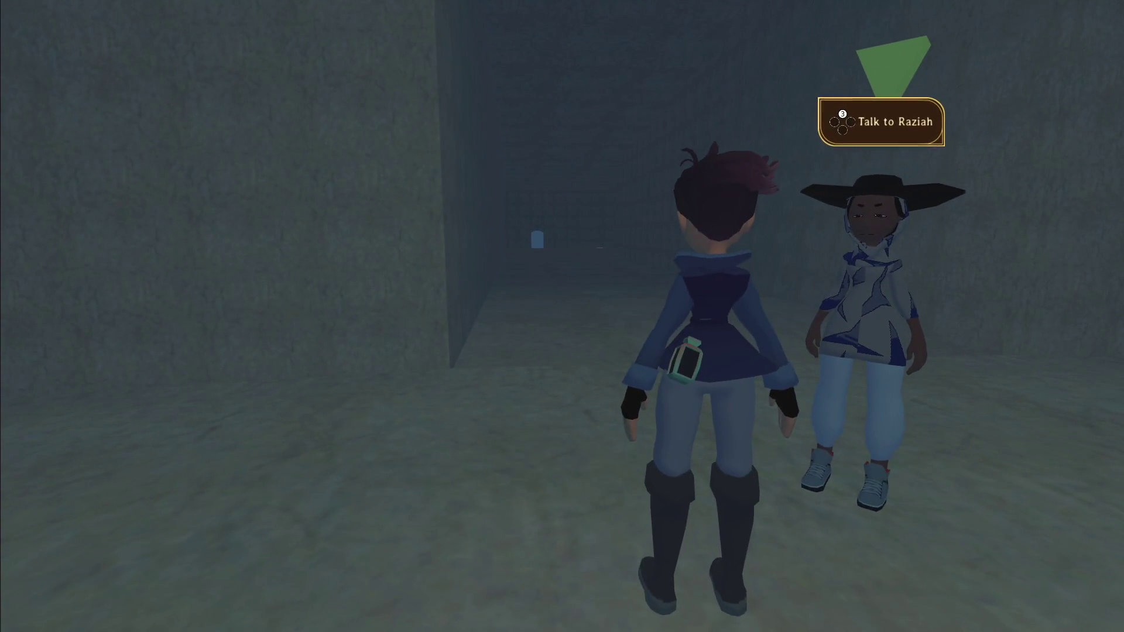
{"action": "key", "text": "w"}
{"action": "key", "text": "w"}
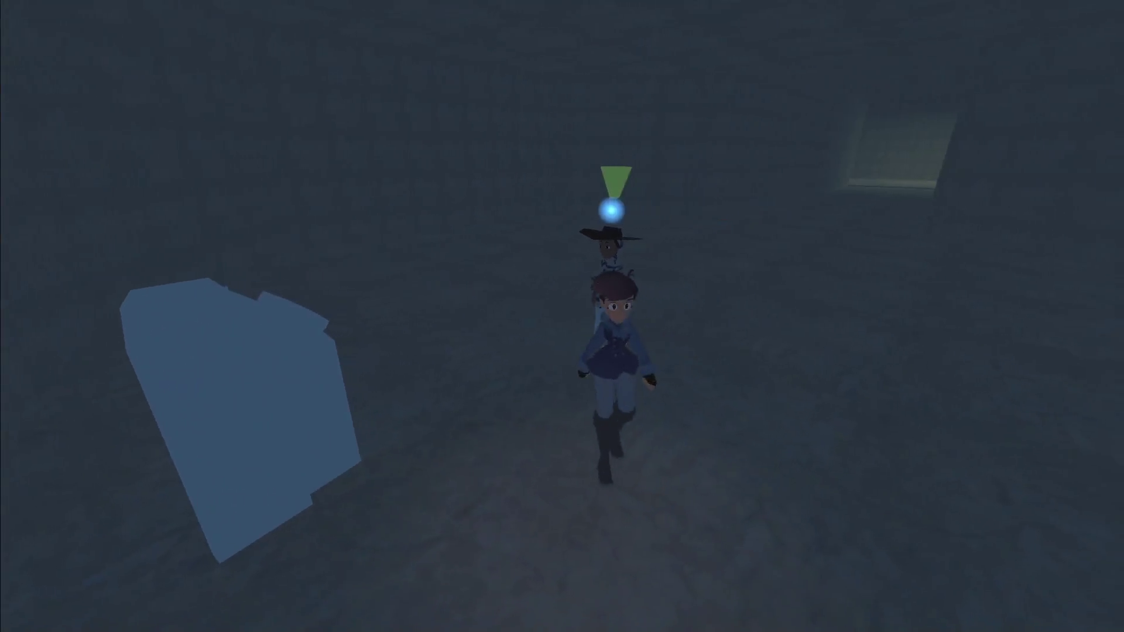
{"action": "key", "text": "Escape"}
{"action": "key", "text": "alt+F4"}
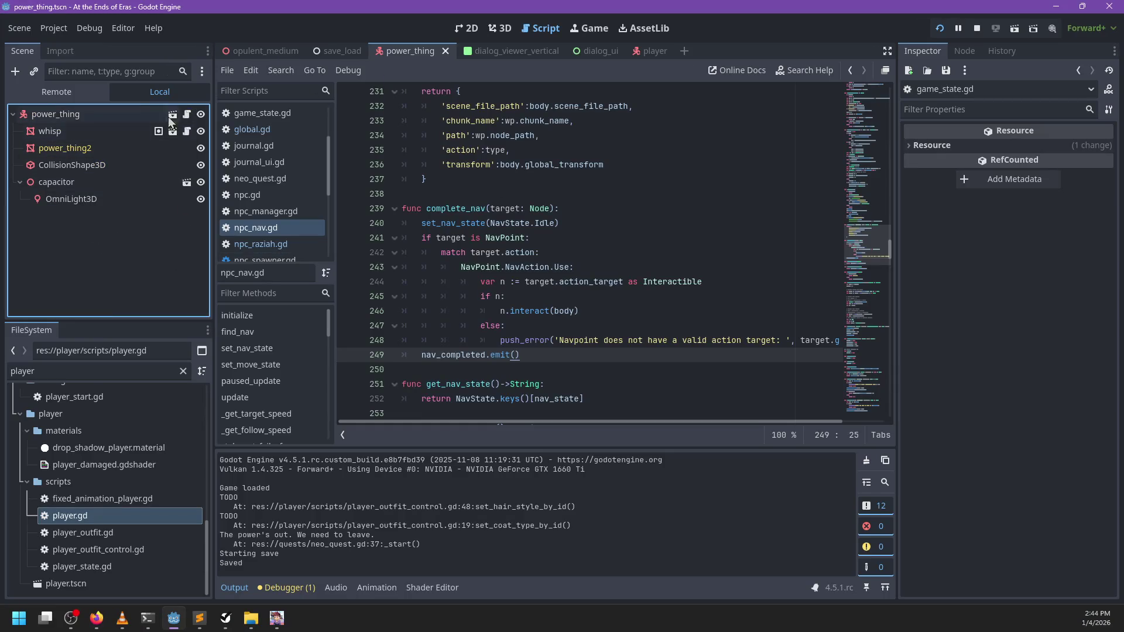
- Open the power_thing node's script from the opulent_medium scene and look over its capacitor_stat code
{"action": "left_click", "coordinate": [280, 51]}
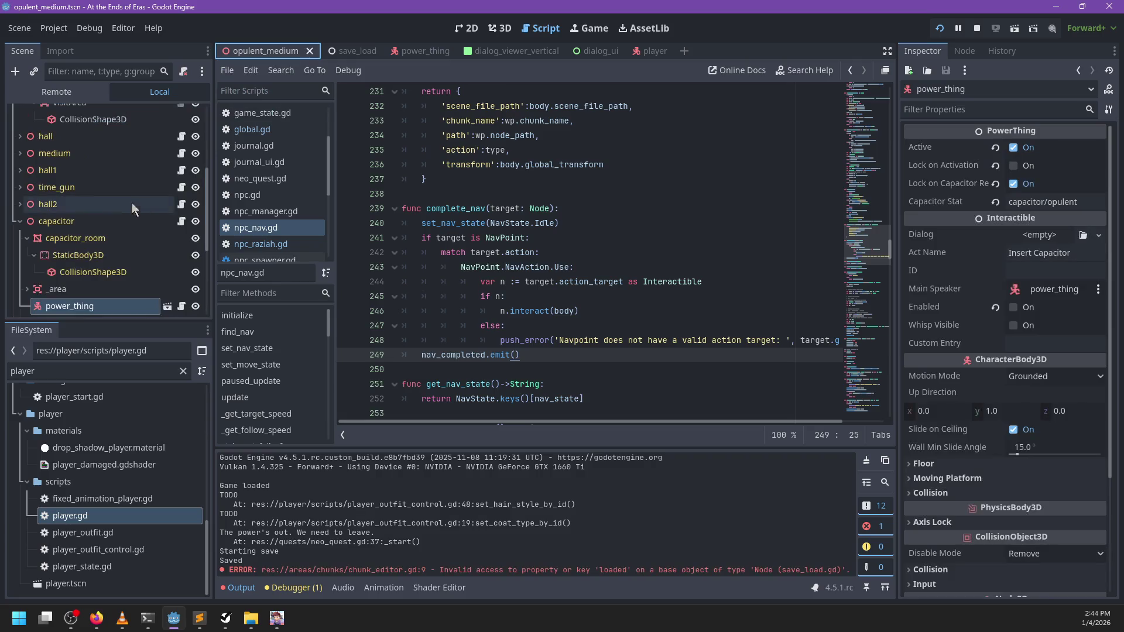
{"action": "left_click", "coordinate": [183, 306]}
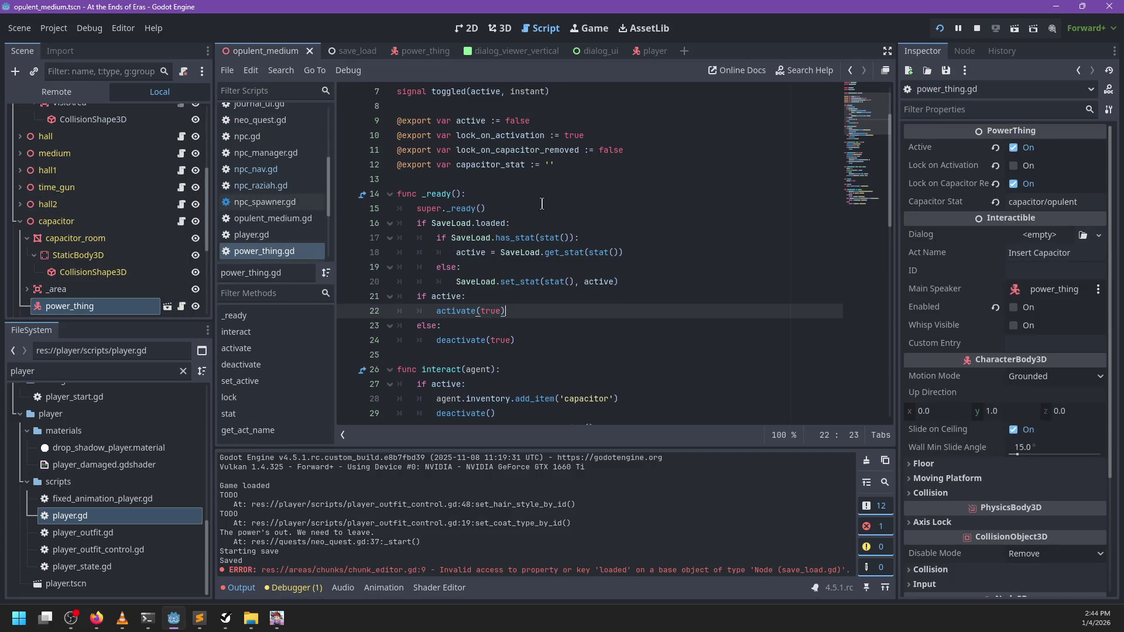
{"action": "left_click", "coordinate": [507, 166]}
{"action": "scroll", "coordinate": [623, 223], "scroll_direction": "down", "scroll_amount": 10}
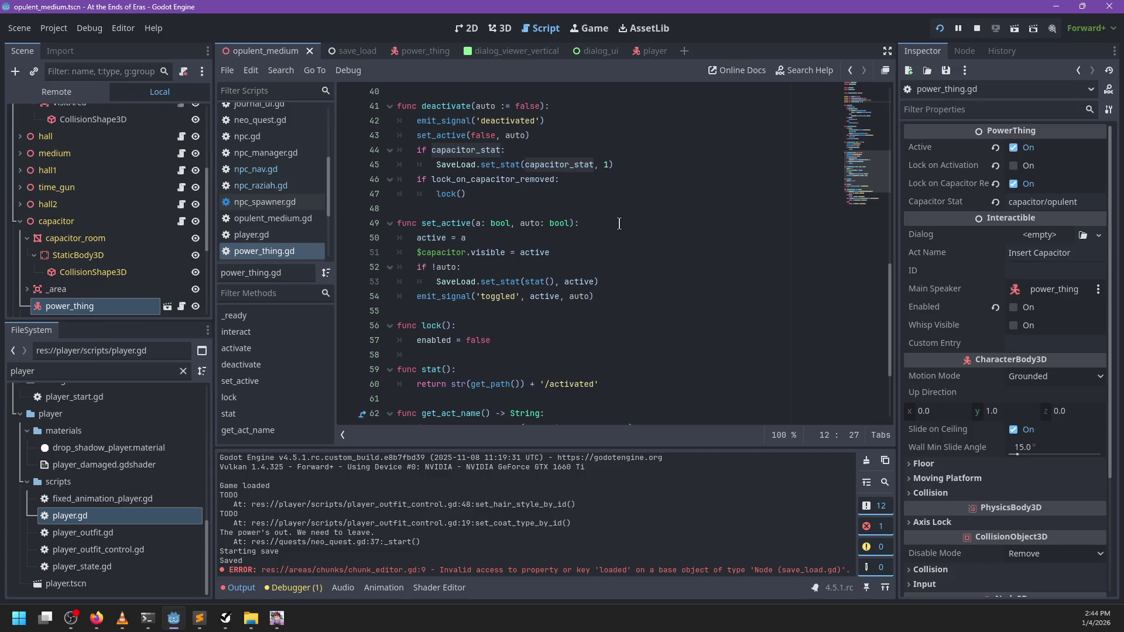
{"action": "scroll", "coordinate": [489, 243], "scroll_direction": "up", "scroll_amount": 2}
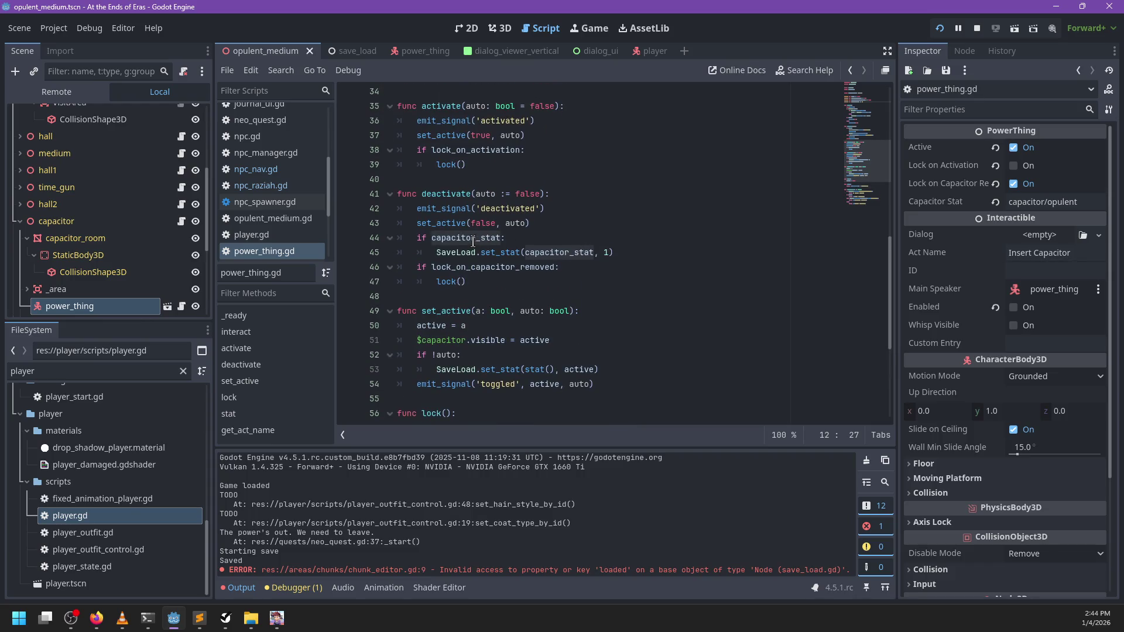
{"action": "scroll", "coordinate": [550, 234], "scroll_direction": "up", "scroll_amount": 7}
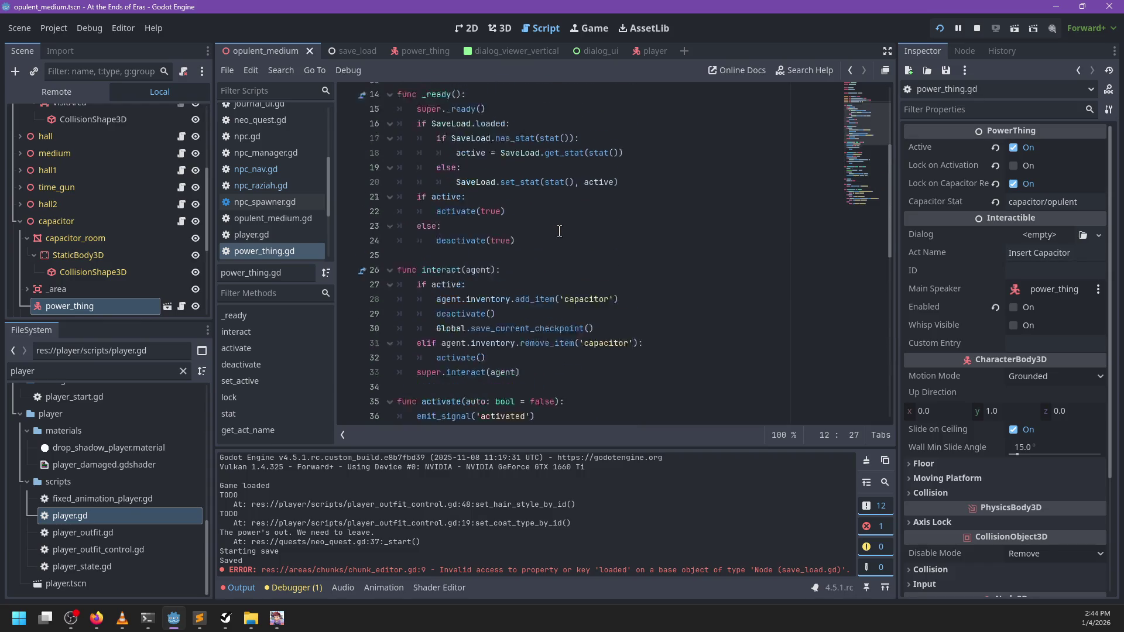
{"action": "scroll", "coordinate": [560, 231], "scroll_direction": "up", "scroll_amount": 2}
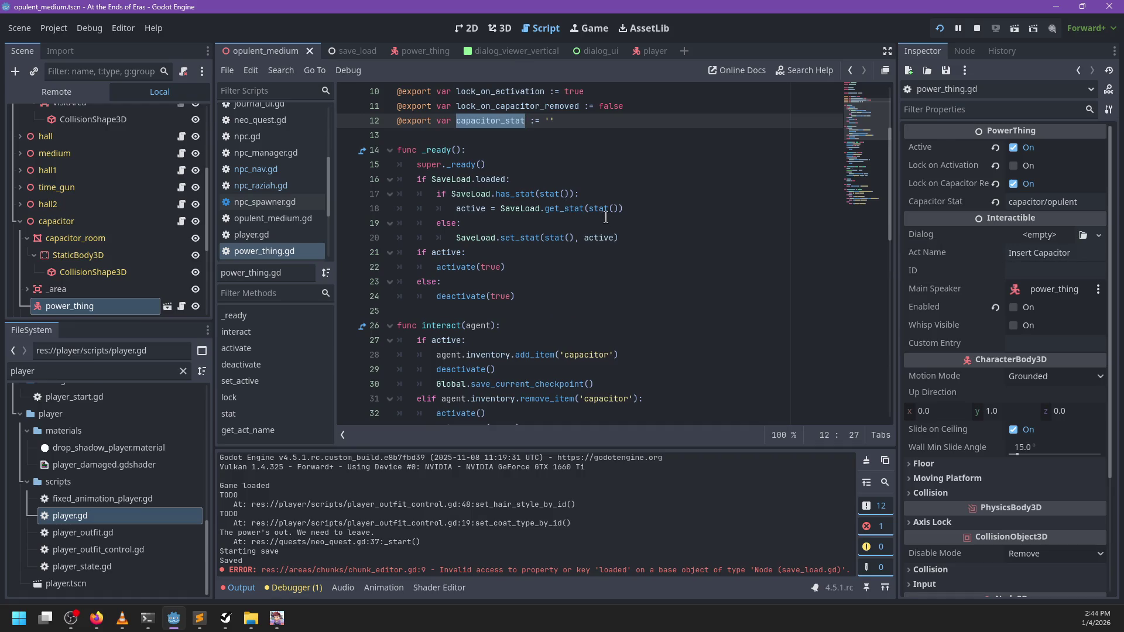
- Leave lines 18-20 unchanged after a trial blank line and save power_thing.gd
{"action": "left_click", "coordinate": [654, 238]}
{"action": "key", "text": "Return"}
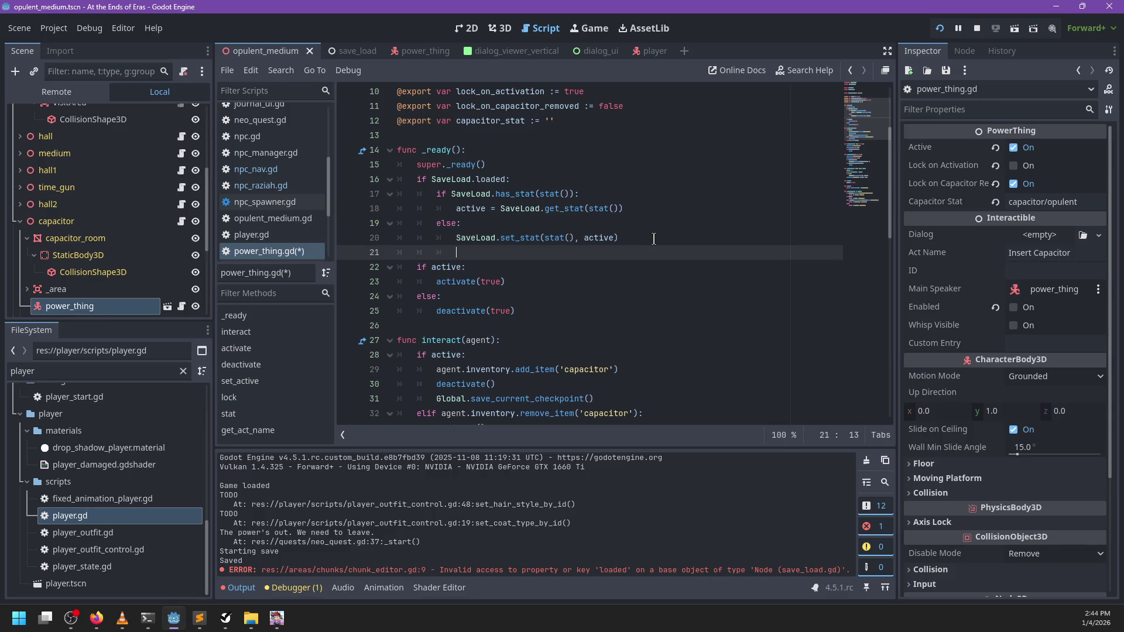
{"action": "key", "text": "ctrl+z"}
{"action": "key", "text": "Up"}
{"action": "key", "text": "Up"}
{"action": "key", "text": "ctrl+s"}
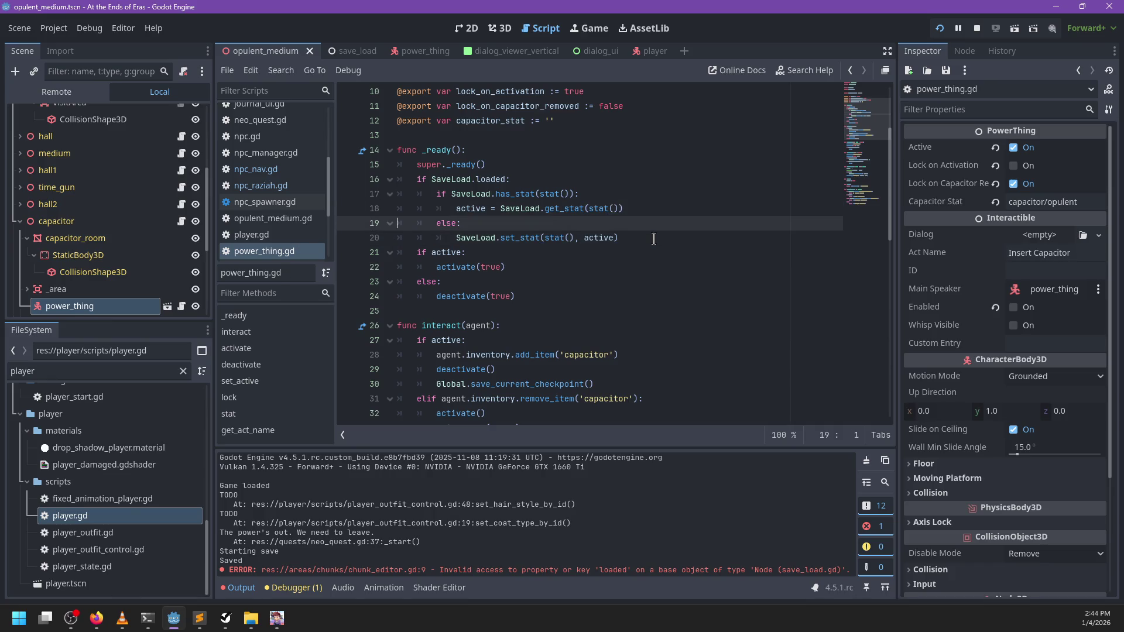
- Draft an 'elif SaveLoad.' line after line 18, then delete it and review the script
{"action": "key", "text": "Return"}
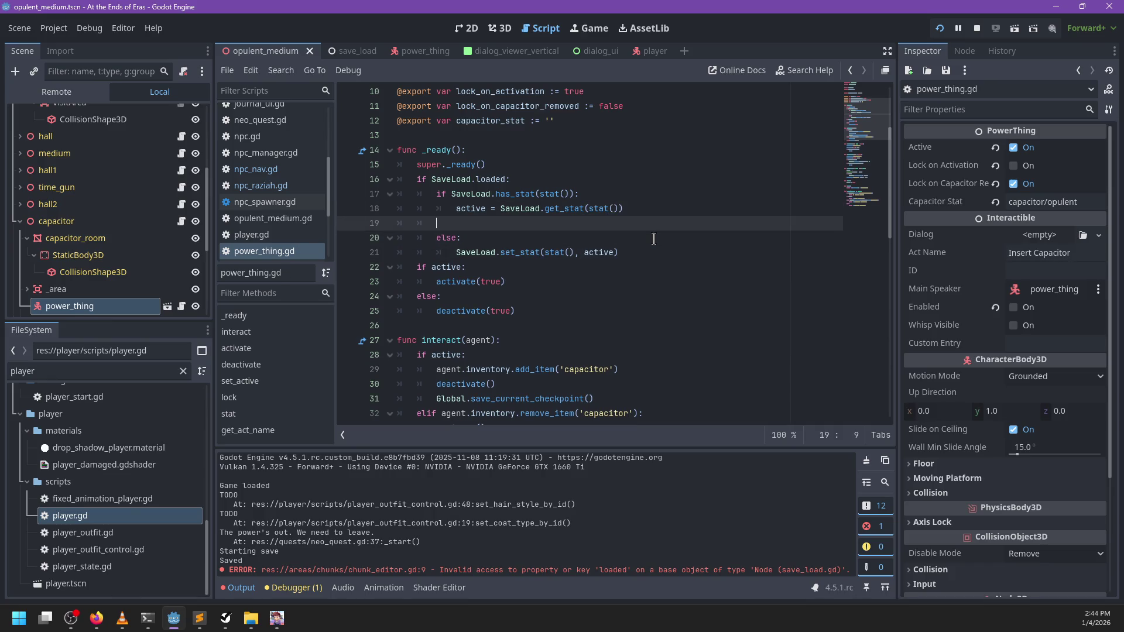
{"action": "type", "text": "elif save"}
{"action": "key", "text": "BackSpace"}
{"action": "key", "text": "BackSpace"}
{"action": "key", "text": "BackSpace"}
{"action": "type", "text": "elif"}
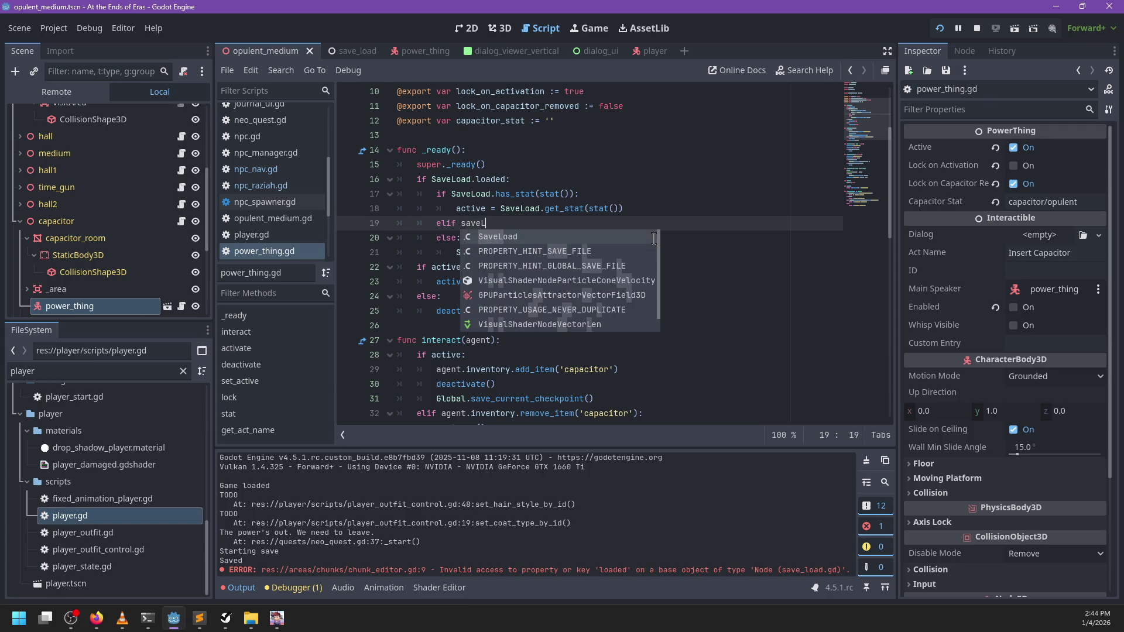
{"action": "type", "text": "SaveL"}
{"action": "key", "text": "Return"}
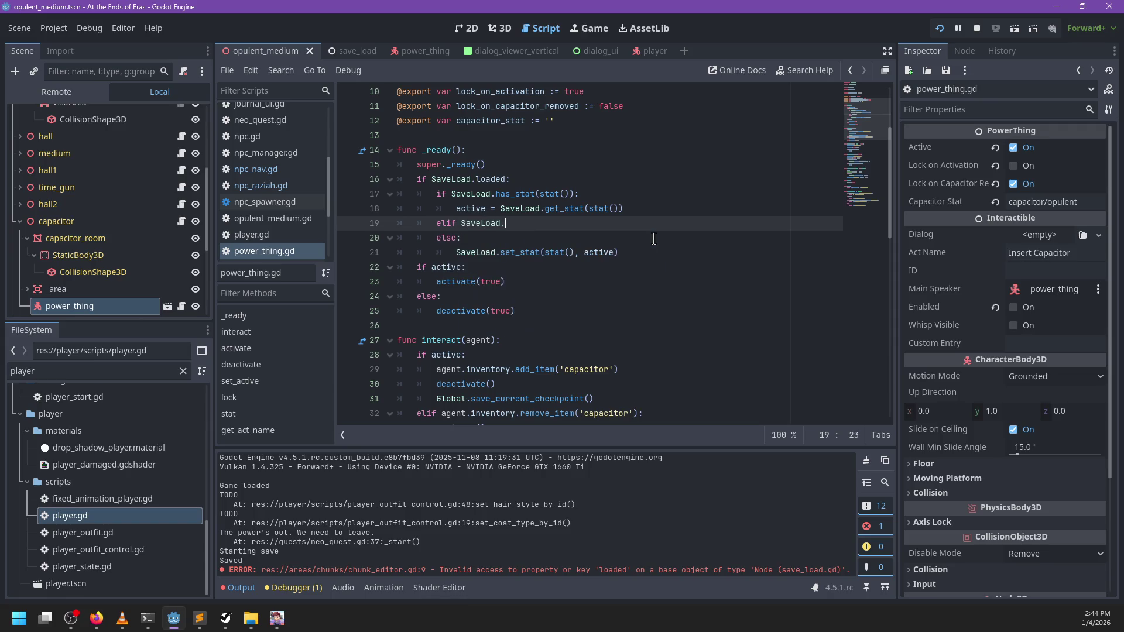
{"action": "type", "text": "."}
{"action": "key", "text": "ctrl+shift+Left"}
{"action": "key", "text": "shift+Home"}
{"action": "key", "text": "shift+Home"}
{"action": "key", "text": "BackSpace"}
{"action": "key", "text": "BackSpace"}
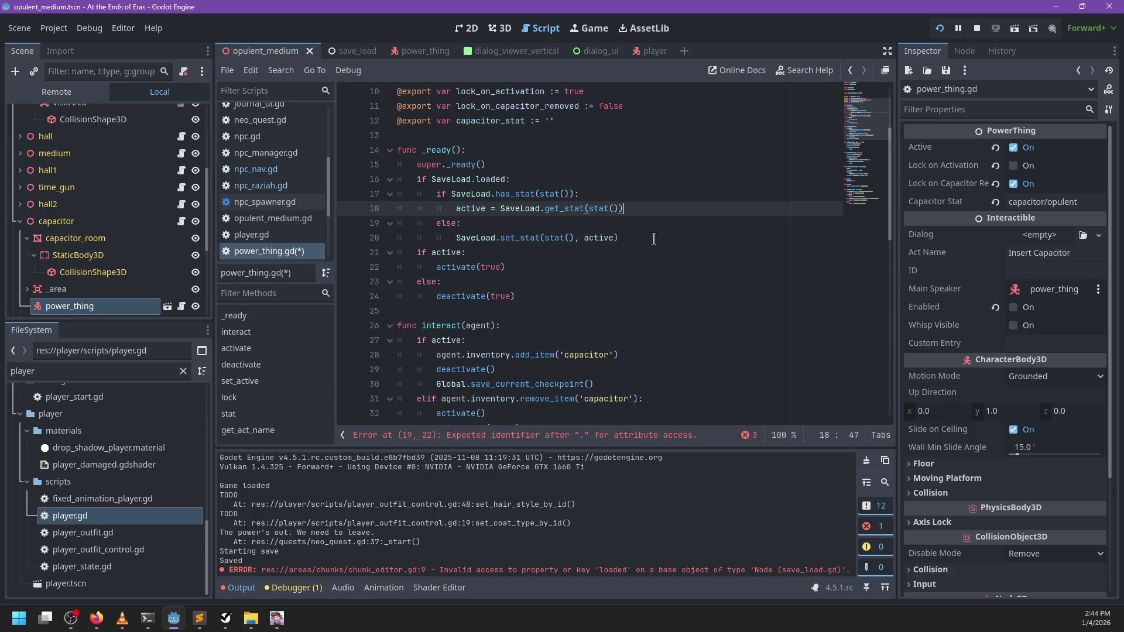
{"action": "scroll", "coordinate": [621, 236], "scroll_direction": "down", "scroll_amount": 2}
{"action": "scroll", "coordinate": [621, 236], "scroll_direction": "down", "scroll_amount": 3}
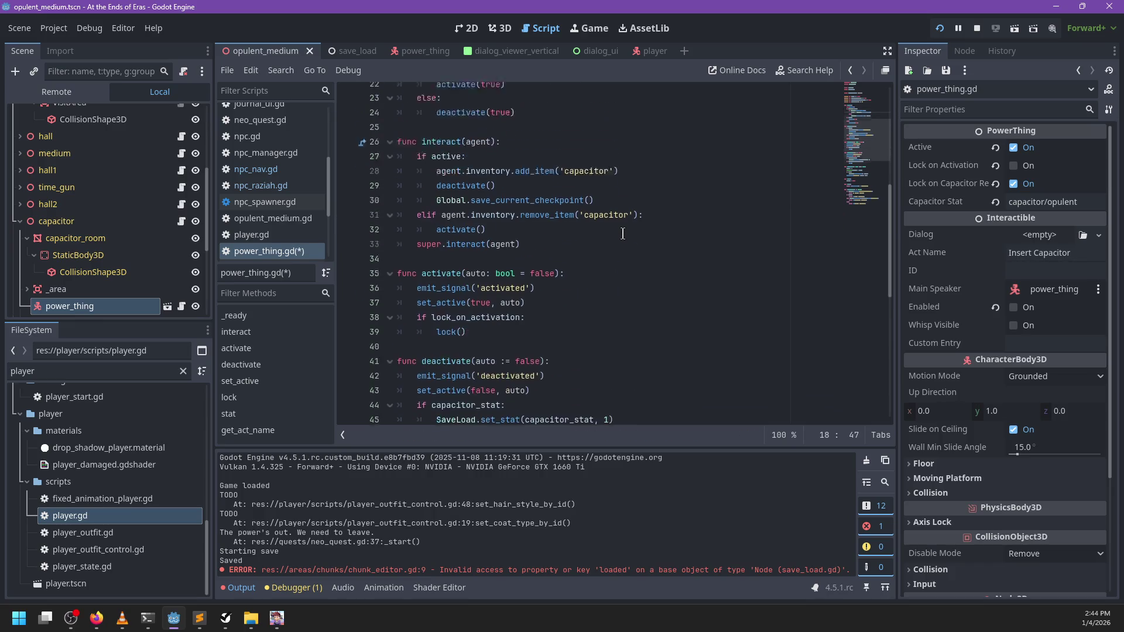
{"action": "scroll", "coordinate": [163, 286], "scroll_direction": "down", "scroll_amount": 5}
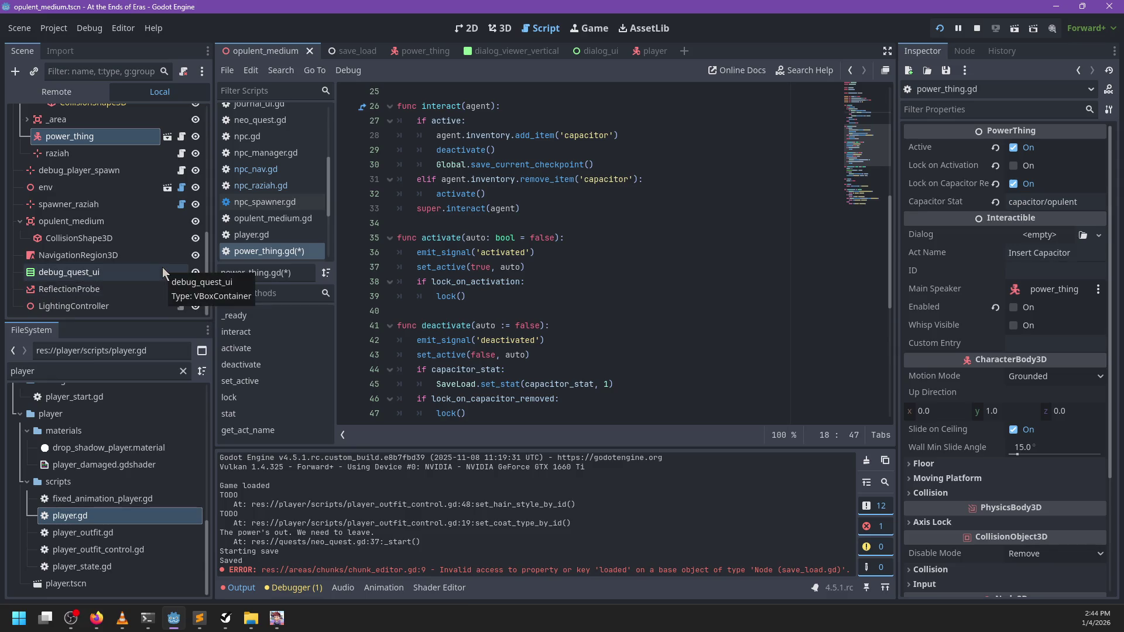
{"action": "scroll", "coordinate": [486, 196], "scroll_direction": "up", "scroll_amount": 4}
{"action": "scroll", "coordinate": [117, 246], "scroll_direction": "up", "scroll_amount": 2}
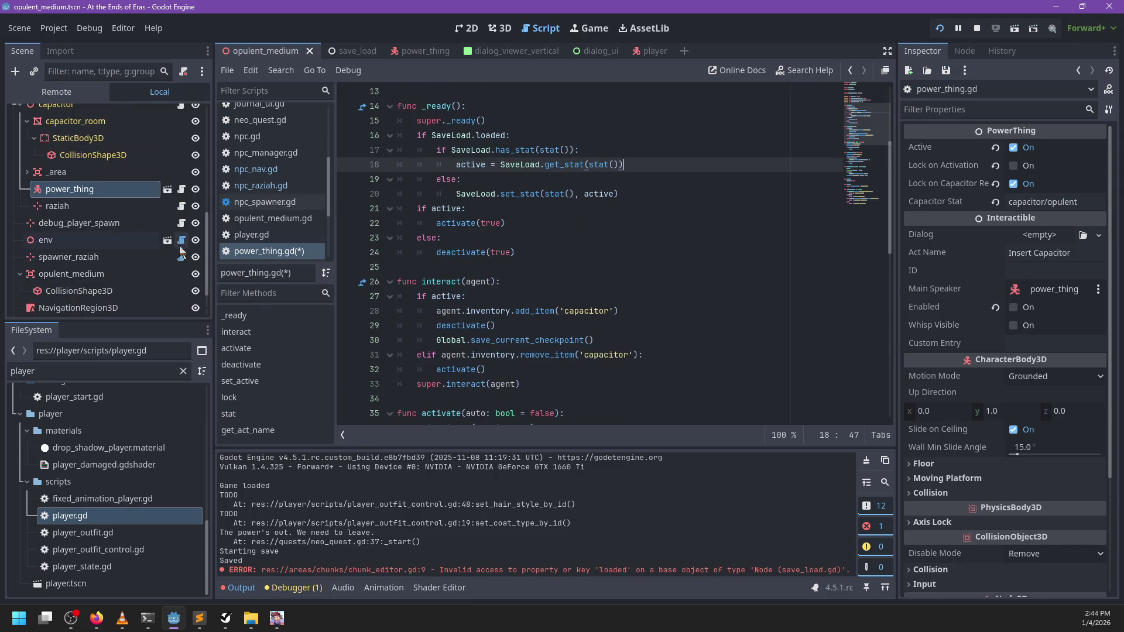
- Jump to and review the stat function in power_thing.gd
{"action": "left_click", "coordinate": [597, 166], "text": "ctrl"}
{"action": "mouse_move", "coordinate": [626, 268]}
{"action": "left_mouse_down"}
{"action": "mouse_move", "coordinate": [631, 243]}
{"action": "mouse_move", "coordinate": [383, 239]}
{"action": "left_mouse_up"}
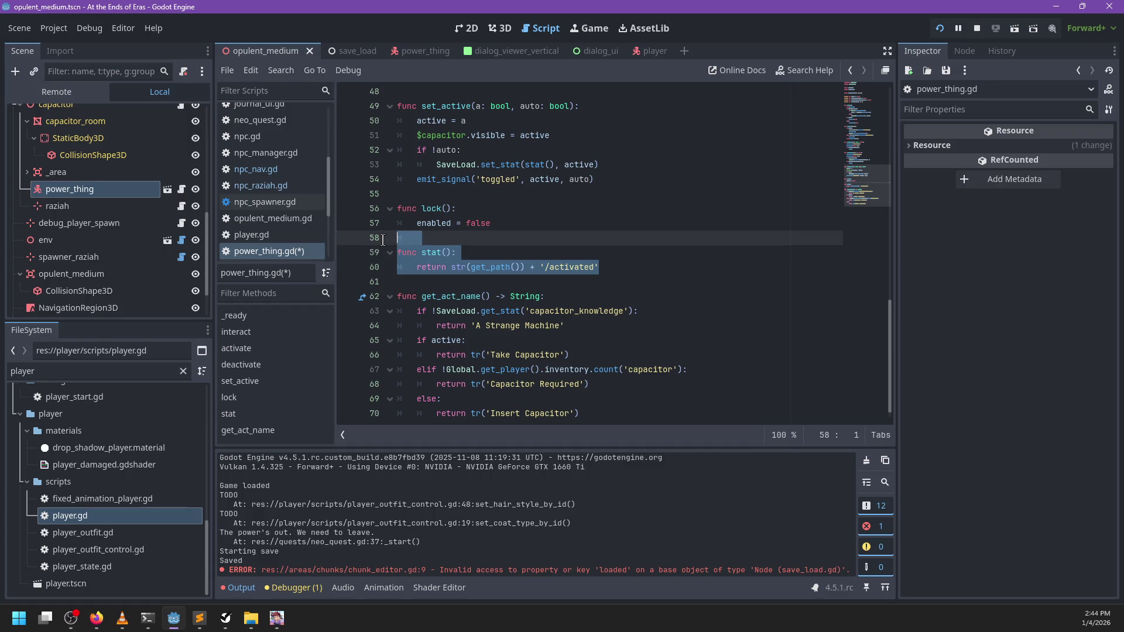
{"action": "left_click", "coordinate": [577, 244]}
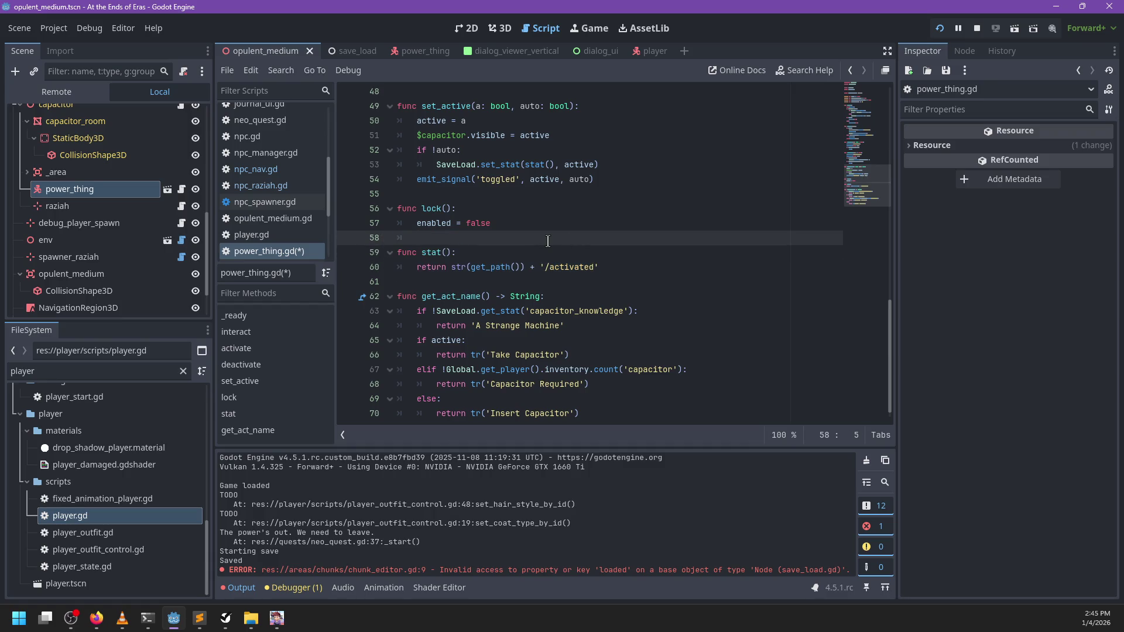
{"action": "scroll", "coordinate": [117, 273], "scroll_direction": "down", "scroll_amount": 3}
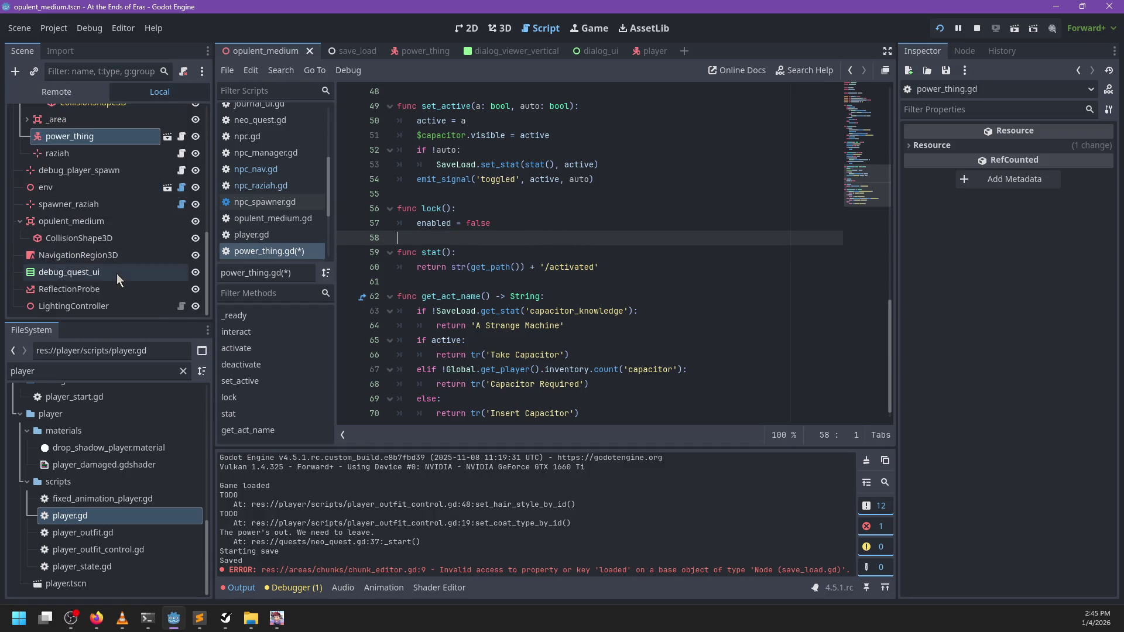
- Select ReflectionProbe under opulent_medium and open the LightingController's script
{"action": "left_click", "coordinate": [93, 223]}
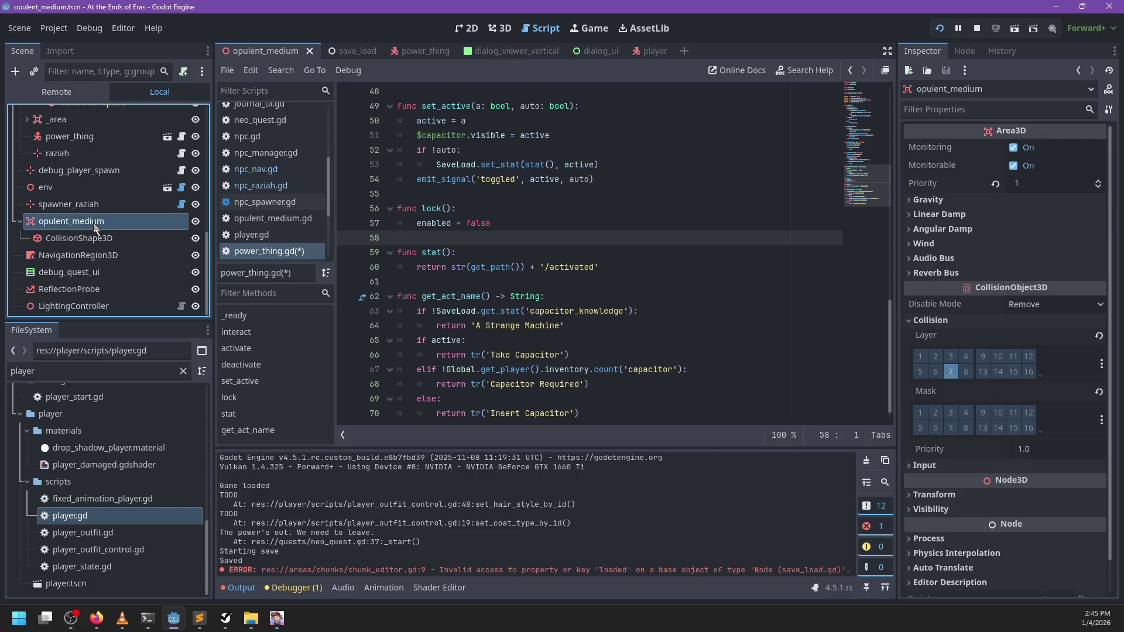
{"action": "left_click", "coordinate": [87, 293]}
{"action": "left_click", "coordinate": [181, 307]}
{"action": "scroll", "coordinate": [551, 189], "scroll_direction": "up", "scroll_amount": 4}
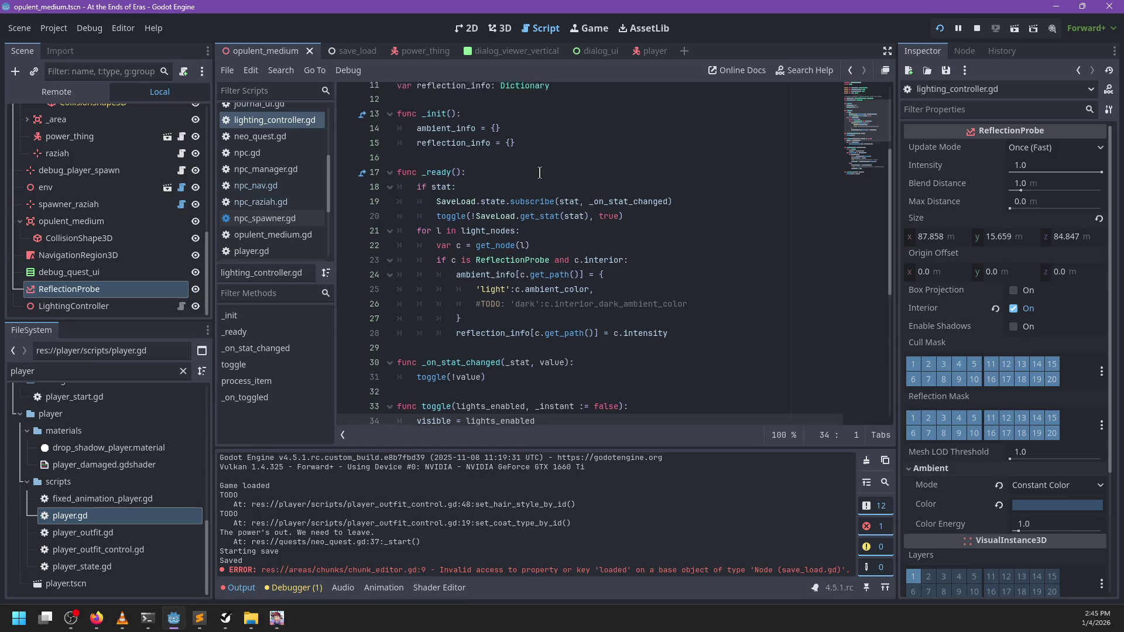
{"action": "scroll", "coordinate": [551, 189], "scroll_direction": "down", "scroll_amount": 3}
- Trace the stat check, toggle(true) call, toggle definition and process_item call in lighting_controller.gd
{"action": "left_click", "coordinate": [492, 203]}
{"action": "double_click", "coordinate": [442, 208]}
{"action": "double_click", "coordinate": [456, 236]}
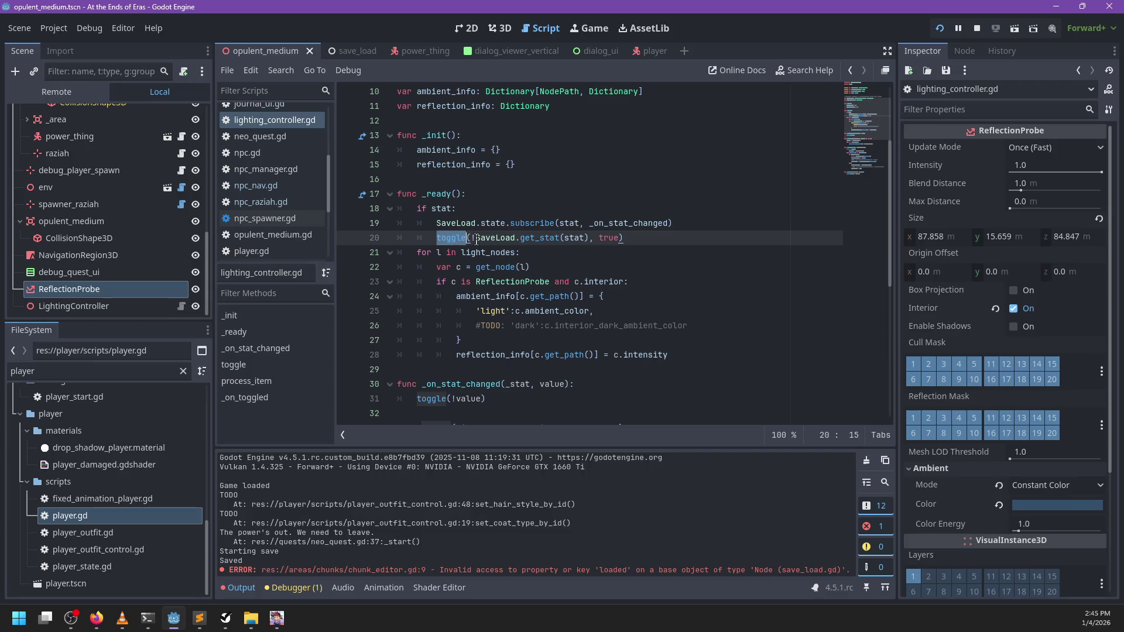
{"action": "double_click", "coordinate": [608, 237]}
{"action": "scroll", "coordinate": [605, 235], "scroll_direction": "down", "scroll_amount": 1}
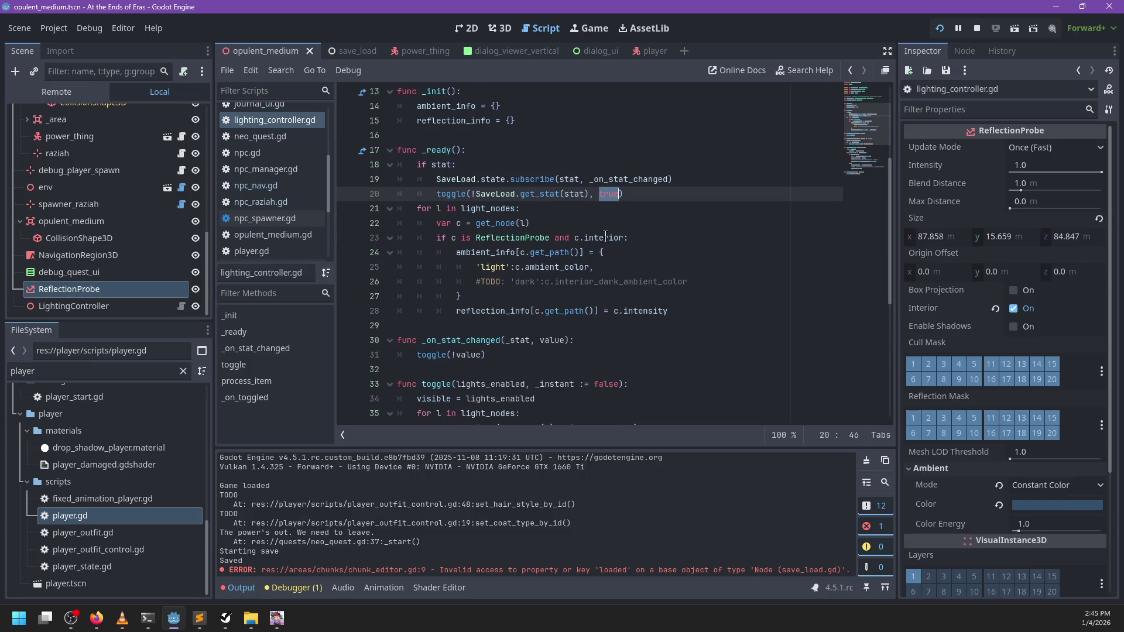
{"action": "scroll", "coordinate": [539, 232], "scroll_direction": "down", "scroll_amount": 5}
{"action": "scroll", "coordinate": [540, 233], "scroll_direction": "up", "scroll_amount": 1}
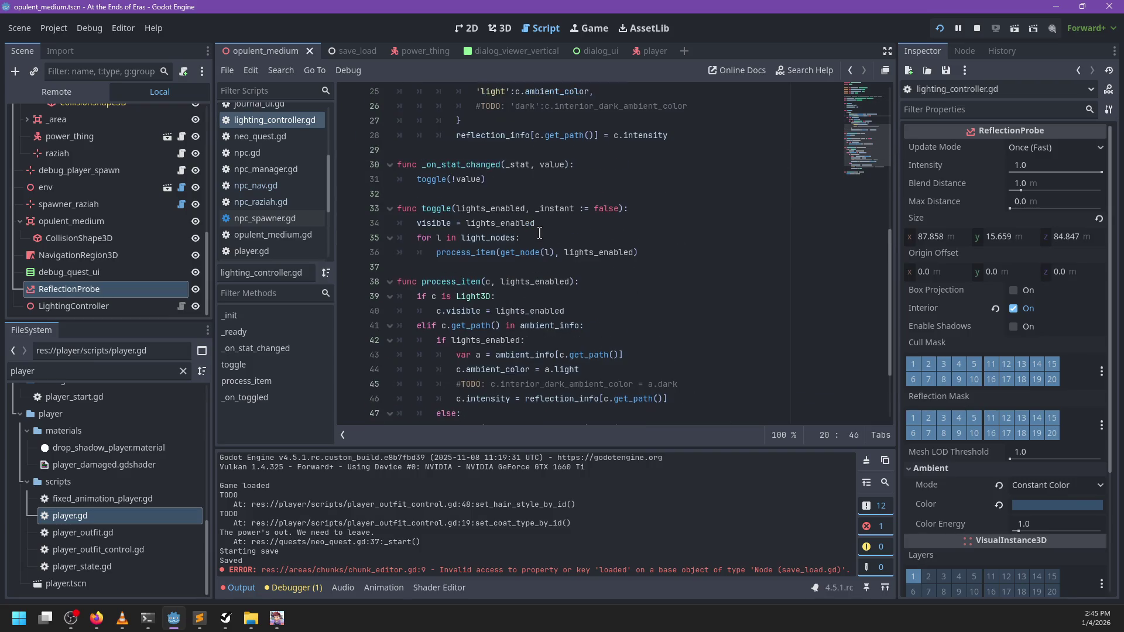
{"action": "double_click", "coordinate": [448, 209]}
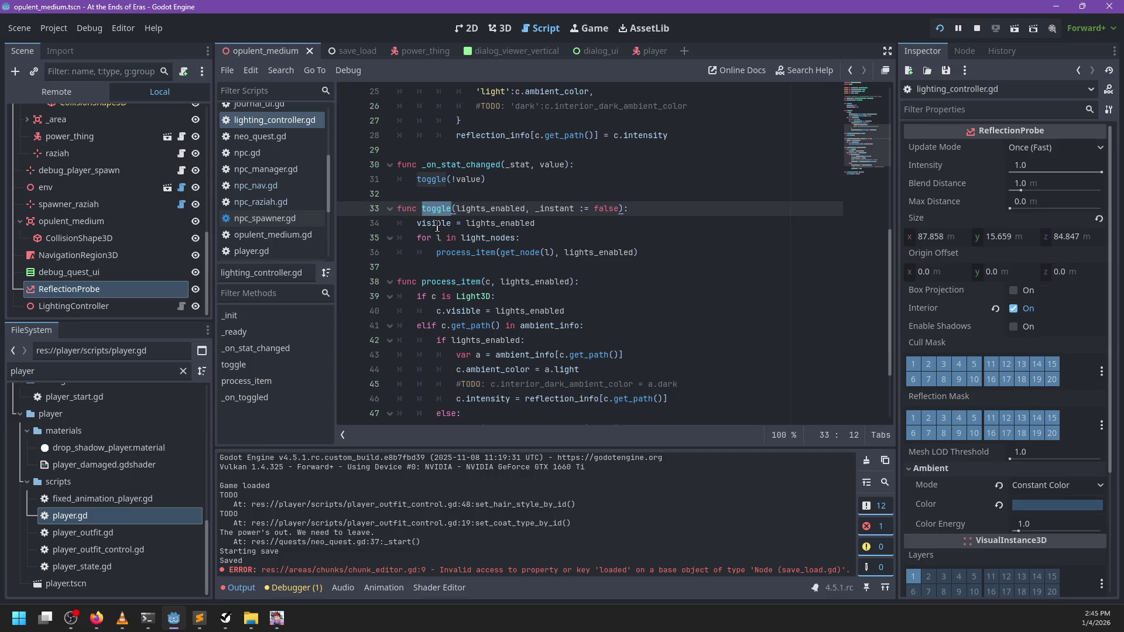
{"action": "double_click", "coordinate": [451, 252]}
{"action": "key", "text": "alt+Tab"}
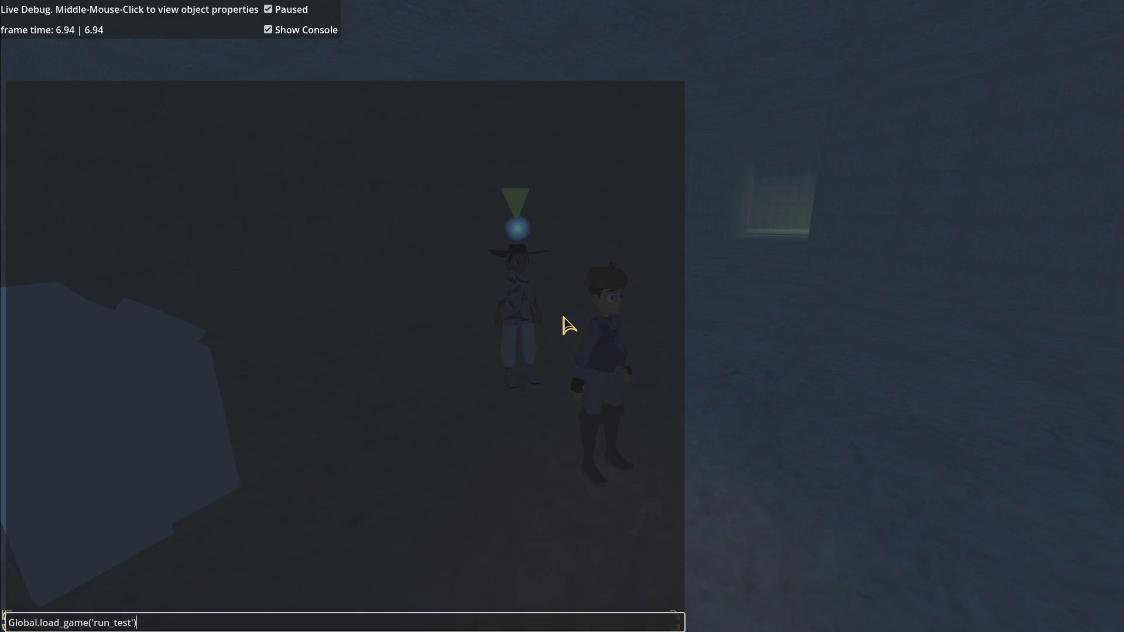
- Load the run_test save with Global.load_game('run_test'), then talk to the corridor NPC
{"action": "key", "text": "Return"}
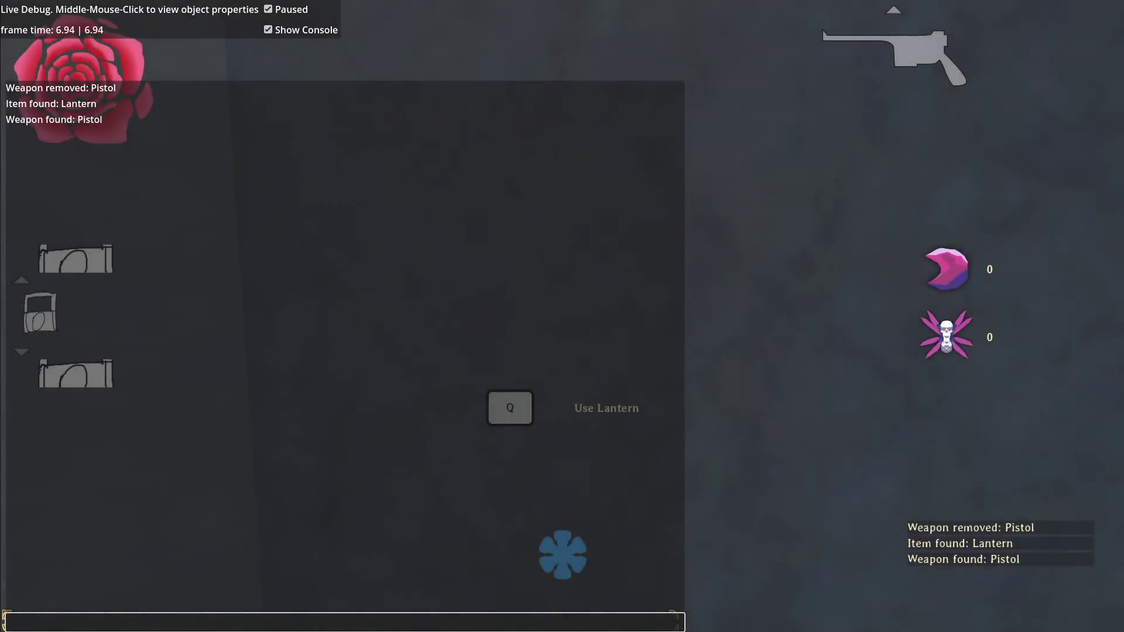
{"action": "key", "text": "Escape"}
{"action": "key", "text": "Escape"}
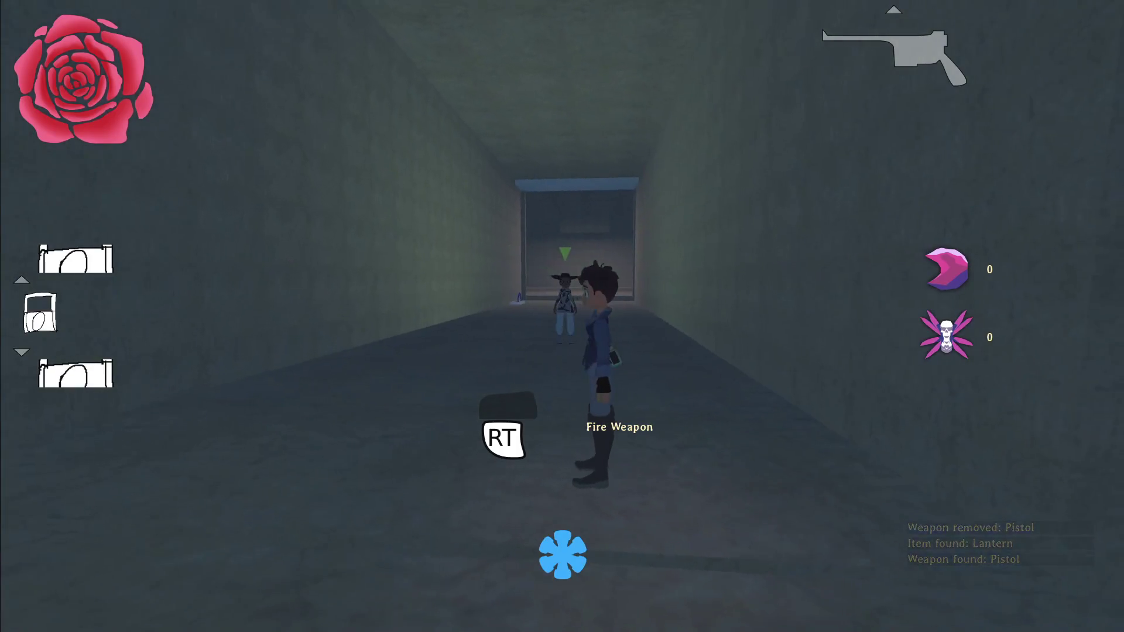
{"action": "key", "text": "a"}
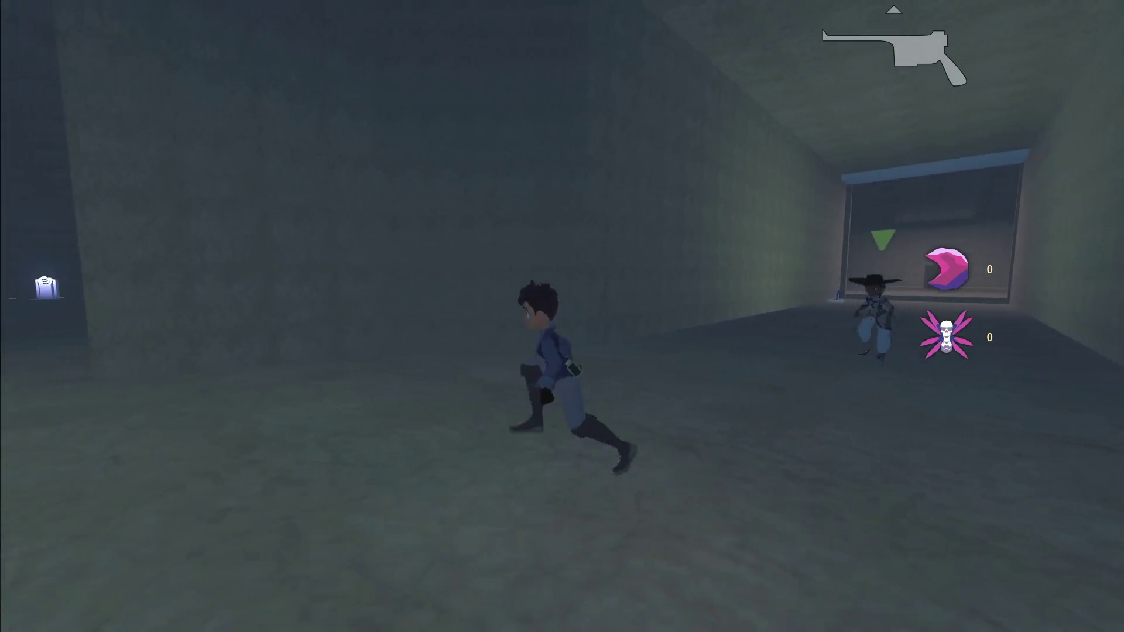
{"action": "key", "text": "e"}
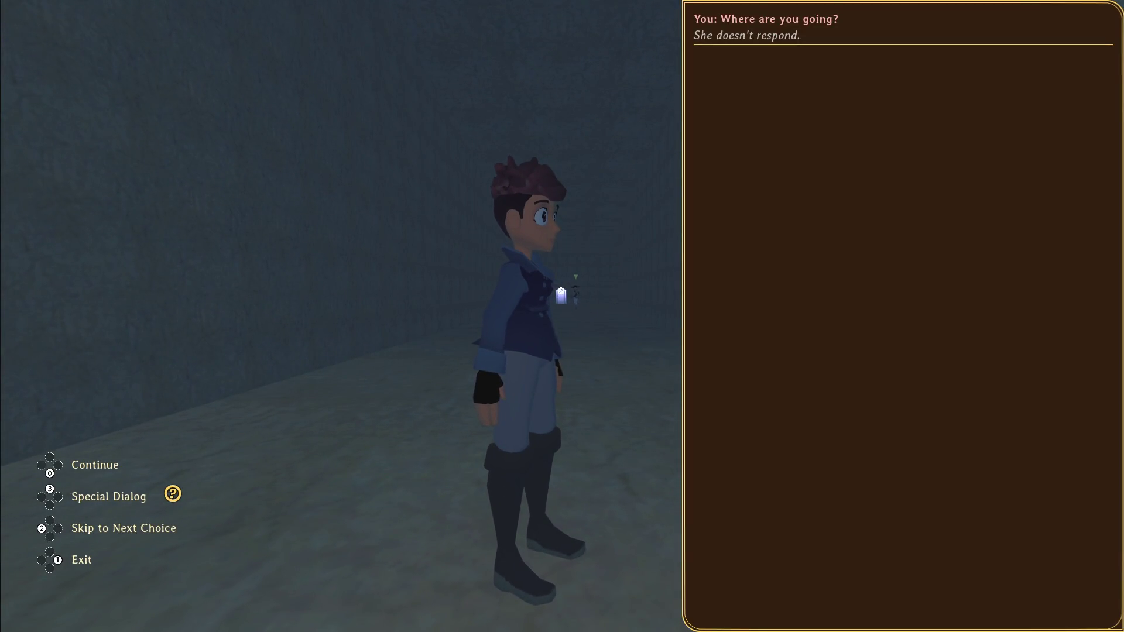
{"action": "key", "text": "Escape"}
- Run down the dark corridor and across the next room to Raziah
{"action": "key", "text": "w"}
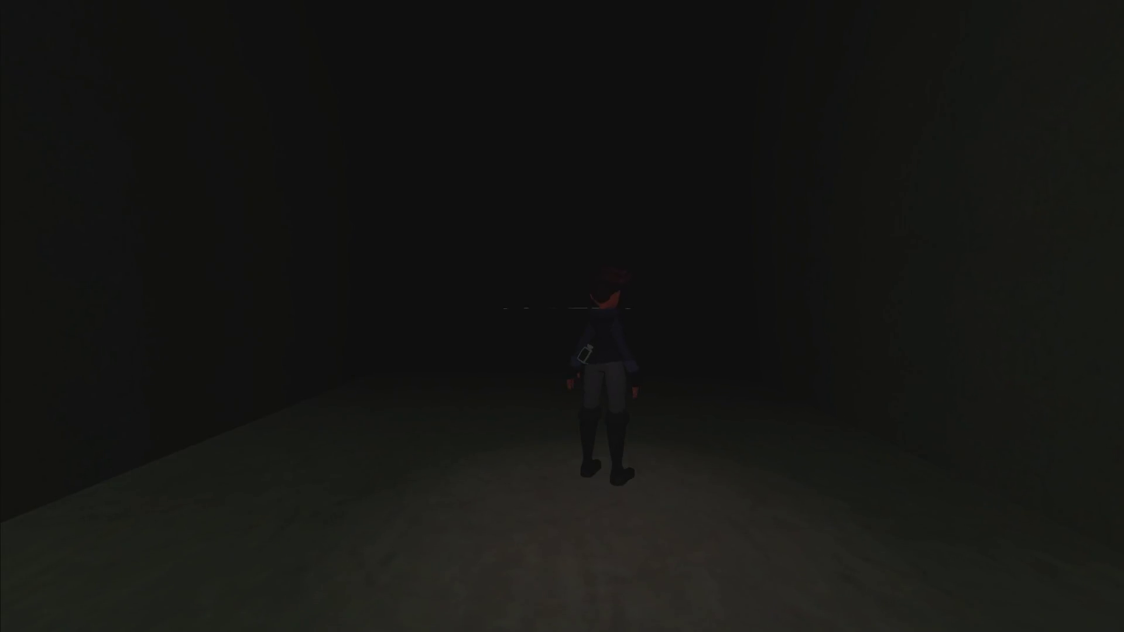
{"action": "key", "text": "w"}
{"action": "key", "text": "w"}
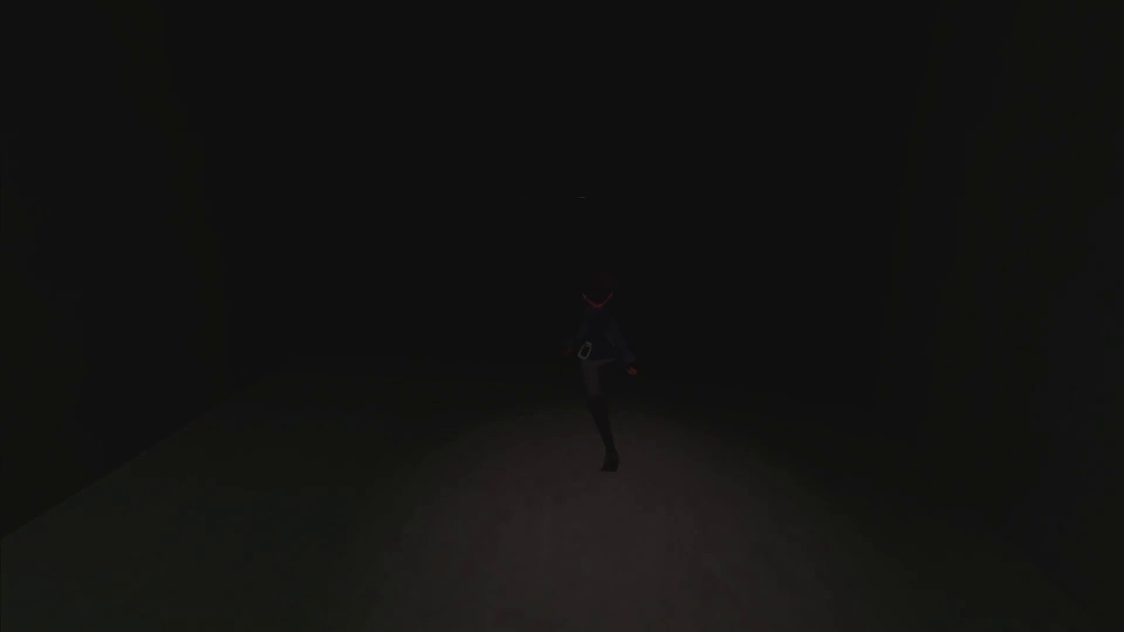
{"action": "key", "text": "w"}
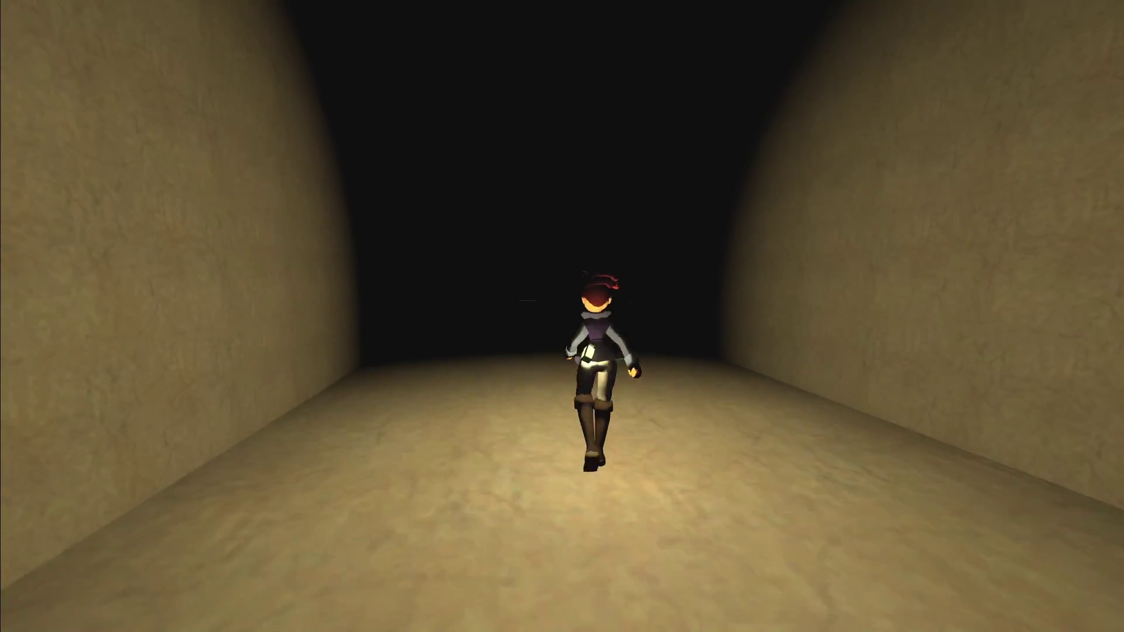
{"action": "key", "text": "w"}
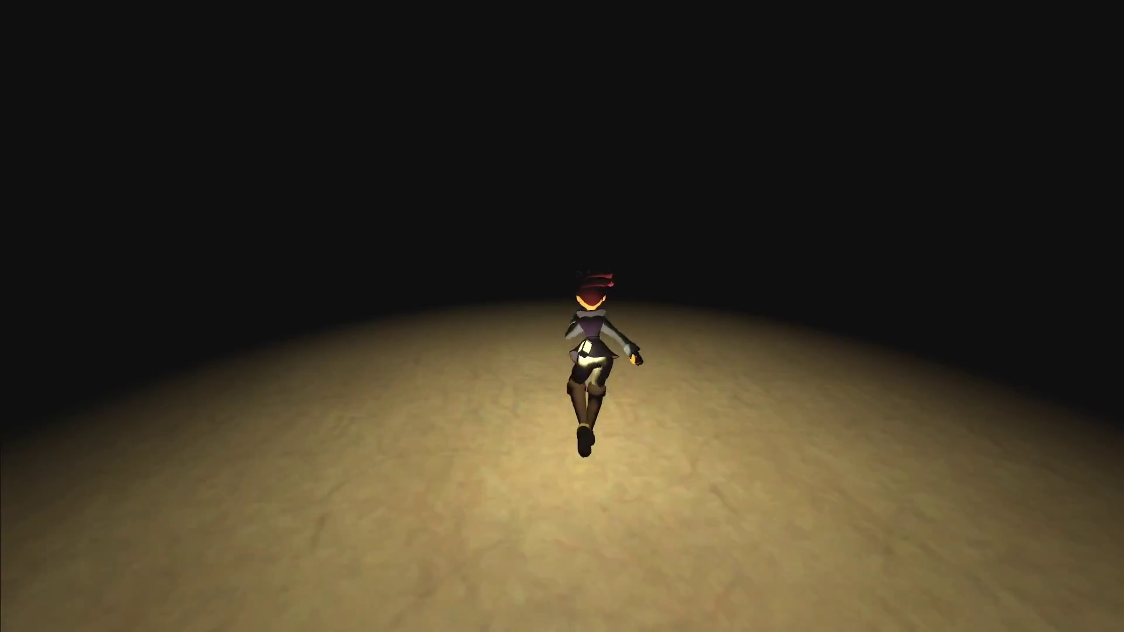
{"action": "key", "text": "w"}
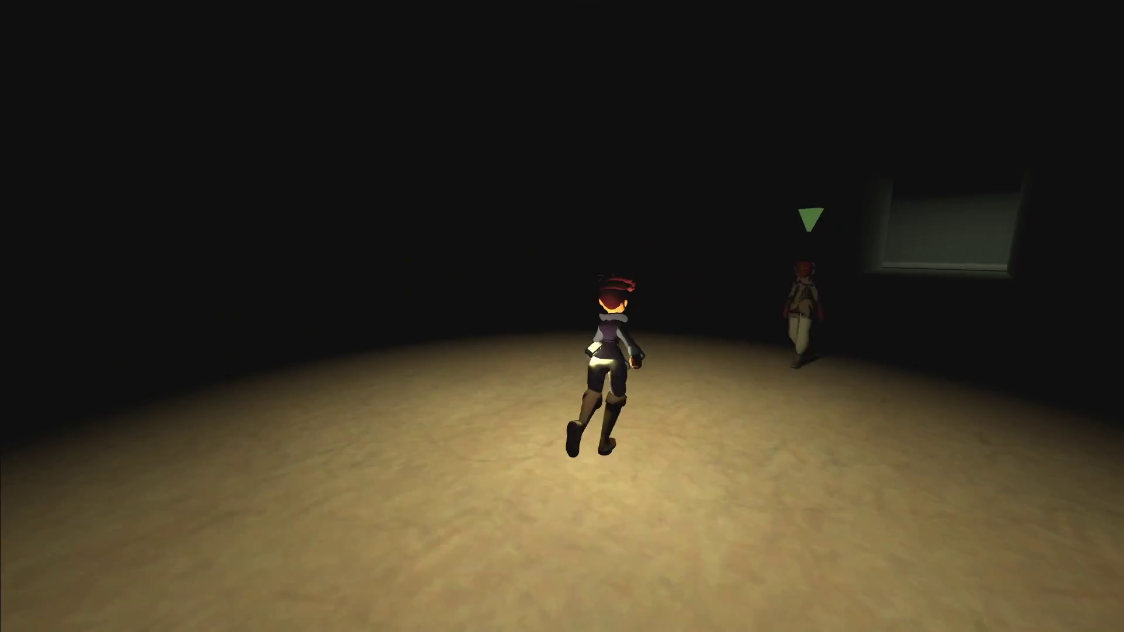
{"action": "key", "text": "w"}
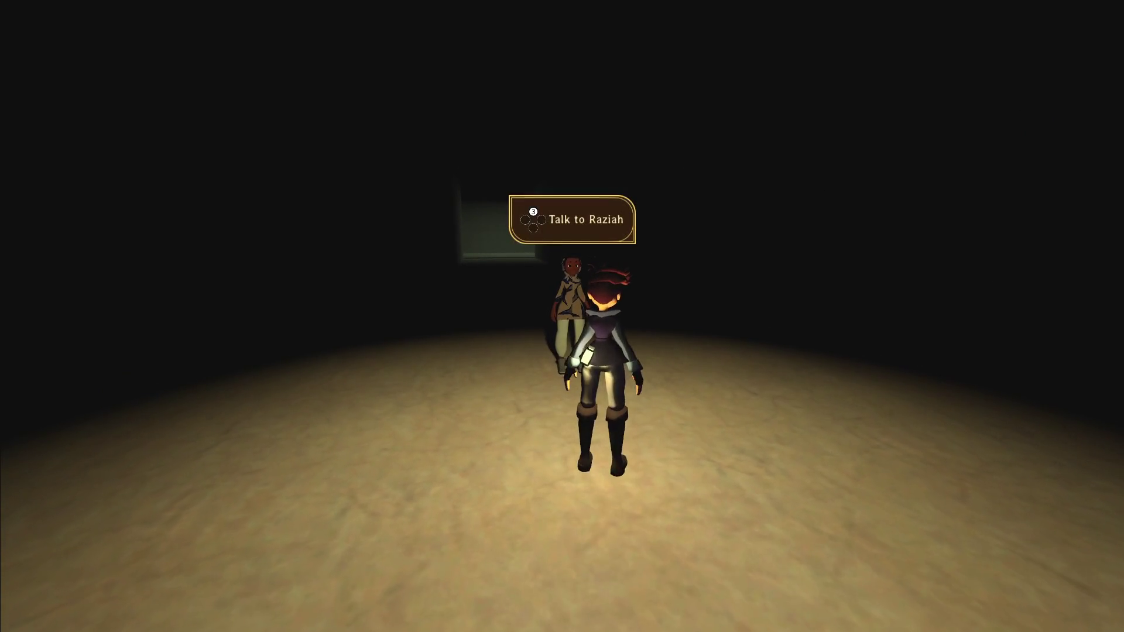
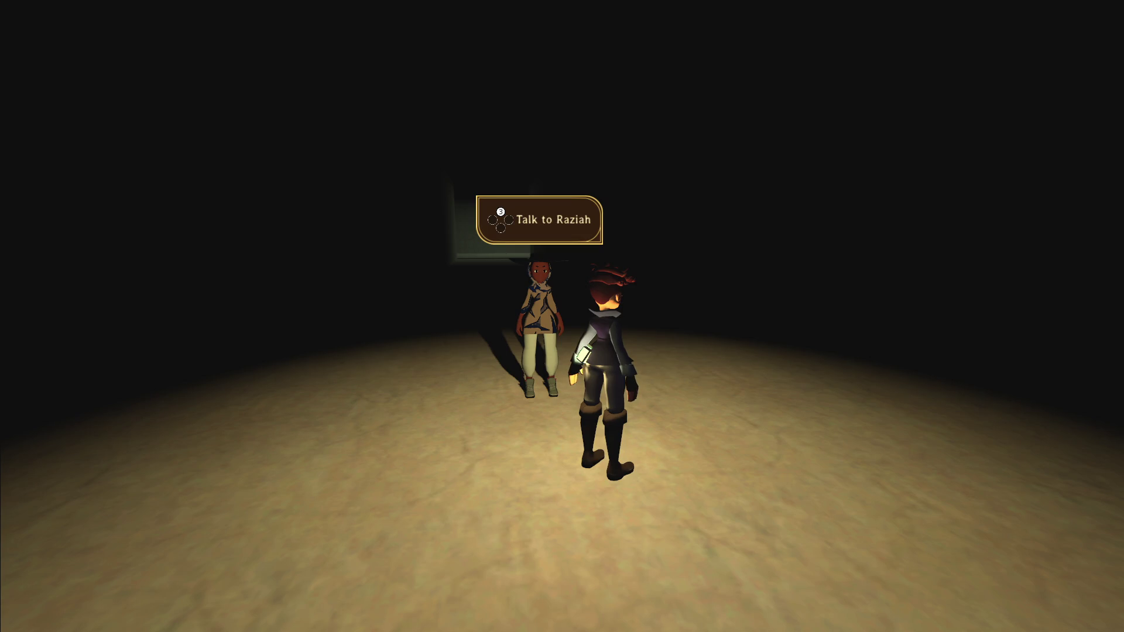
- Run the character back and forth around Raziah, then pause the game to its menu
{"action": "key", "text": "w"}
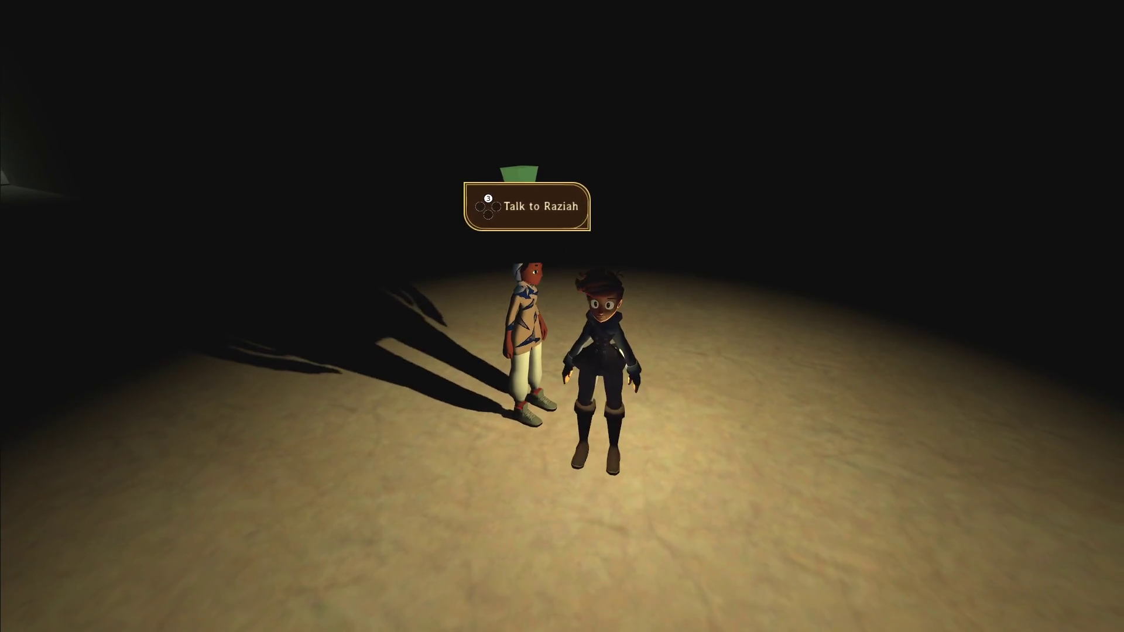
{"action": "key", "text": "w"}
{"action": "key", "text": "s"}
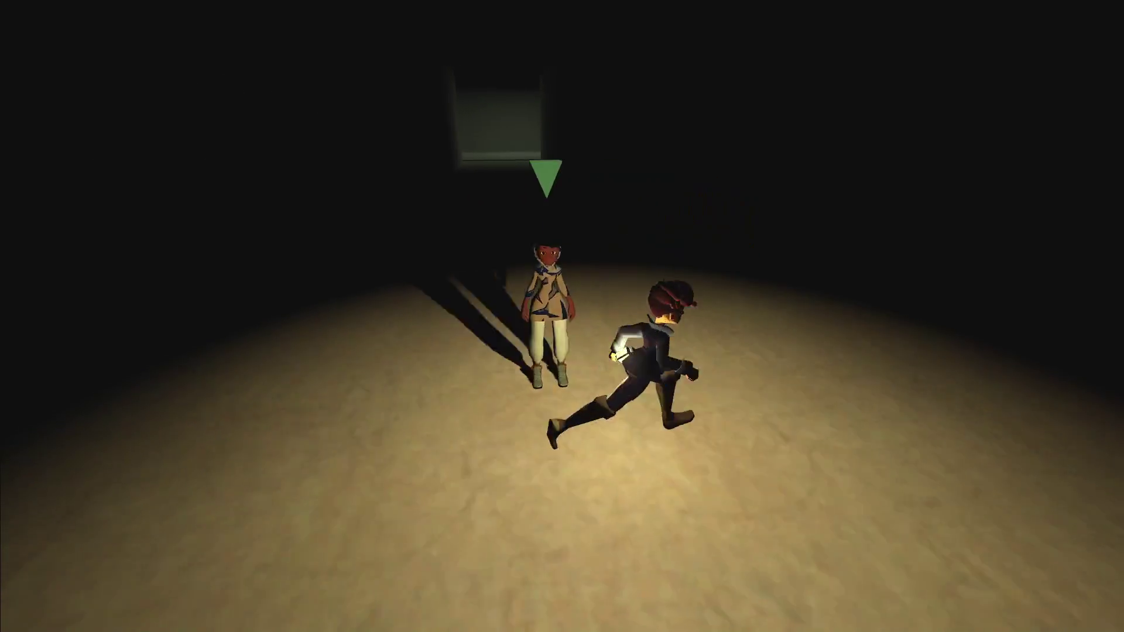
{"action": "key", "text": "Escape"}
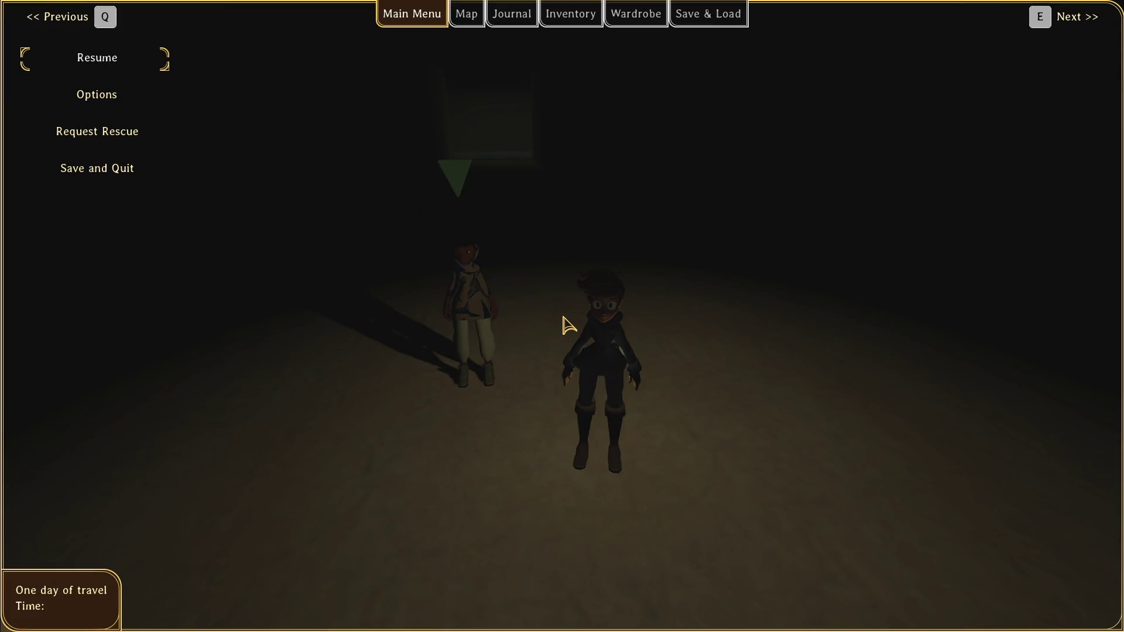
{"action": "key", "text": "alt+Tab"}
- Add a subtask 'Only teleport if we can't navigate to the player' under Per-chunk navmesh
{"action": "scroll", "coordinate": [490, 427], "scroll_direction": "down", "scroll_amount": 10}
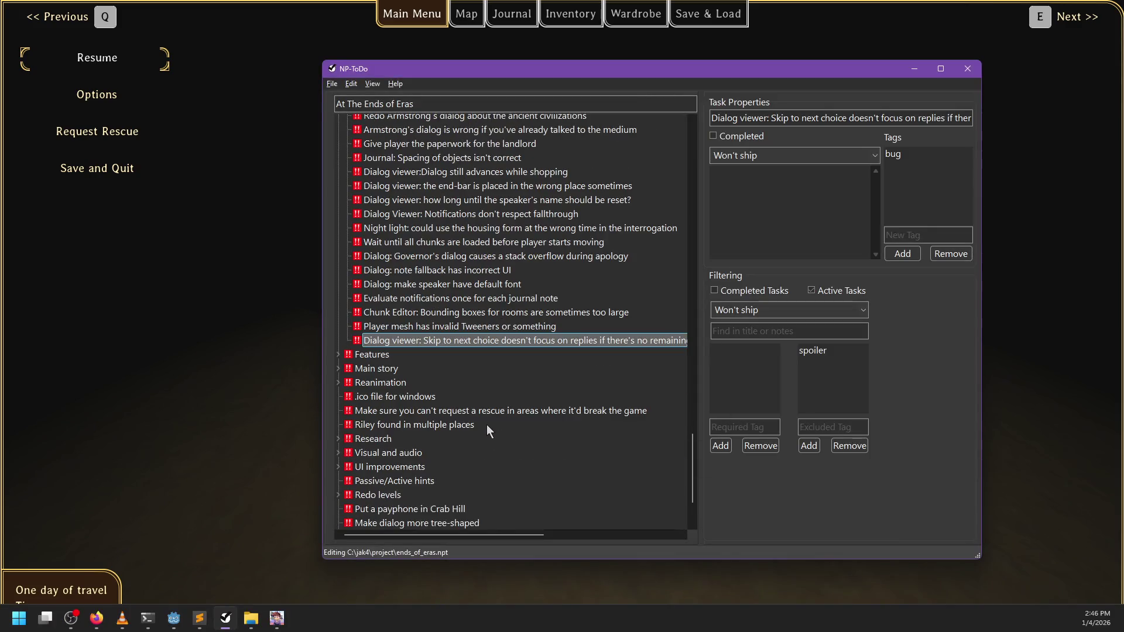
{"action": "scroll", "coordinate": [494, 426], "scroll_direction": "up", "scroll_amount": 10}
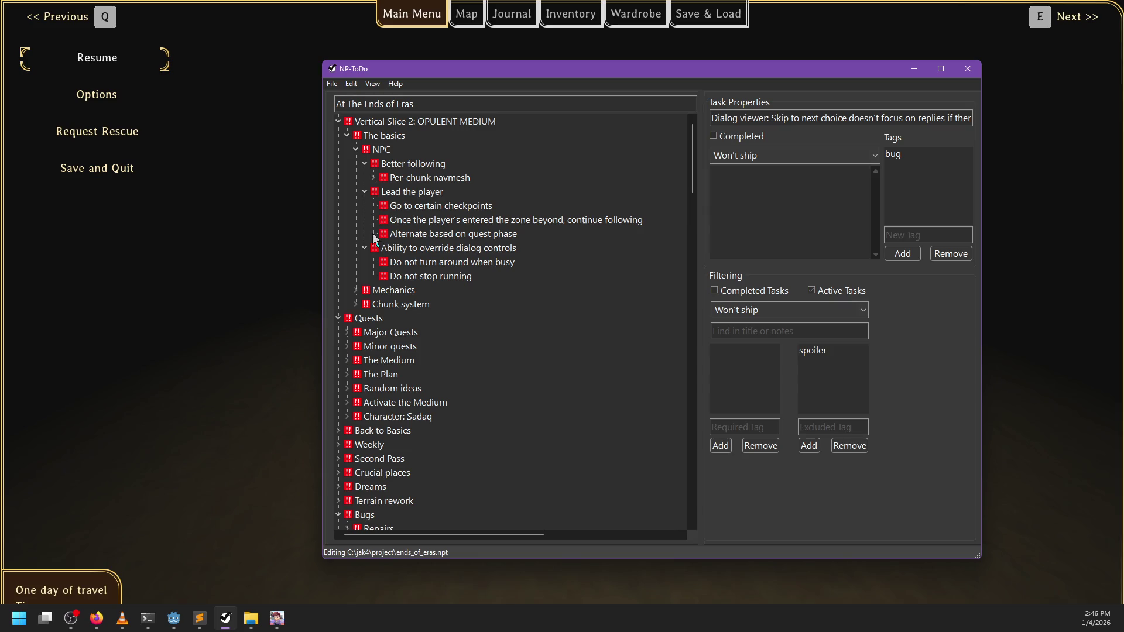
{"action": "left_click", "coordinate": [371, 179]}
{"action": "left_click", "coordinate": [408, 165]}
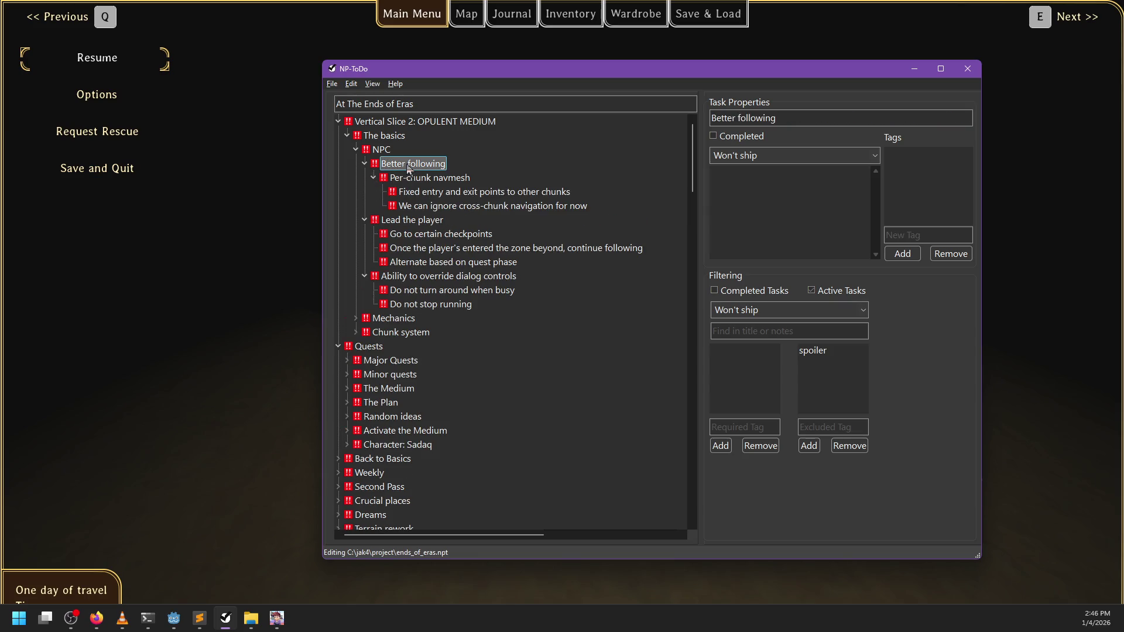
{"action": "key", "text": "Down"}
{"action": "key", "text": "Insert"}
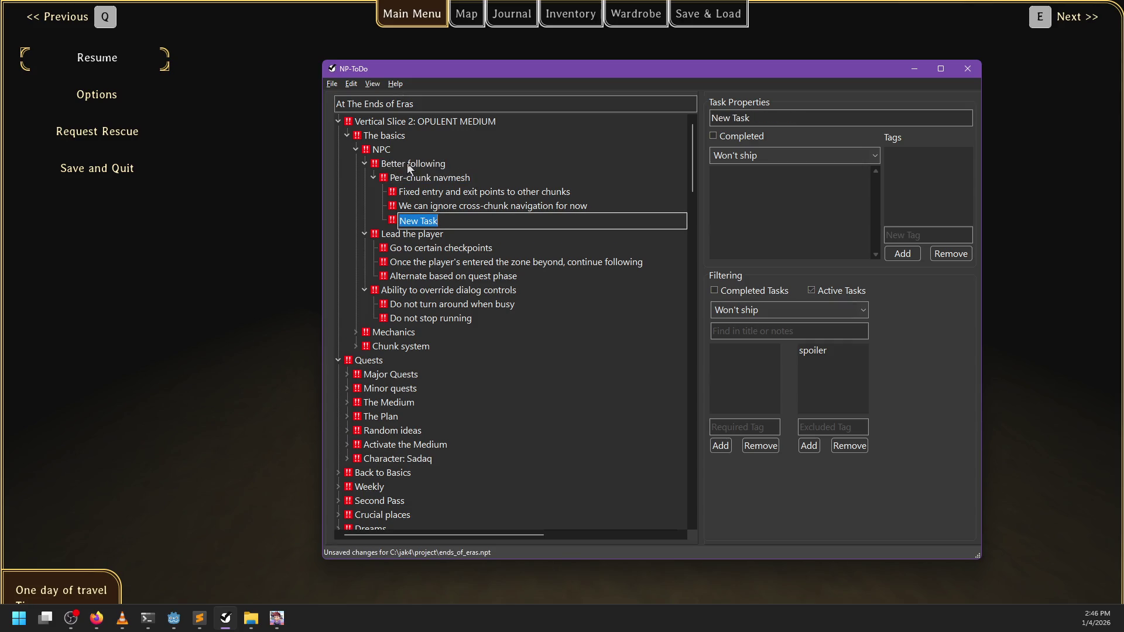
{"action": "type", "text": "Only teleport if we"}
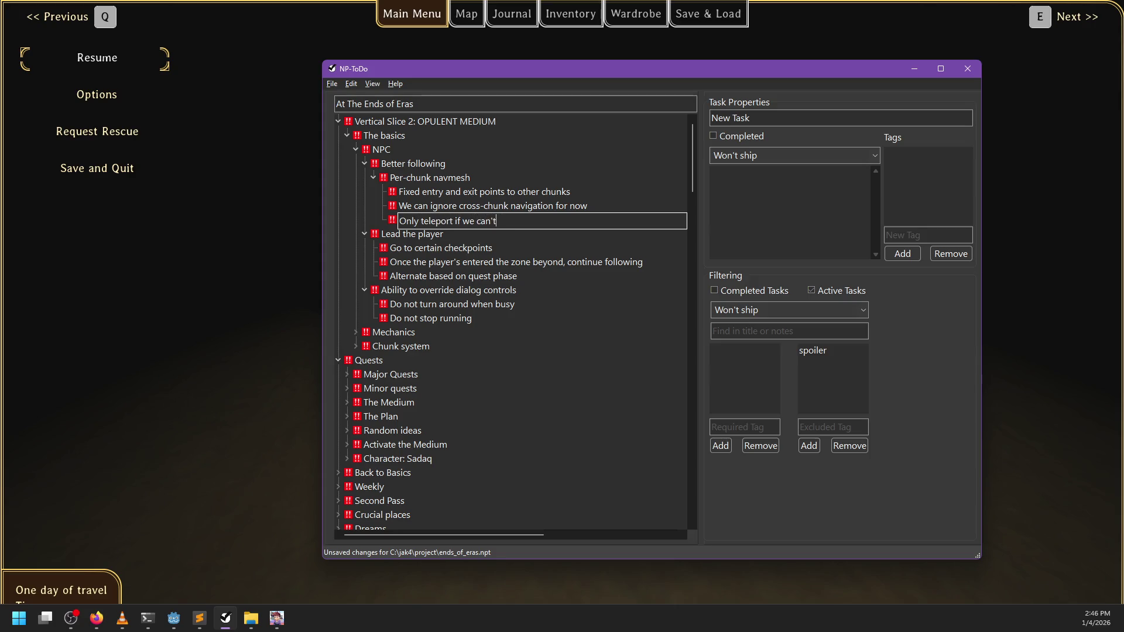
{"action": "type", "text": "te to the pla"}
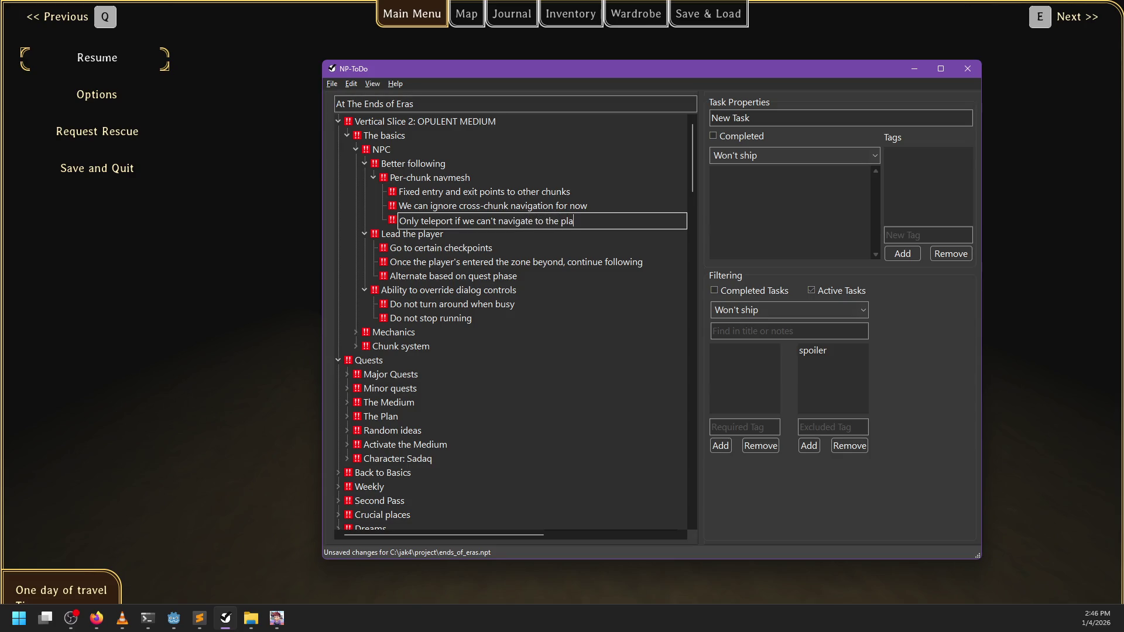
{"action": "type", "text": "yer"}
{"action": "key", "text": "Return"}
- Rename the new subtask so it ends 'navigate to the target', then return to the game
{"action": "key", "text": "F2"}
{"action": "key", "text": "BackSpace"}
{"action": "key", "text": "BackSpace"}
{"action": "key", "text": "BackSpace"}
{"action": "type", "text": "t"}
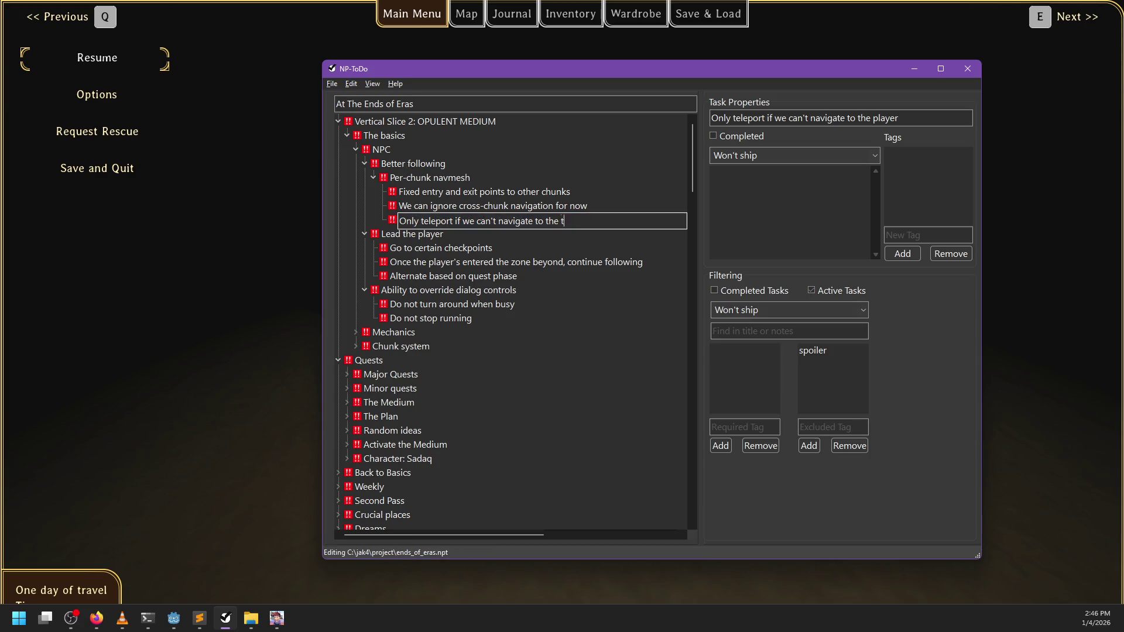
{"action": "key", "text": "Return"}
{"action": "key", "text": "alt+Tab"}
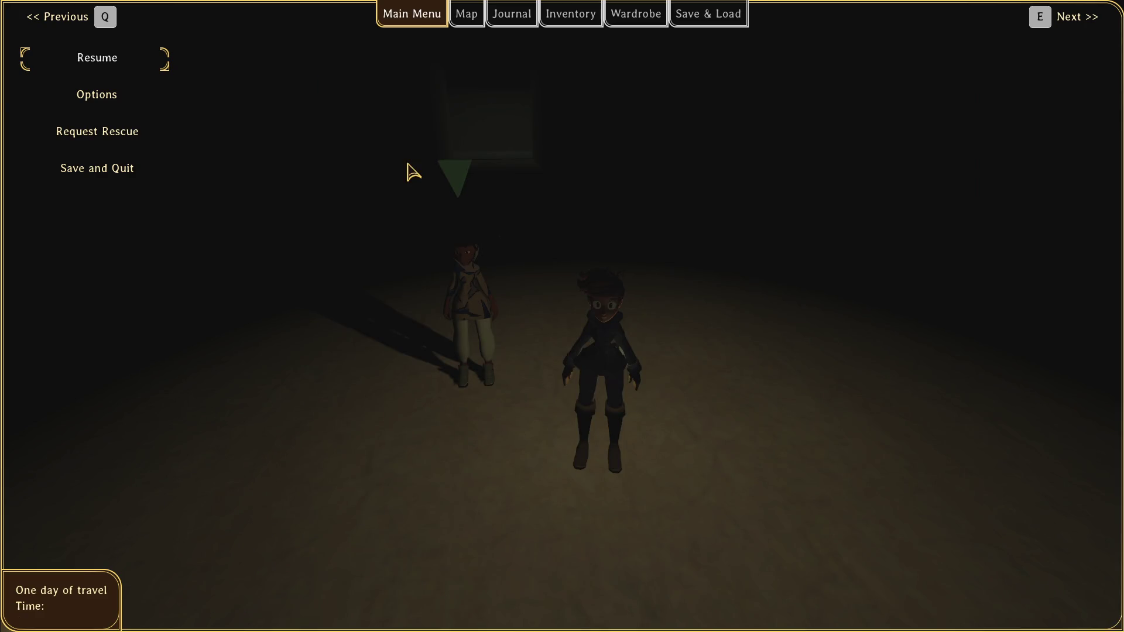
- Resume, talk to Raziah, run down the corridor into the cave, then pause
{"action": "key", "text": "Escape"}
{"action": "key", "text": "w"}
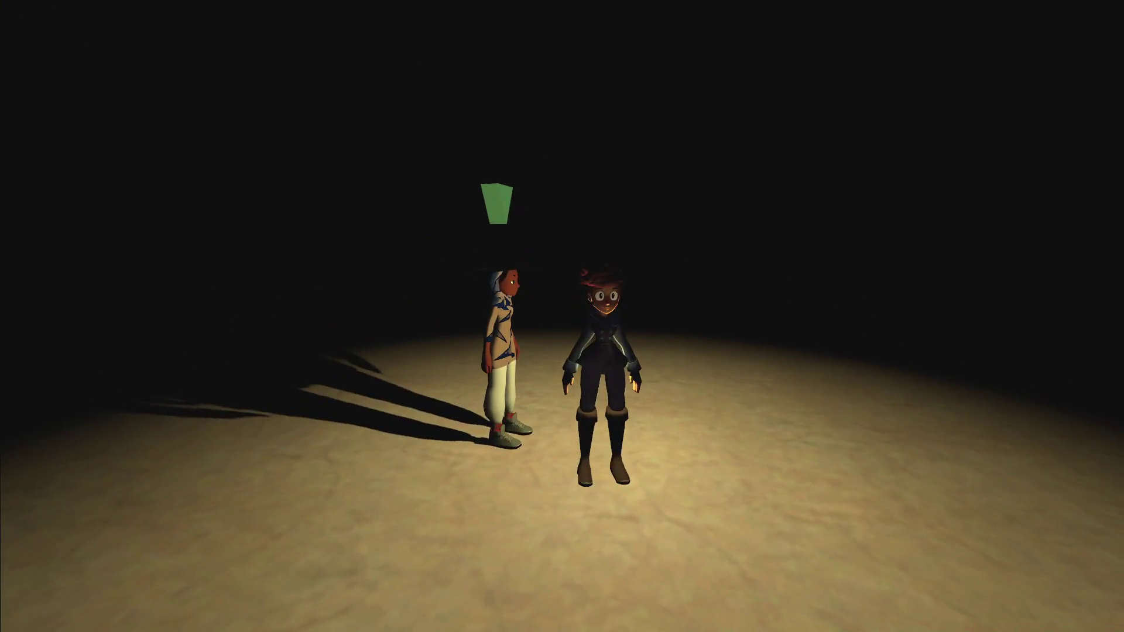
{"action": "key", "text": "e"}
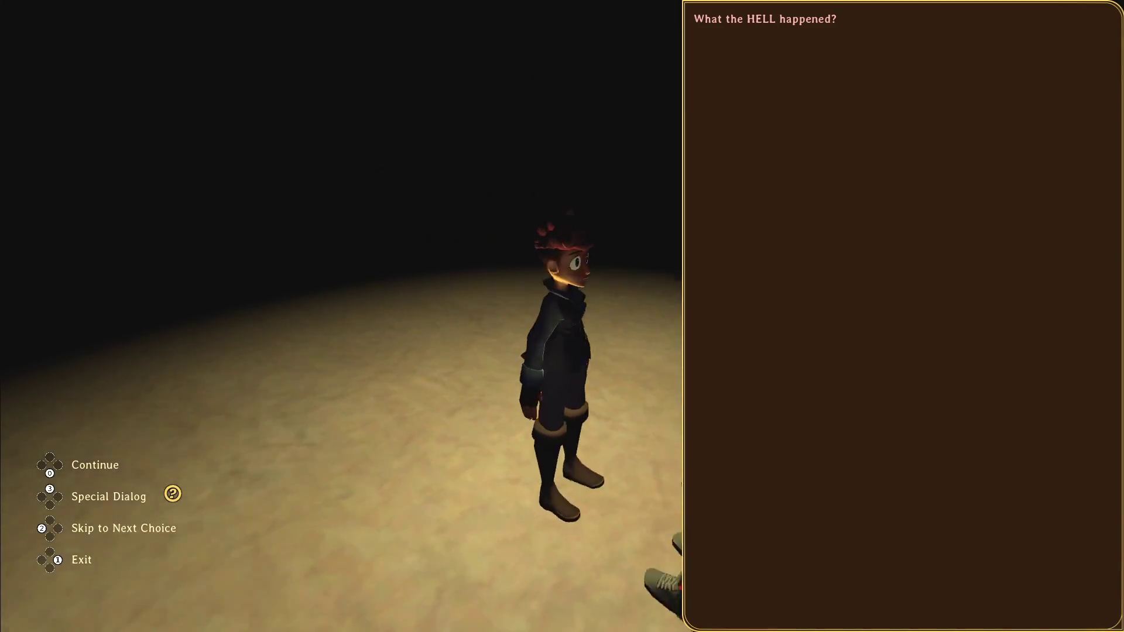
{"action": "key", "text": "Escape"}
{"action": "key", "text": "s"}
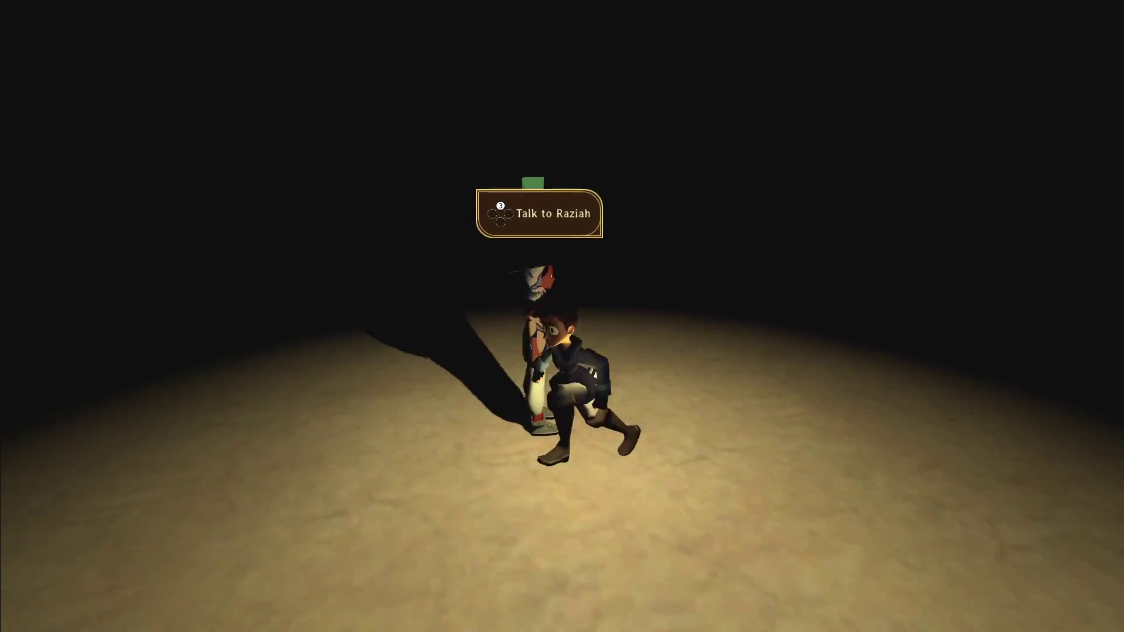
{"action": "key", "text": "s"}
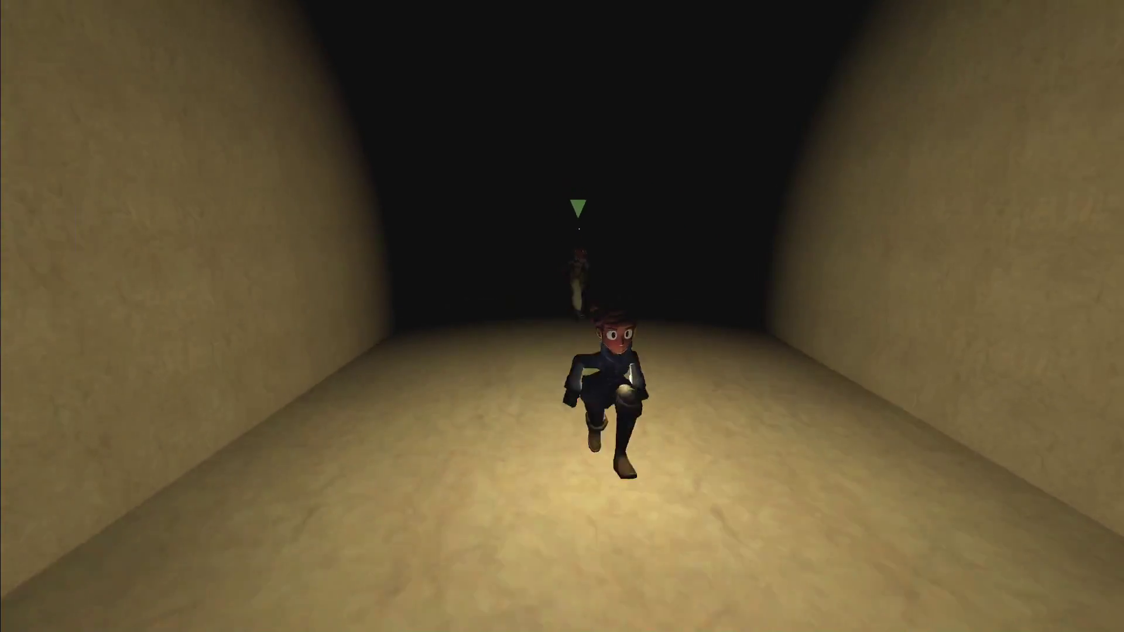
{"action": "key", "text": "s"}
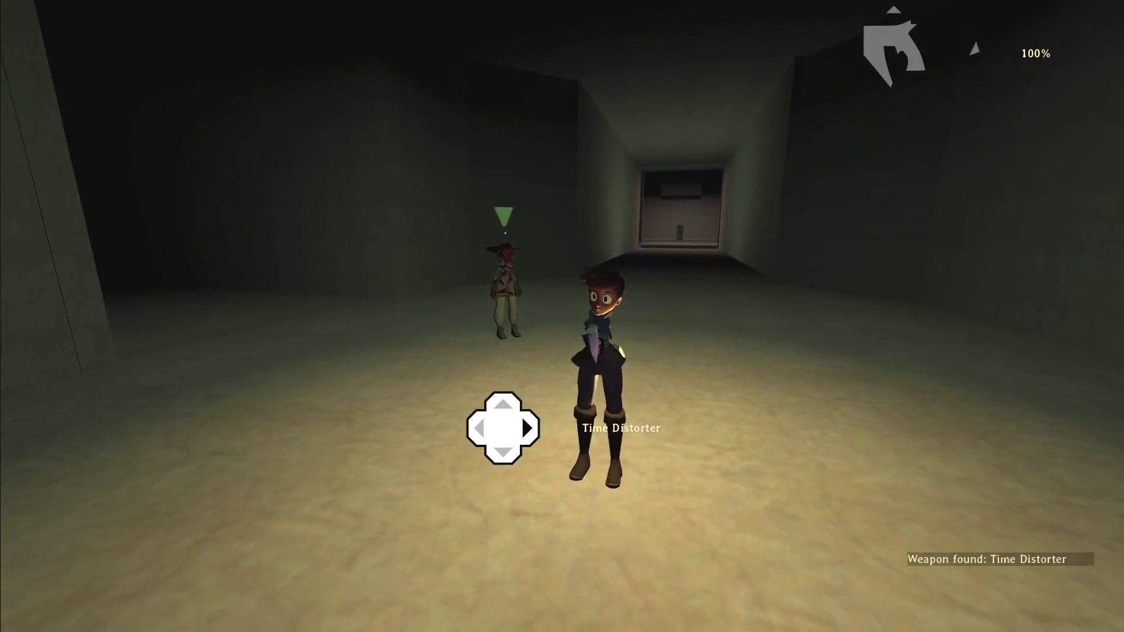
{"action": "key", "text": "Escape"}
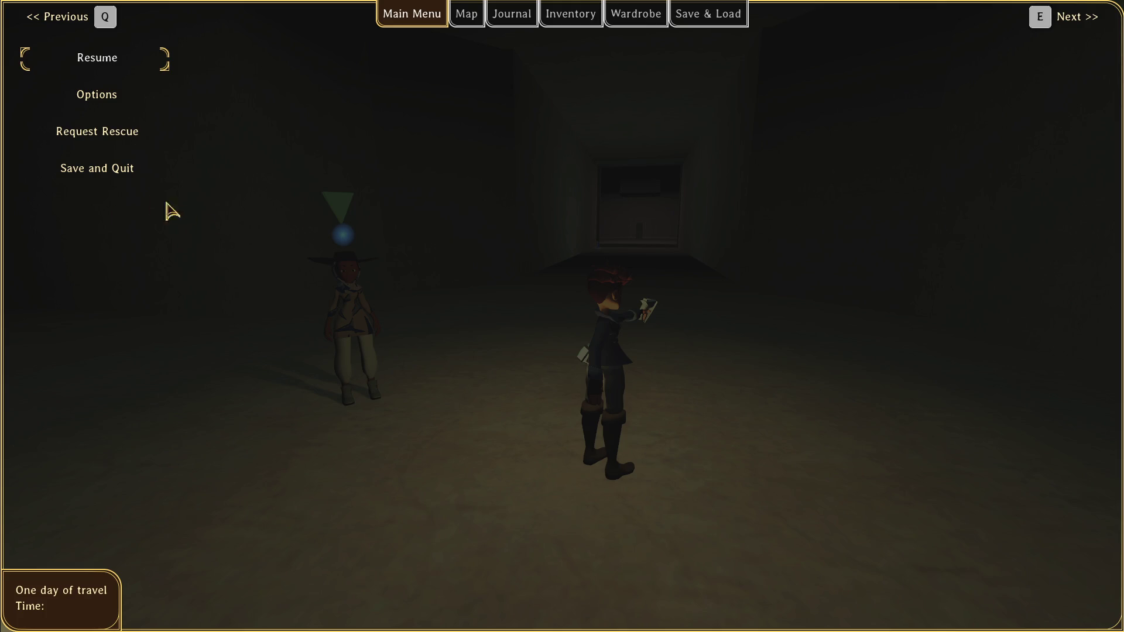
- Resume, run and roll through the side corridor to the companion, then pause and bring up NP-ToDo
{"action": "left_click", "coordinate": [99, 60]}
{"action": "key", "text": "w"}
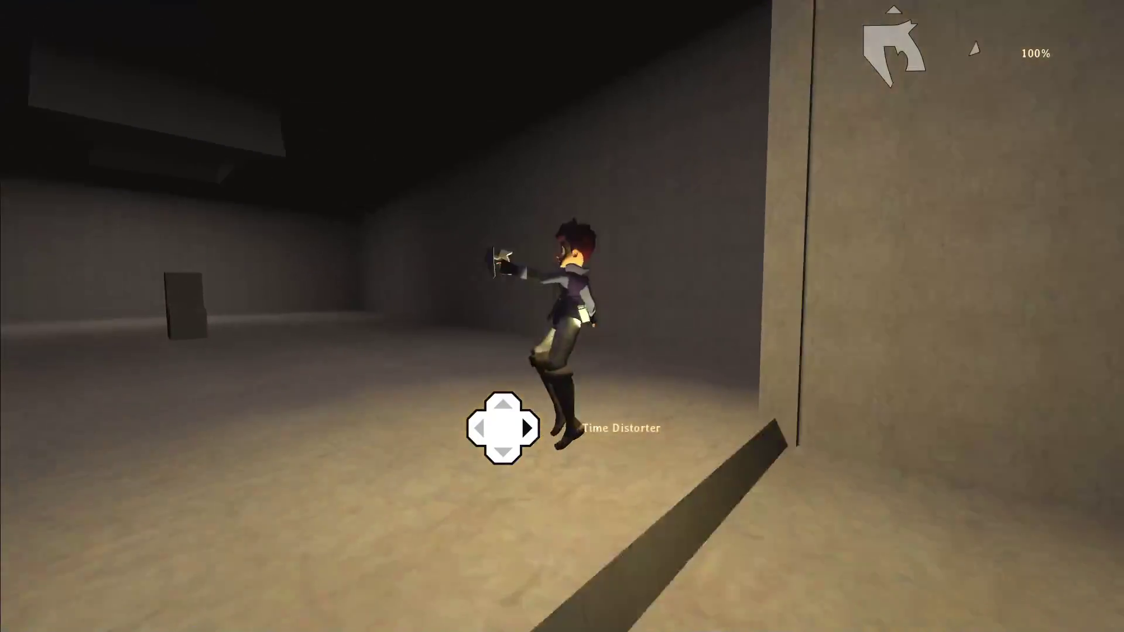
{"action": "key", "text": "w"}
{"action": "key", "text": "w"}
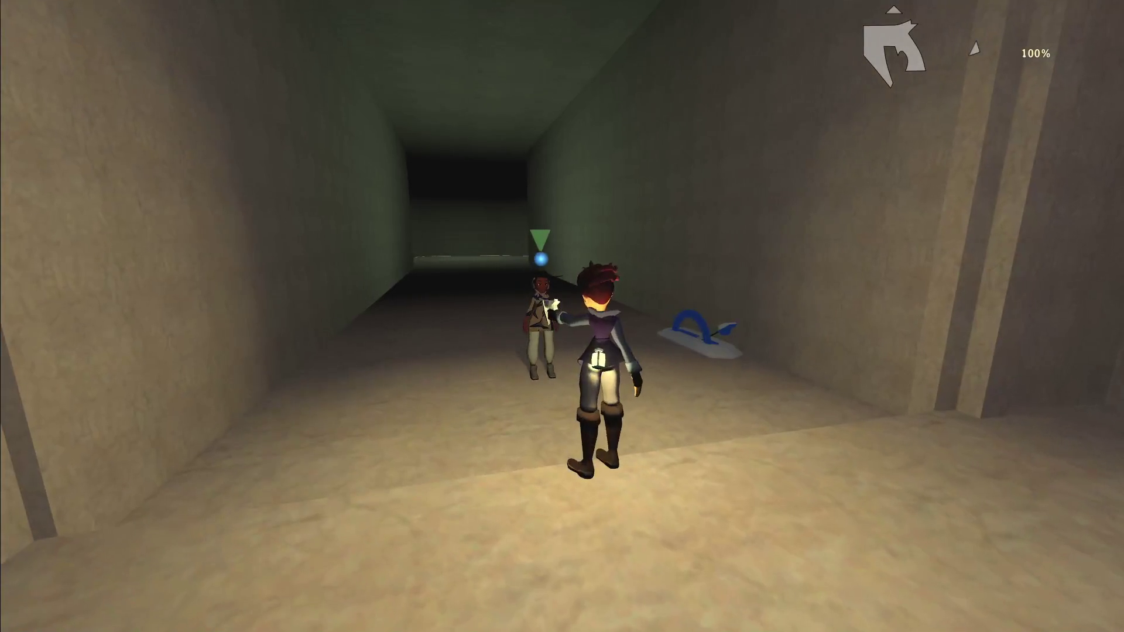
{"action": "key", "text": "w"}
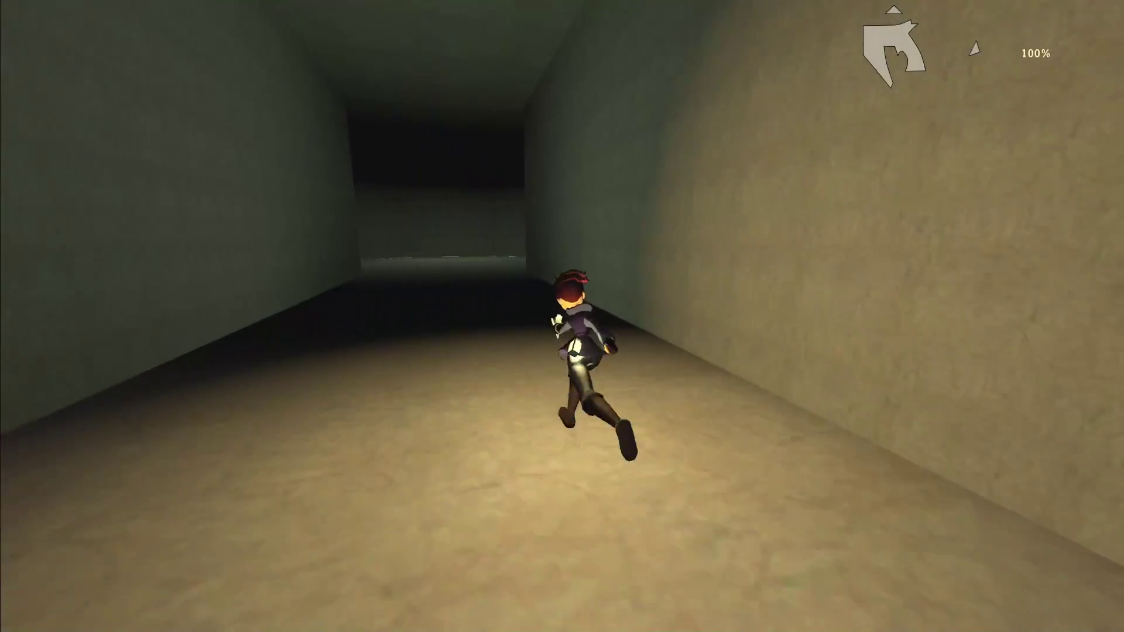
{"action": "key", "text": "Escape"}
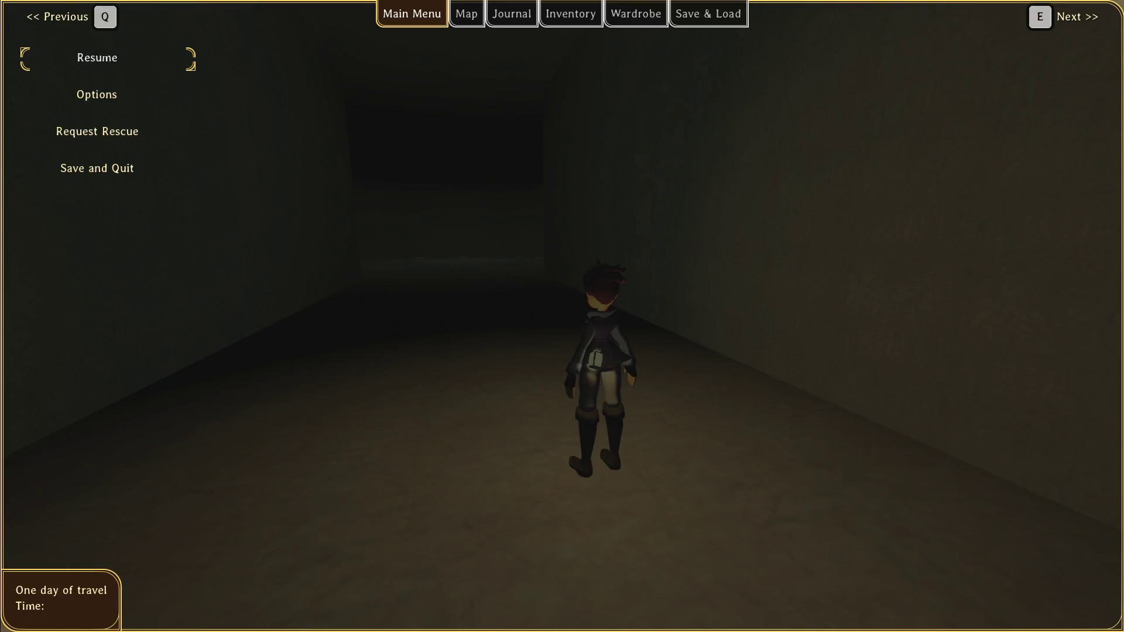
{"action": "key", "text": "alt+Tab"}
{"action": "scroll", "coordinate": [508, 425], "scroll_direction": "down", "scroll_amount": 15}
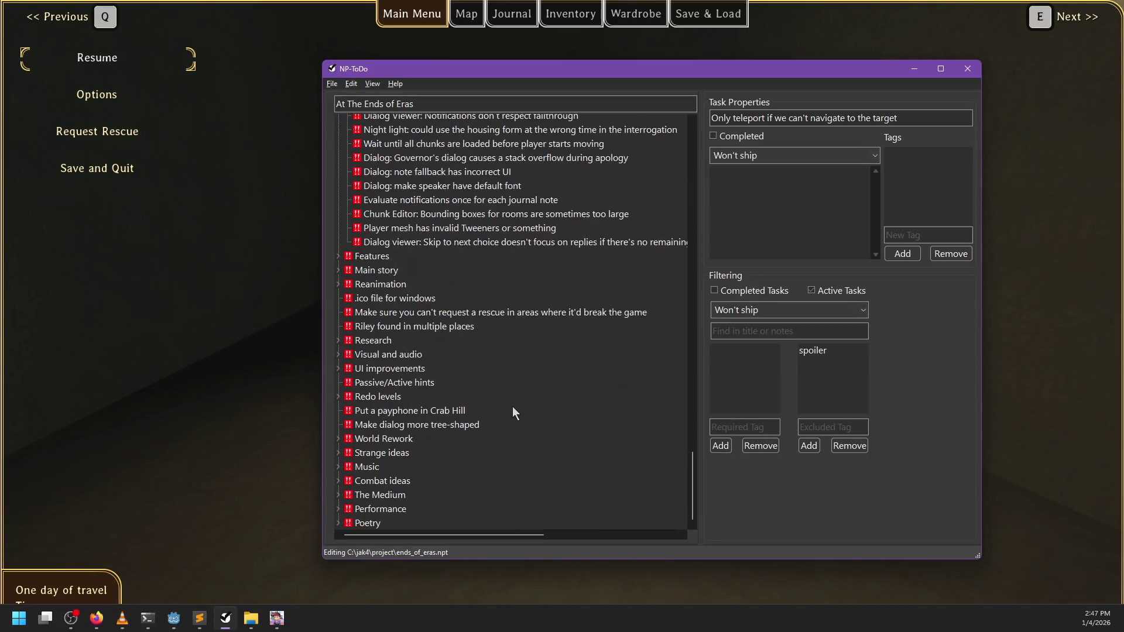
- Mark the 'Player mesh has invalid Tweeners or something' task as Completed
{"action": "scroll", "coordinate": [511, 417], "scroll_direction": "up", "scroll_amount": 2}
{"action": "left_click", "coordinate": [405, 315]}
{"action": "right_click", "coordinate": [405, 315]}
{"action": "left_click", "coordinate": [416, 321]}
- Review the Godot debugger's Errors list, then return to NP-ToDo
{"action": "left_click", "coordinate": [172, 625]}
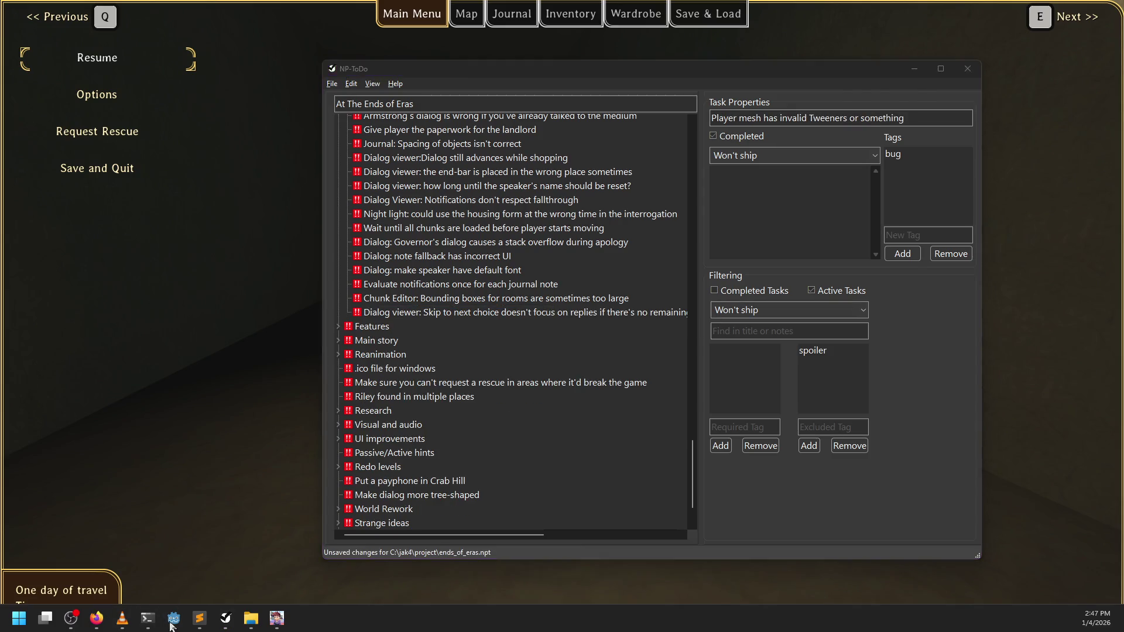
{"action": "left_click", "coordinate": [281, 587]}
{"action": "scroll", "coordinate": [392, 514], "scroll_direction": "down", "scroll_amount": 2}
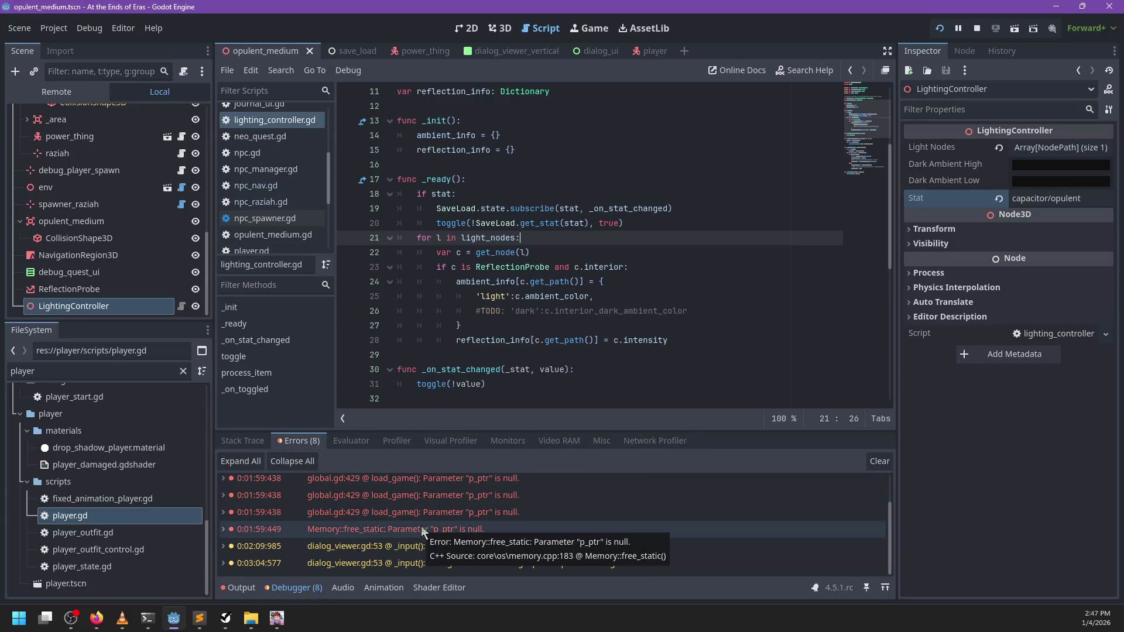
{"action": "scroll", "coordinate": [526, 549], "scroll_direction": "up", "scroll_amount": 2}
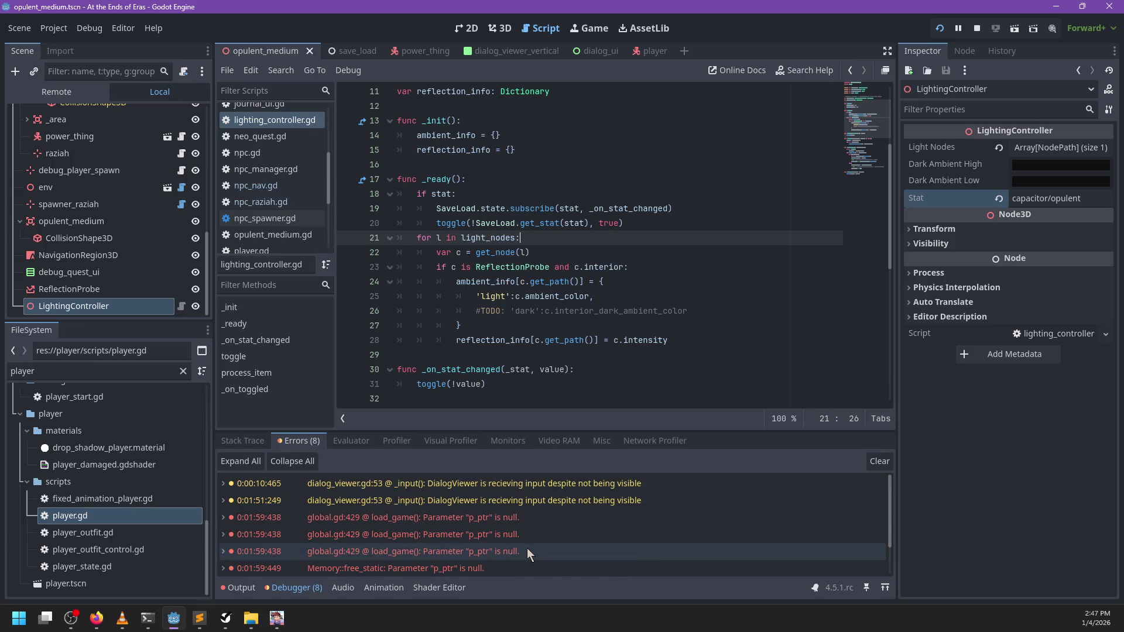
{"action": "key", "text": "alt+Tab"}
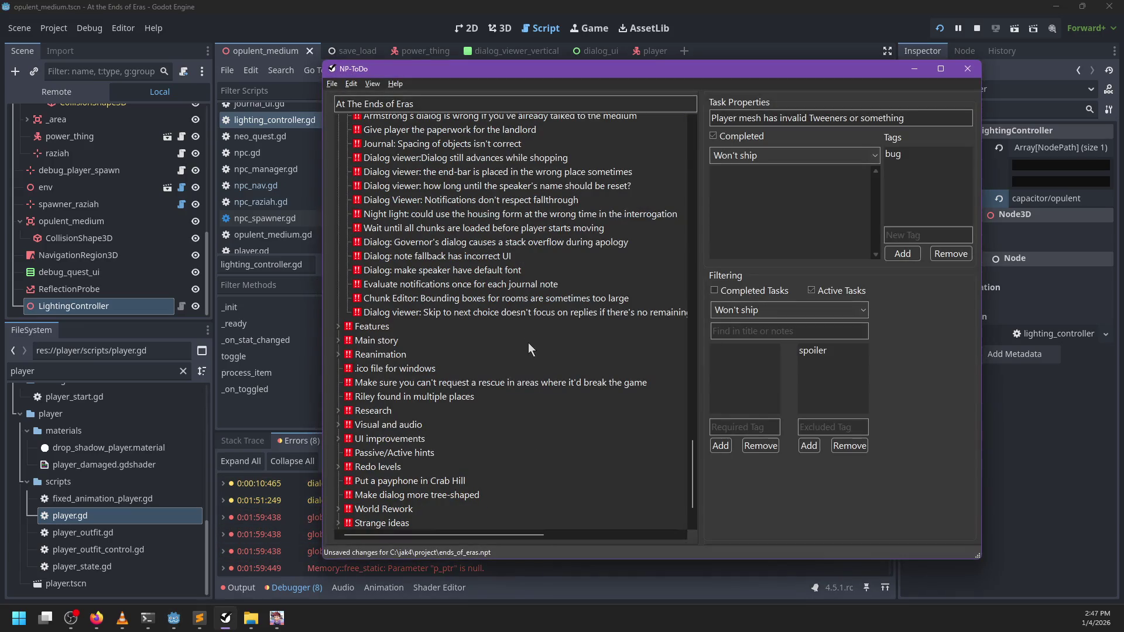
- Insert 'Dialog viewer: setting enable_replies and disable_replies at the wrong times' below the Skip-to-next-choice task
{"action": "left_click", "coordinate": [498, 315]}
{"action": "key", "text": "Insert"}
{"action": "type", "text": "Dialog viewer: setting enable_"}
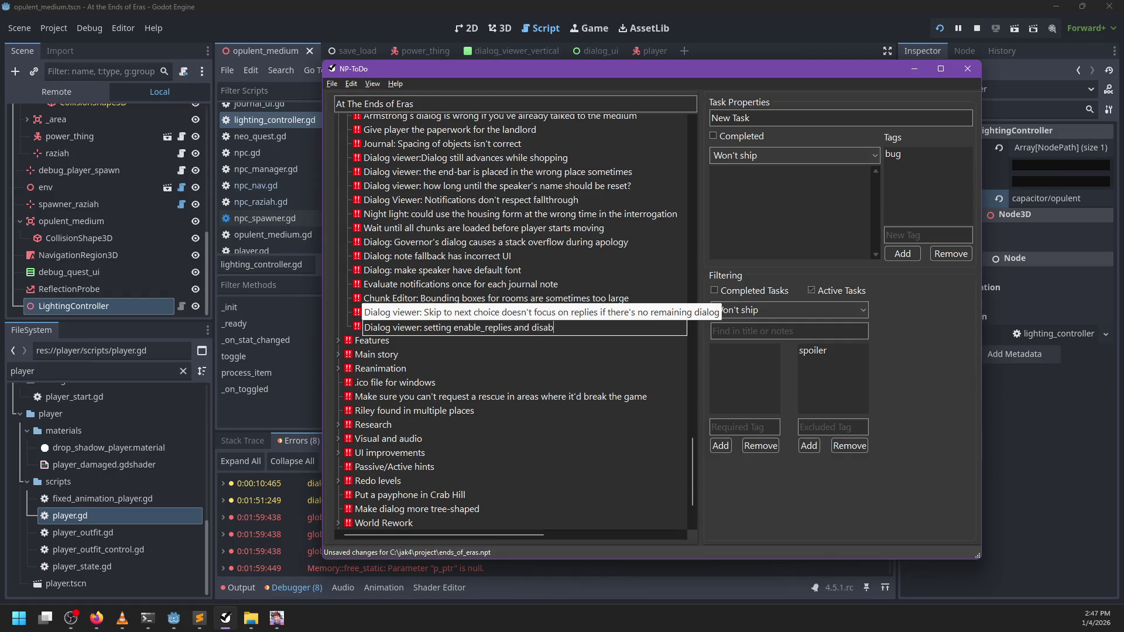
{"action": "type", "text": "replies at the wrong times"}
{"action": "key", "text": "Return"}
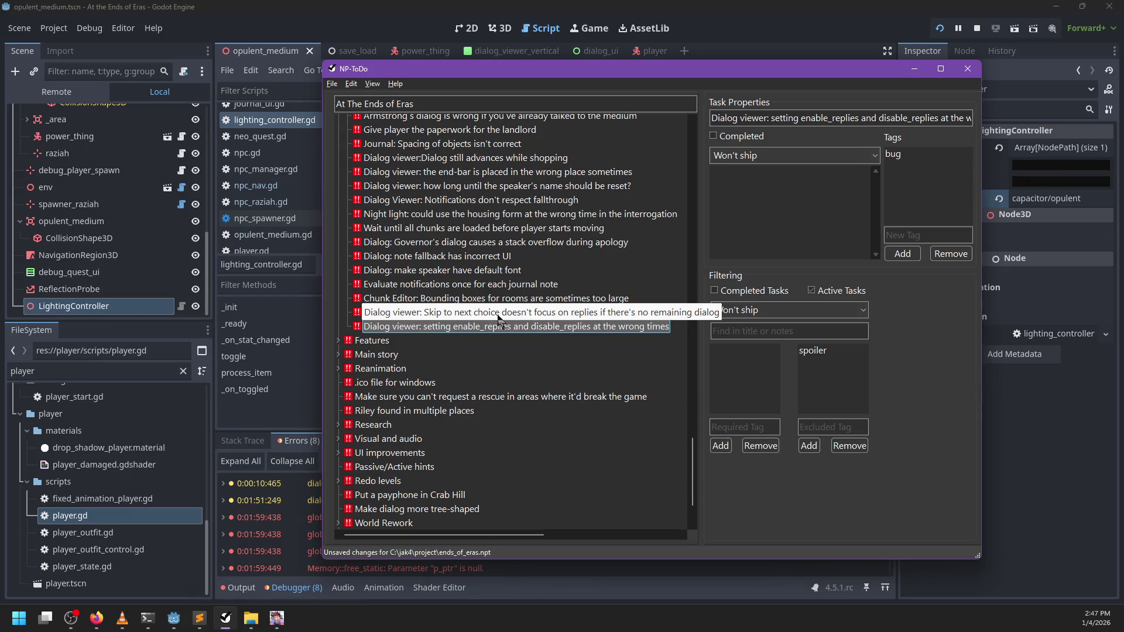
{"action": "scroll", "coordinate": [476, 299], "scroll_direction": "up", "scroll_amount": 2}
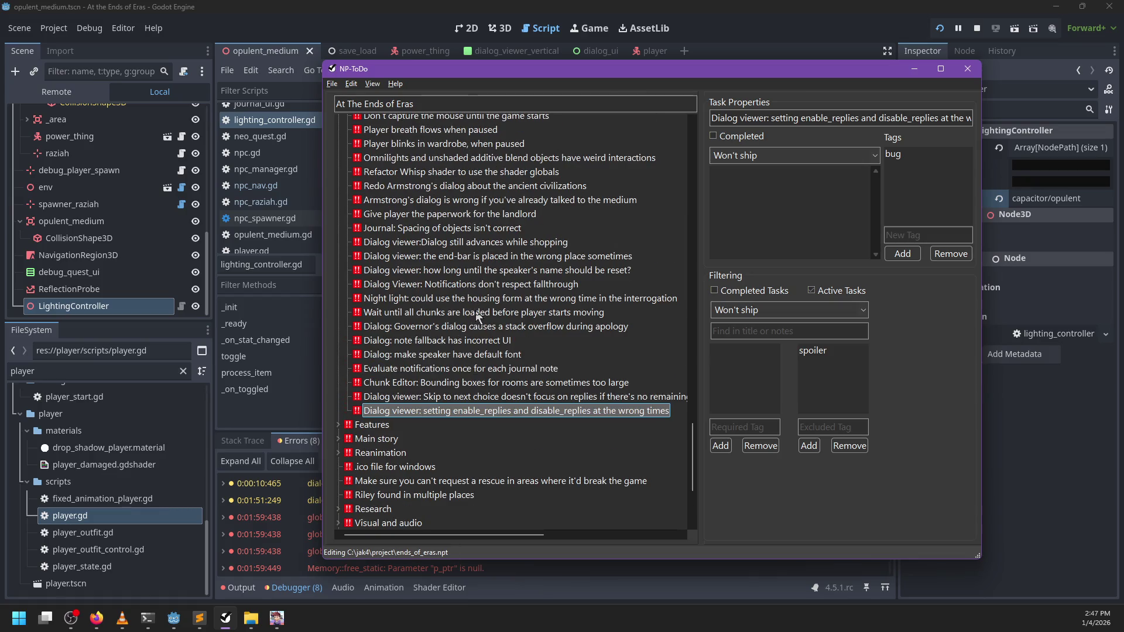
- Set the Chunk Editor bounding-box task's priority to Can ship but would be ashamed
{"action": "left_click", "coordinate": [469, 383]}
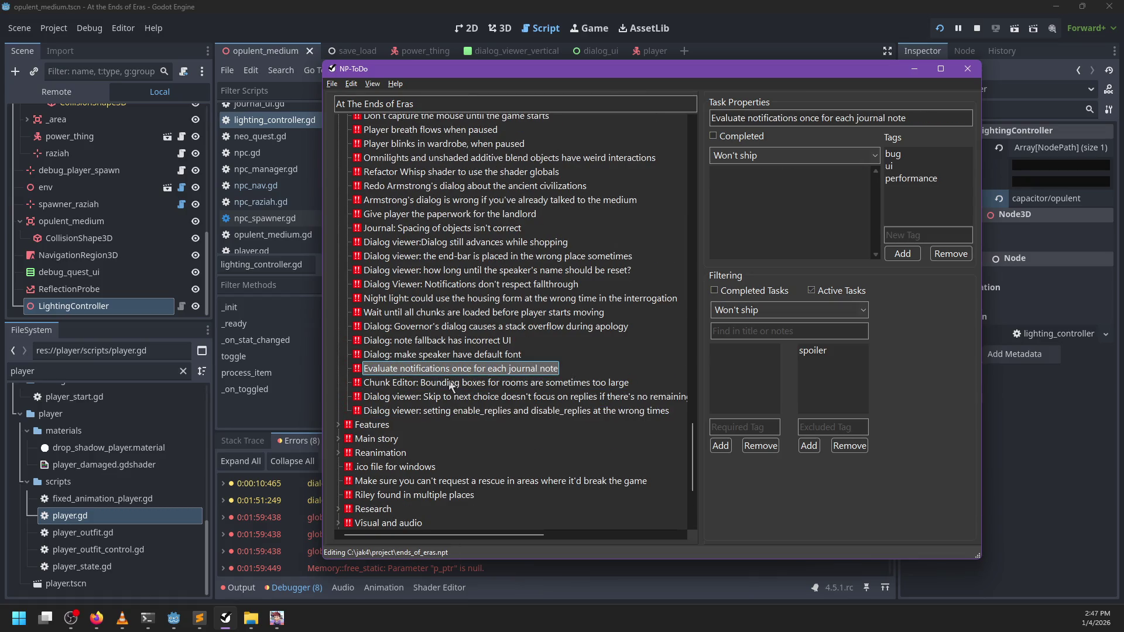
{"action": "left_click", "coordinate": [406, 357]}
{"action": "right_click", "coordinate": [402, 384]}
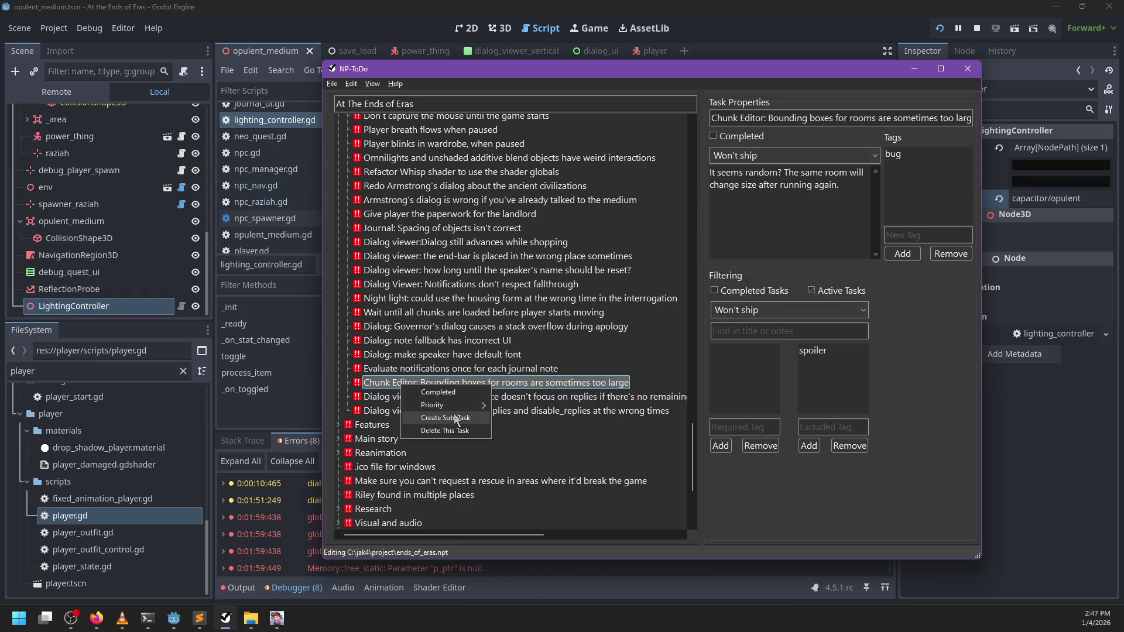
{"action": "mouse_move", "coordinate": [472, 405]}
{"action": "left_click", "coordinate": [519, 422]}
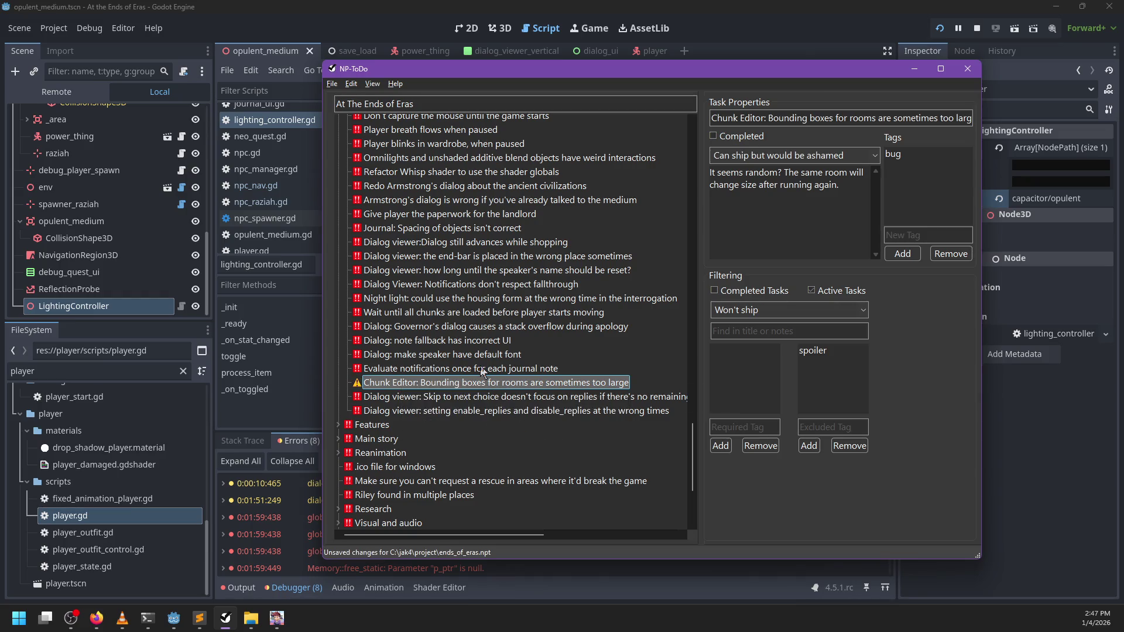
- Review the Evaluate notifications, speaker default font, note fallback and Governor stack overflow tasks
{"action": "left_click", "coordinate": [435, 370]}
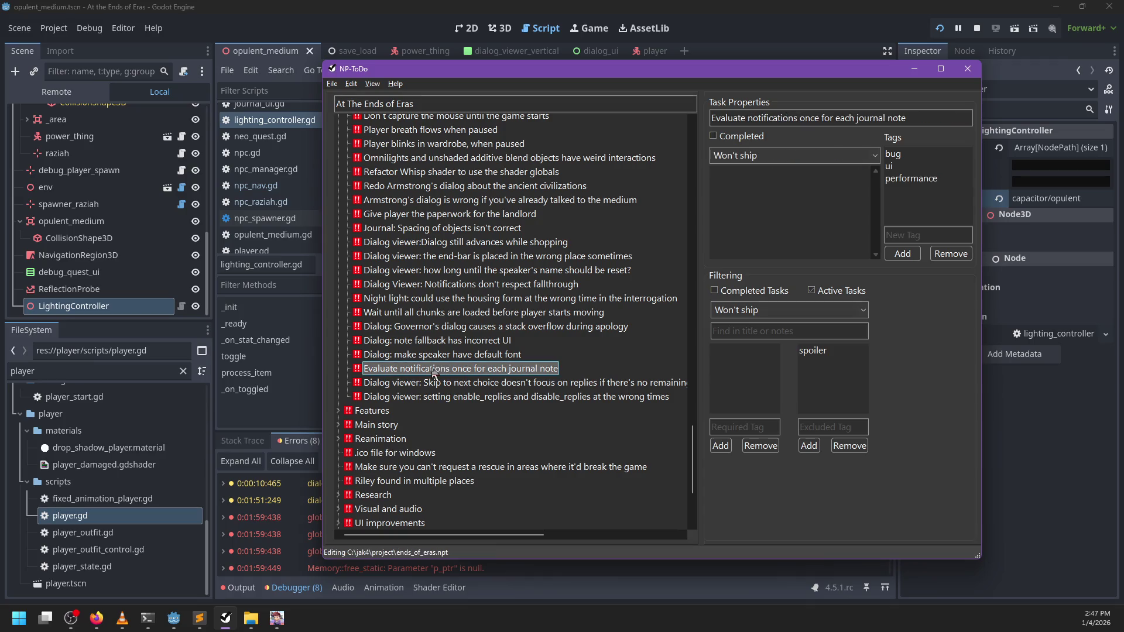
{"action": "scroll", "coordinate": [432, 373], "scroll_direction": "up", "scroll_amount": 1}
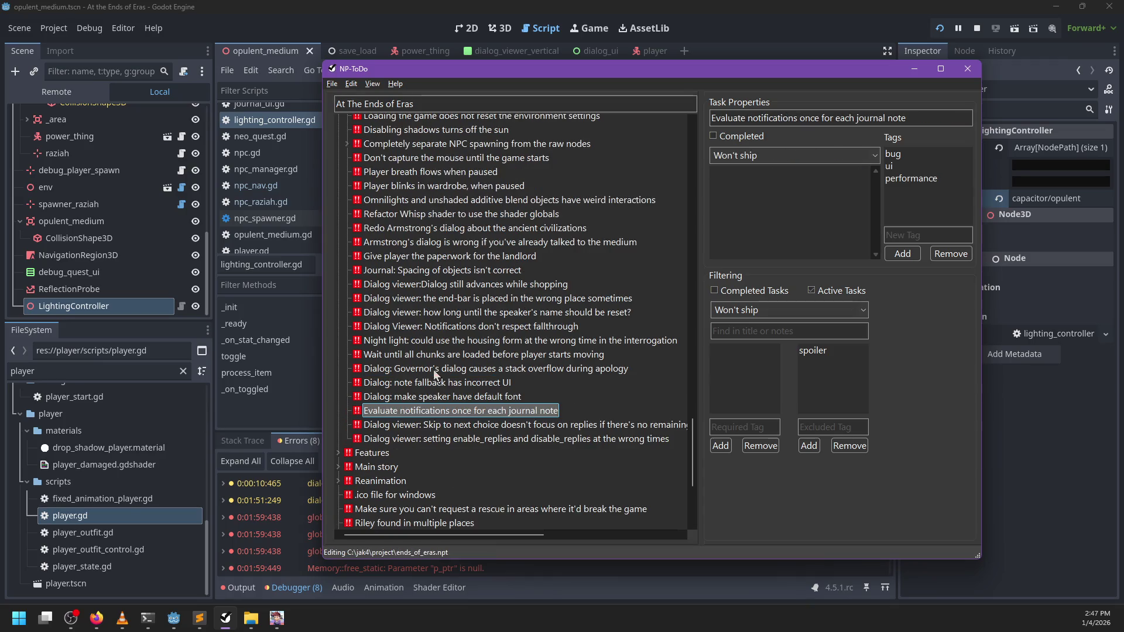
{"action": "left_click", "coordinate": [414, 398]}
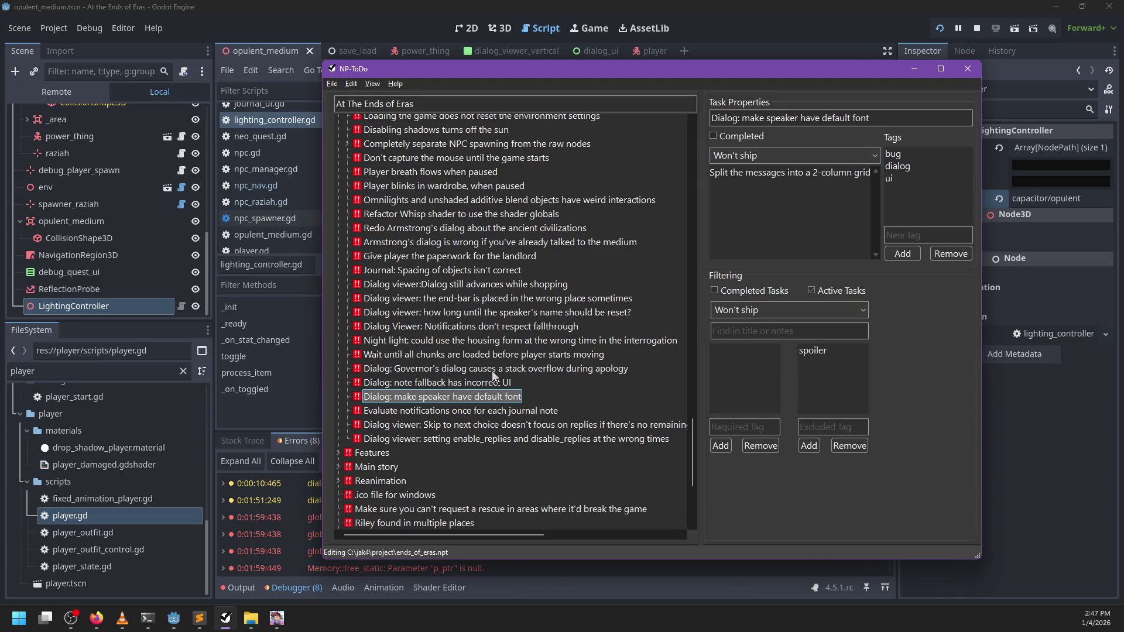
{"action": "left_click", "coordinate": [434, 383]}
{"action": "left_click", "coordinate": [414, 370]}
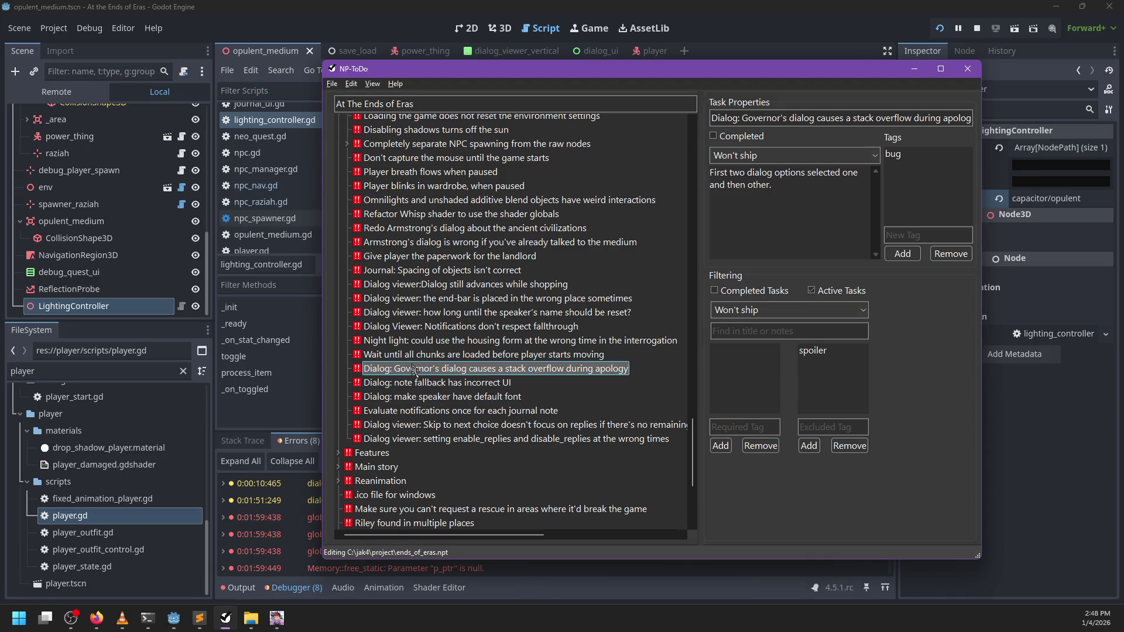
- Scroll the list and review the enable_replies timing, skip-to-next-choice and Evaluate notifications tasks
{"action": "scroll", "coordinate": [436, 369], "scroll_direction": "up", "scroll_amount": 4}
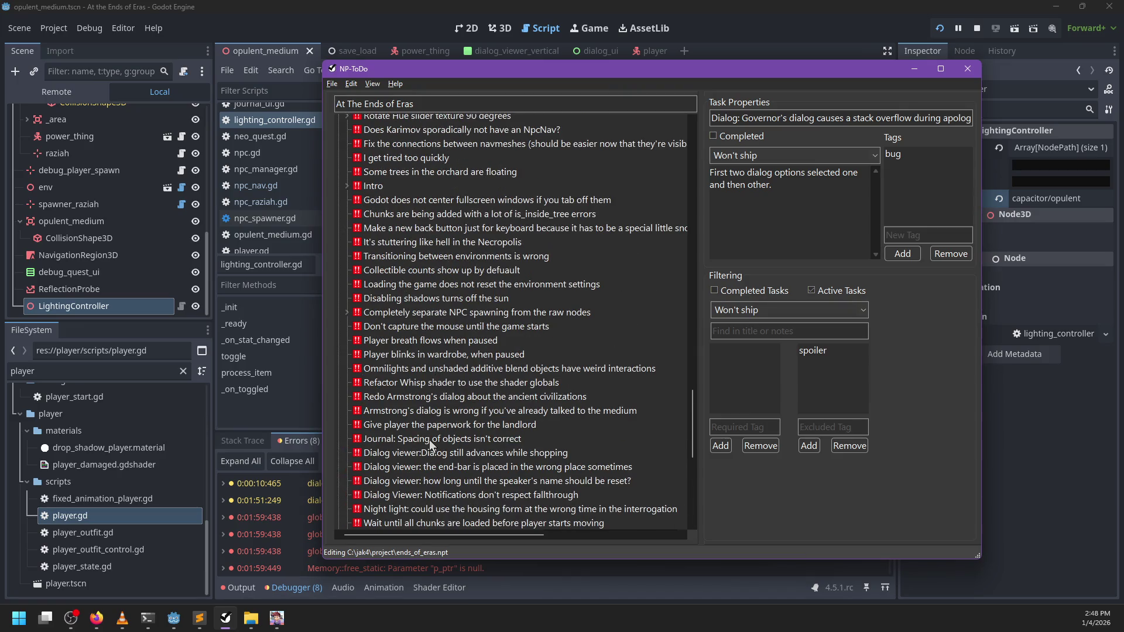
{"action": "scroll", "coordinate": [429, 441], "scroll_direction": "up", "scroll_amount": 1}
{"action": "scroll", "coordinate": [429, 478], "scroll_direction": "up", "scroll_amount": 5}
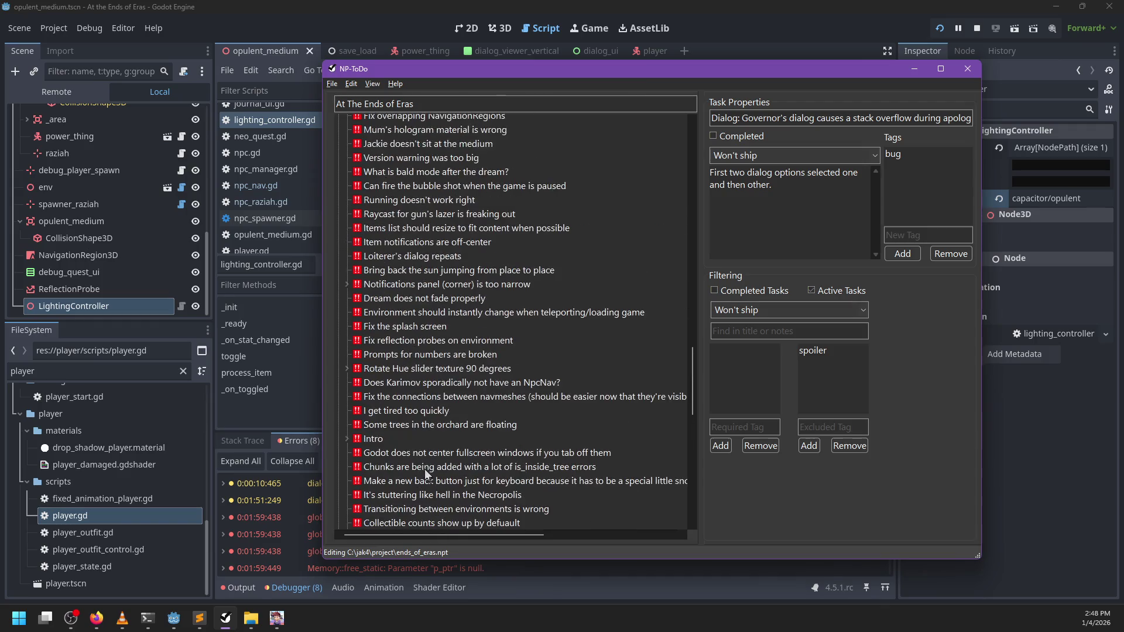
{"action": "scroll", "coordinate": [425, 253], "scroll_direction": "up", "scroll_amount": 10}
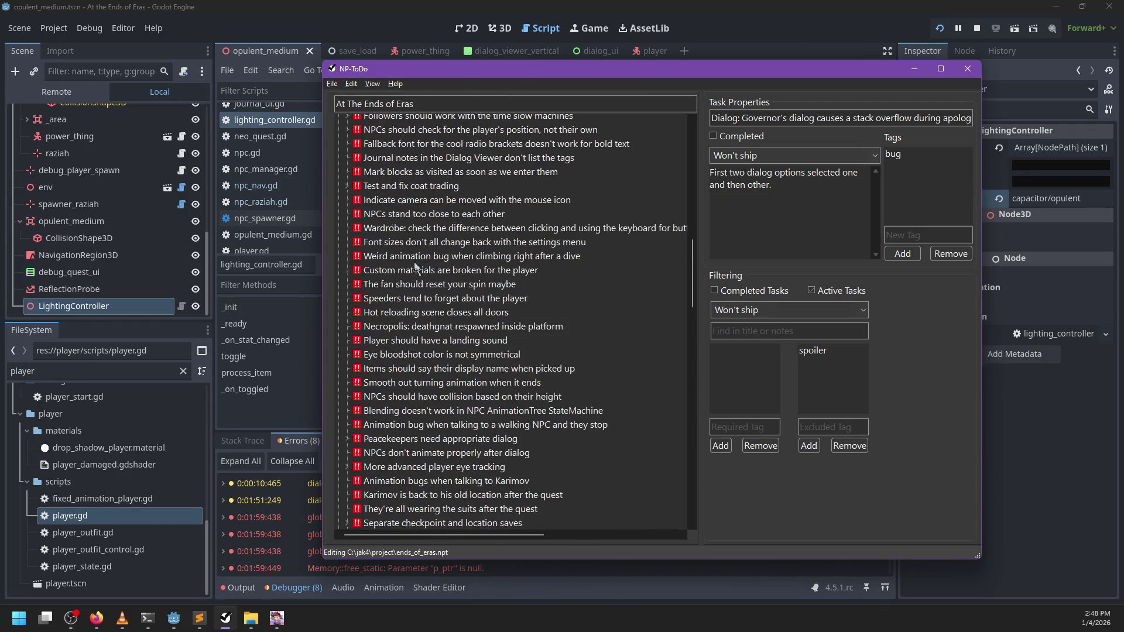
{"action": "scroll", "coordinate": [391, 336], "scroll_direction": "down", "scroll_amount": 1}
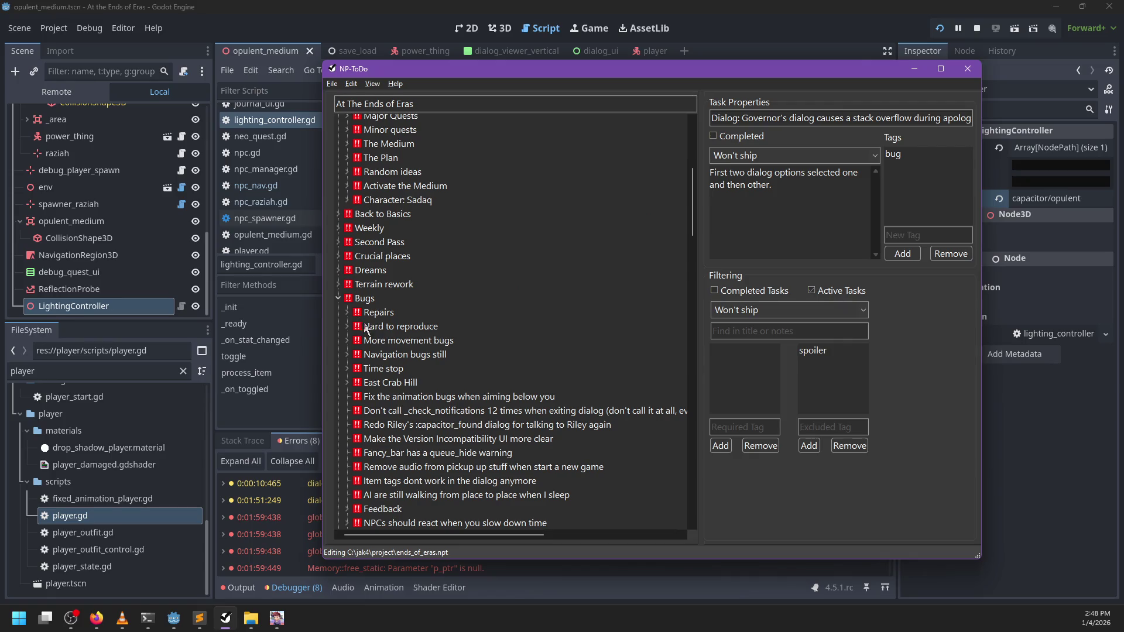
{"action": "scroll", "coordinate": [403, 336], "scroll_direction": "down", "scroll_amount": 15}
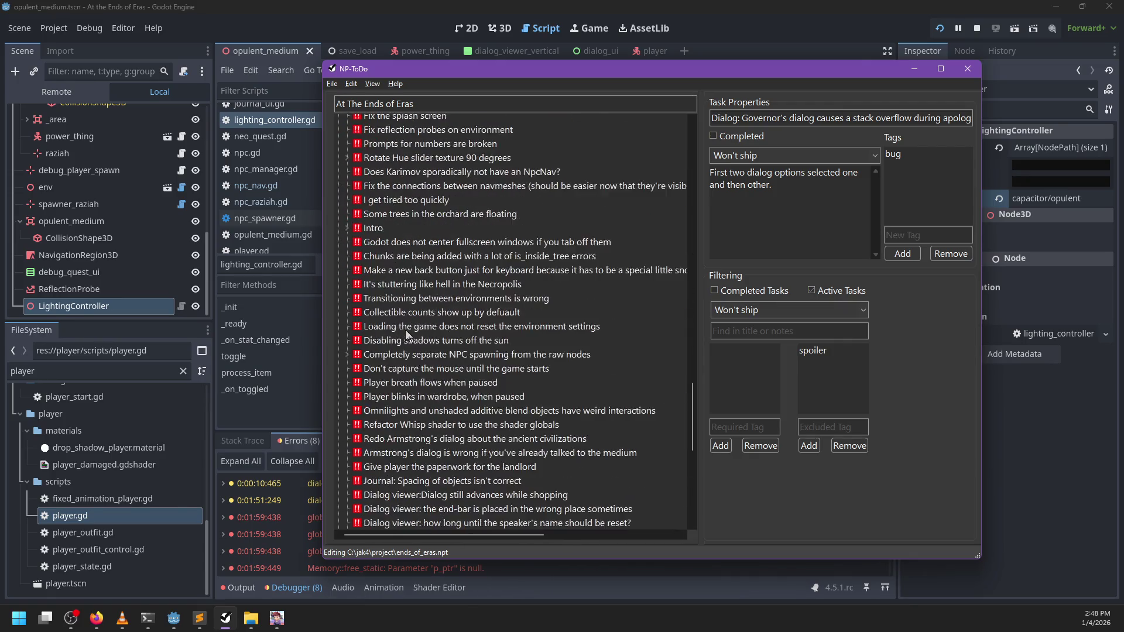
{"action": "scroll", "coordinate": [406, 331], "scroll_direction": "down", "scroll_amount": 2}
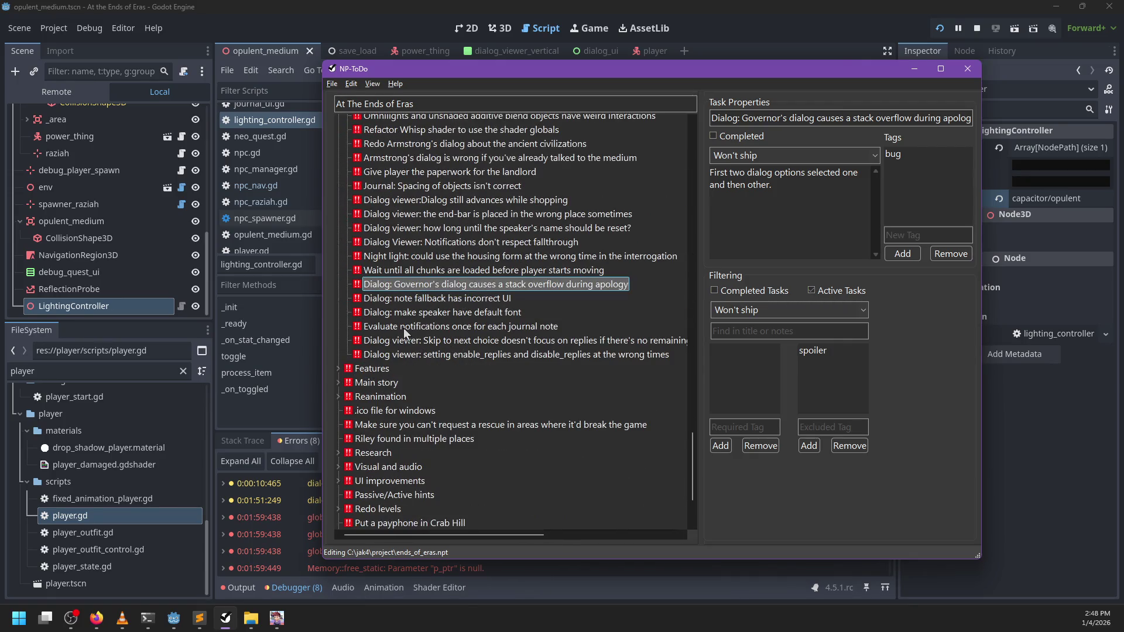
{"action": "left_click", "coordinate": [421, 354]}
{"action": "left_click", "coordinate": [445, 341]}
{"action": "left_click", "coordinate": [469, 328]}
{"action": "left_click", "coordinate": [475, 355]}
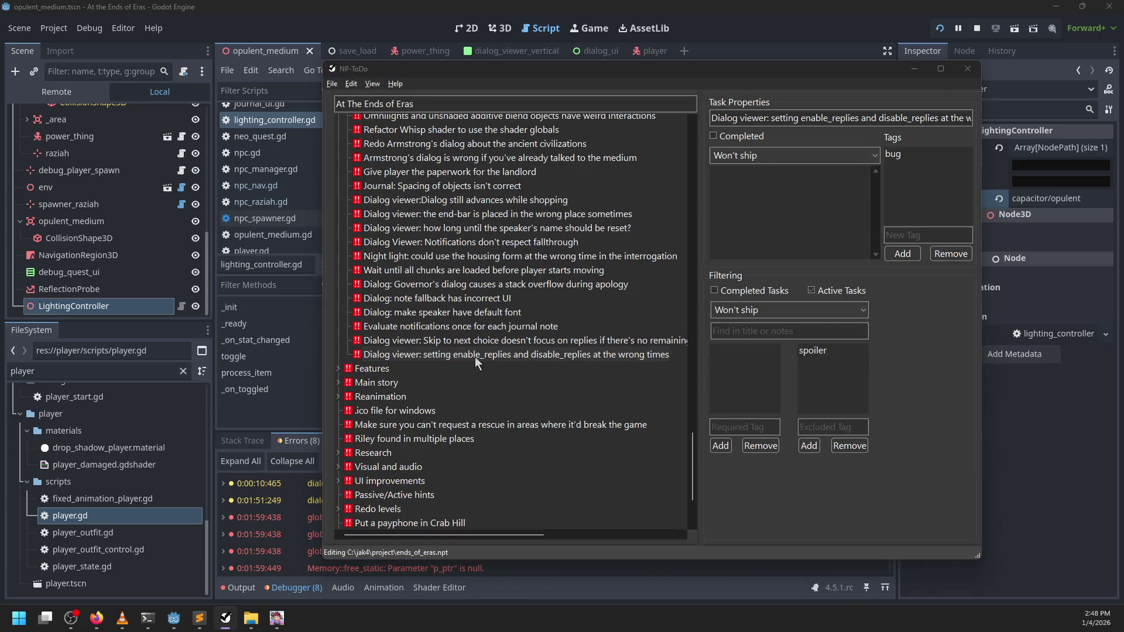
- Resume and run the character through the doorway and green corridor into the larger room
{"action": "key", "text": "Escape"}
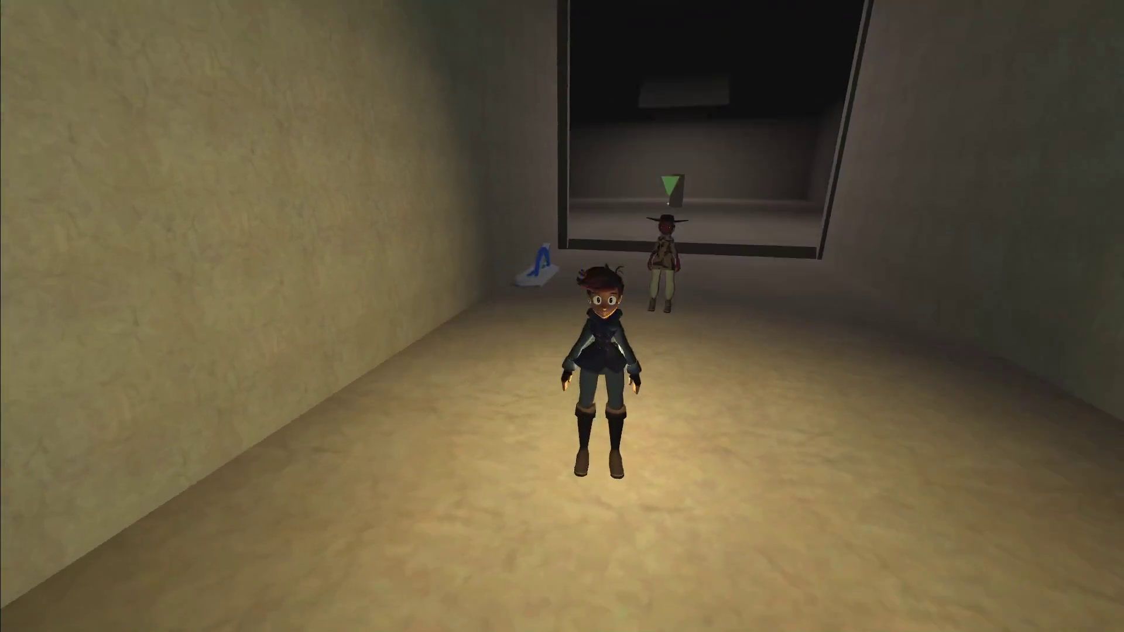
{"action": "key", "text": "s"}
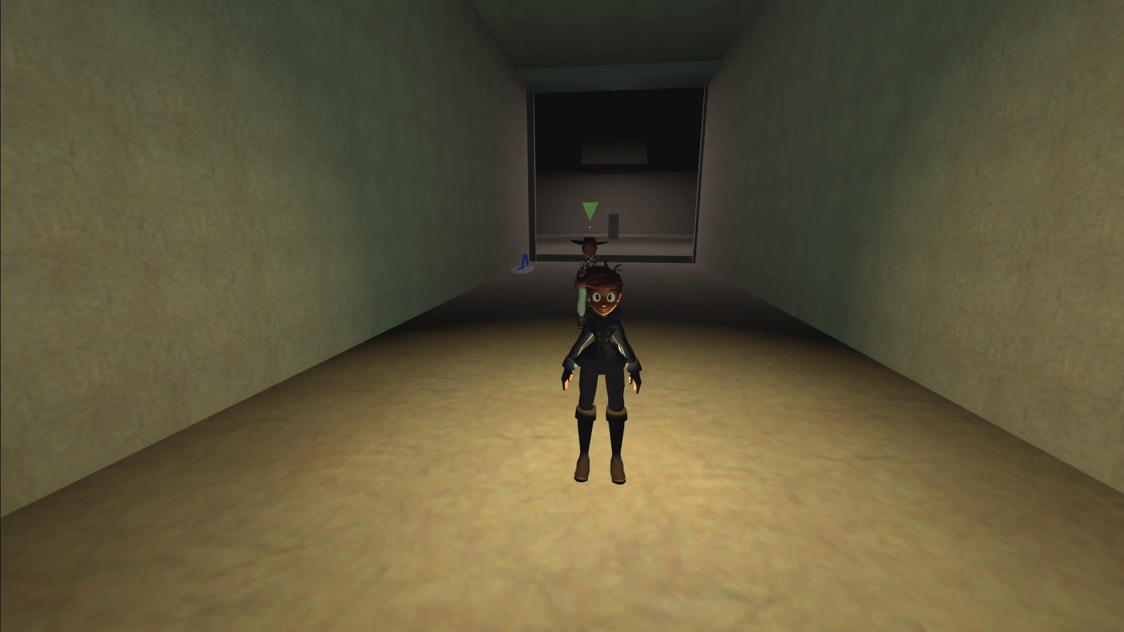
{"action": "key", "text": "w"}
{"action": "key", "text": "s"}
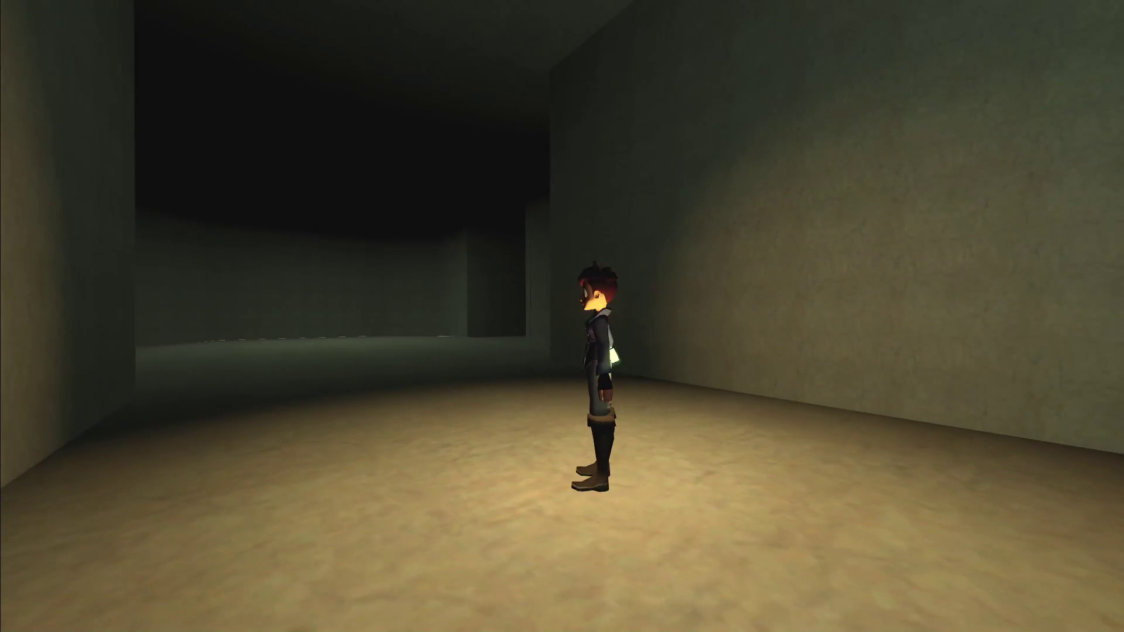
{"action": "key", "text": "w"}
{"action": "key", "text": "w"}
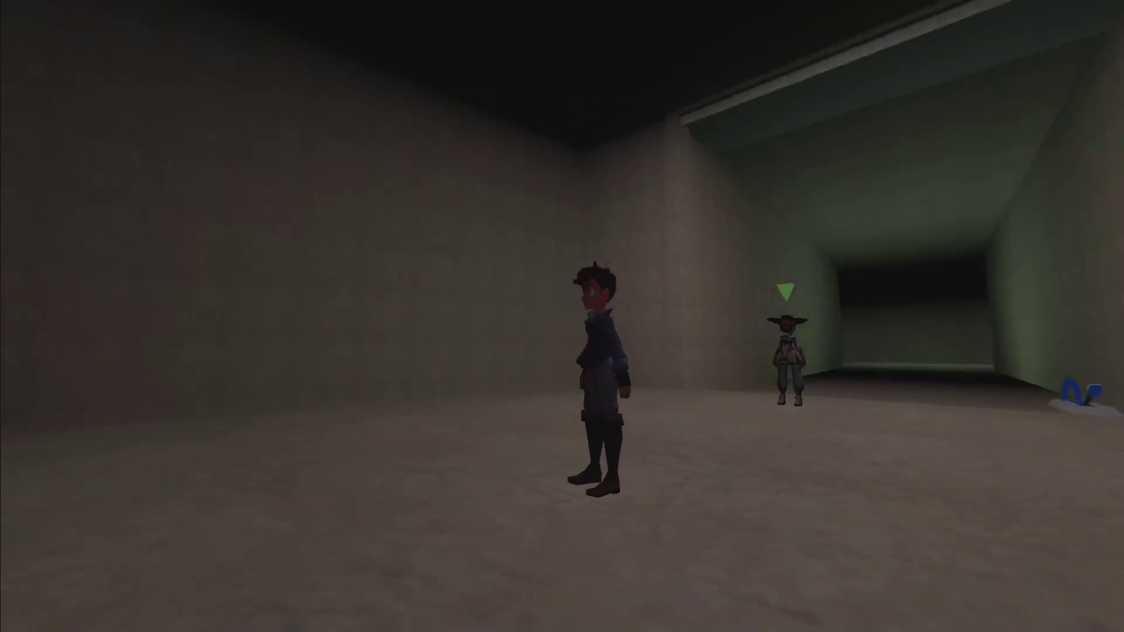
{"action": "key", "text": "w"}
{"action": "key", "text": "w"}
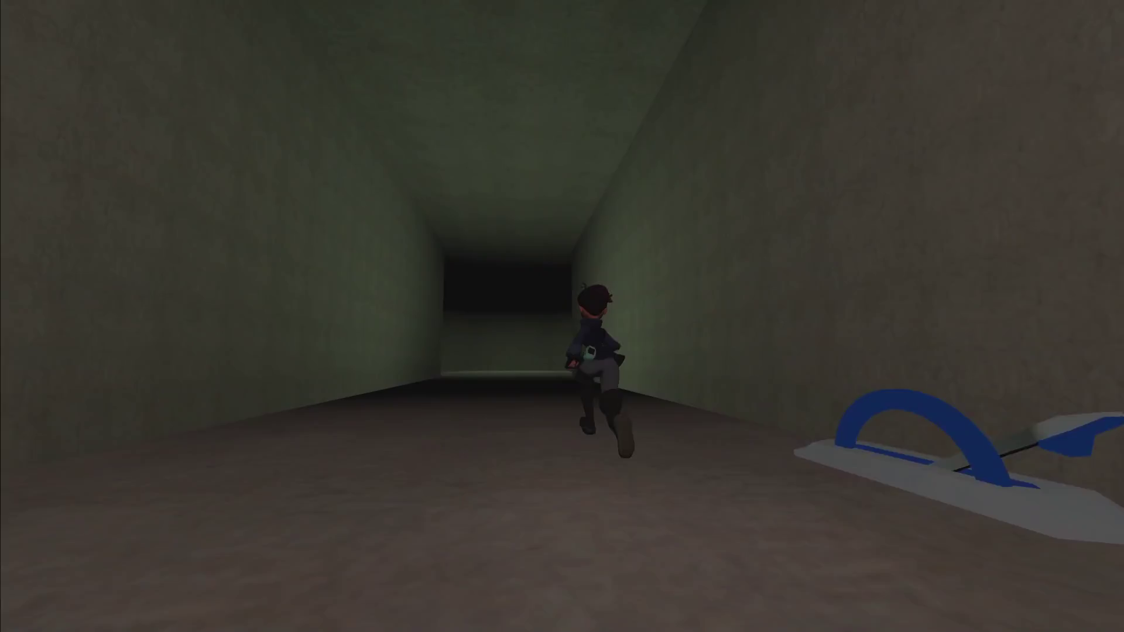
{"action": "key", "text": "w"}
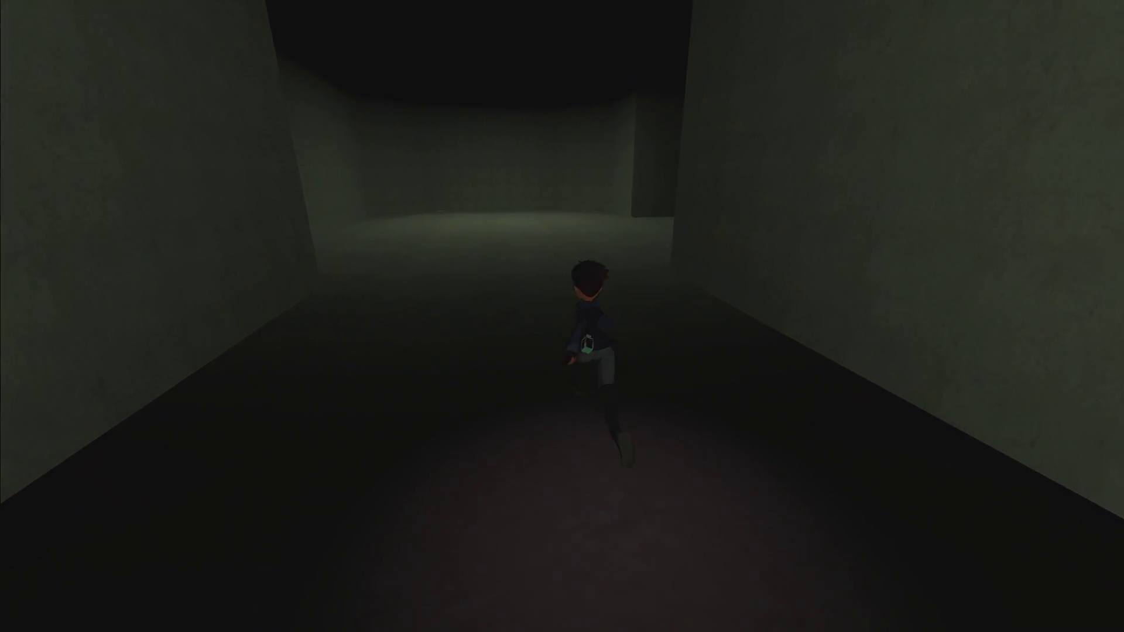
{"action": "key", "text": "w"}
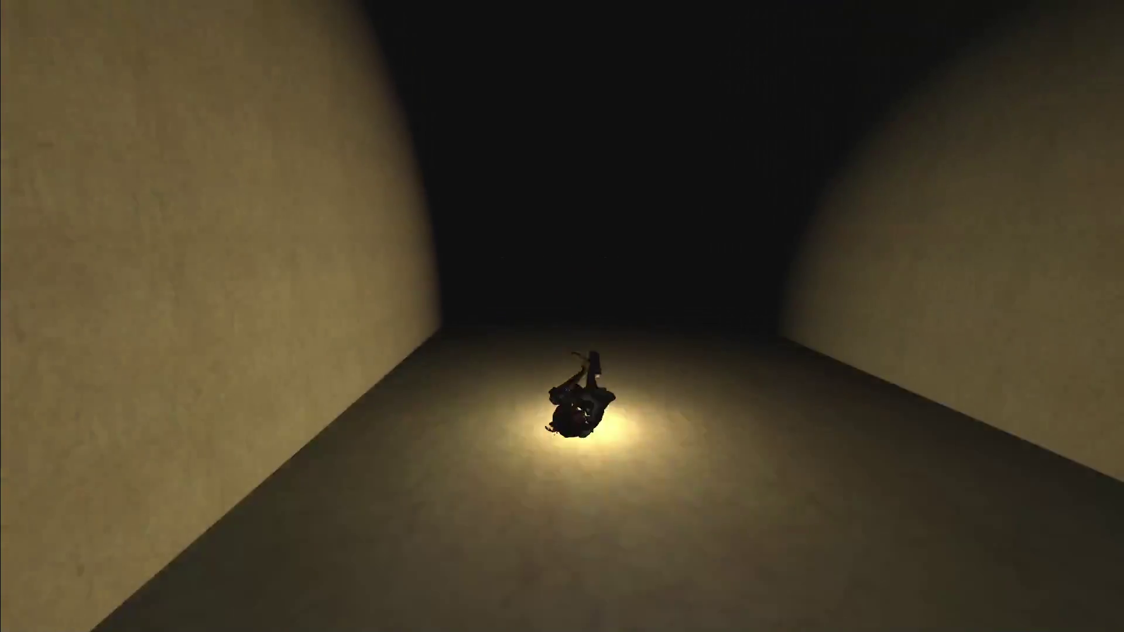
- Save and quit to the Demo Picker, then exit the game back to Godot
{"action": "key", "text": "Escape"}
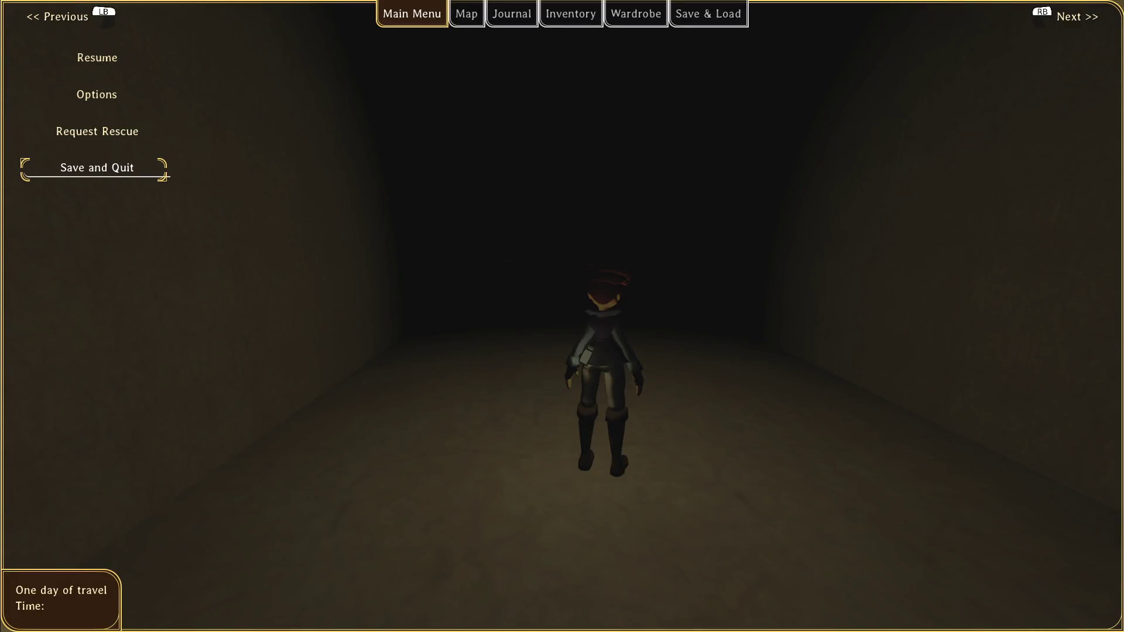
{"action": "key", "text": "Return"}
{"action": "key", "text": "Down"}
{"action": "key", "text": "Down"}
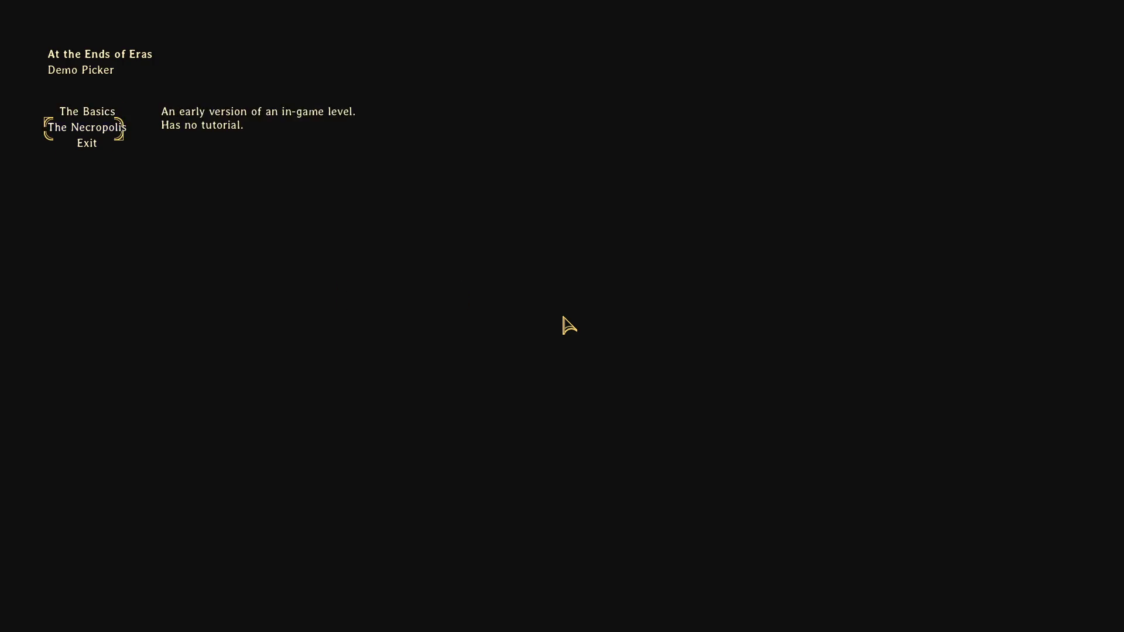
{"action": "key", "text": "Return"}
{"action": "key", "text": "alt+Tab"}
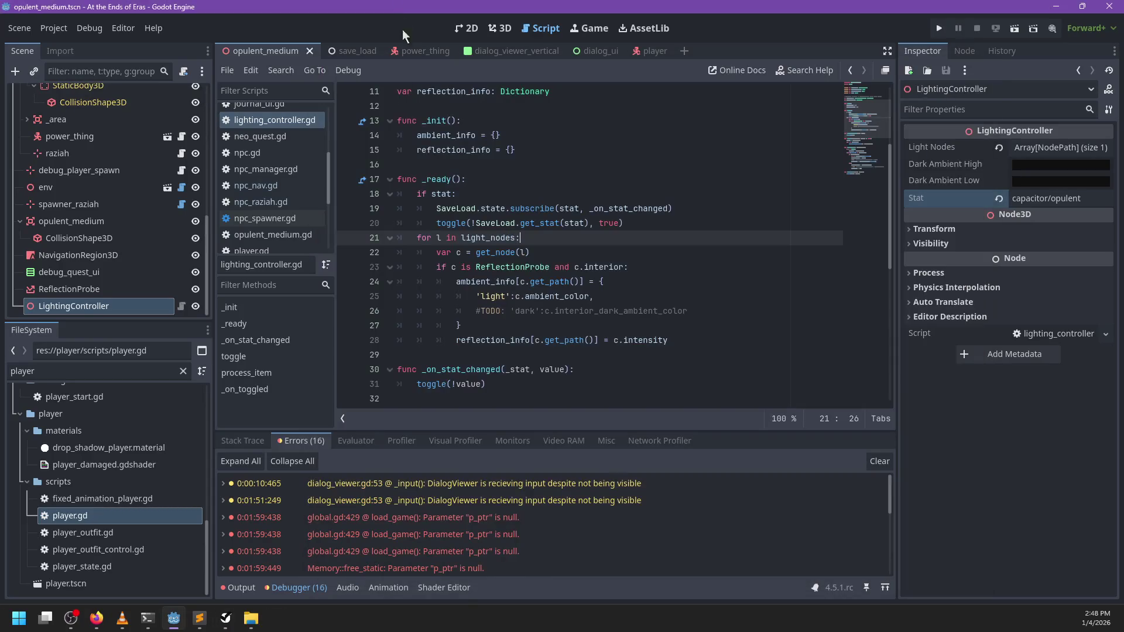
- Run the project, start Play from the main menu, then stop the game
{"action": "key", "text": "F5"}
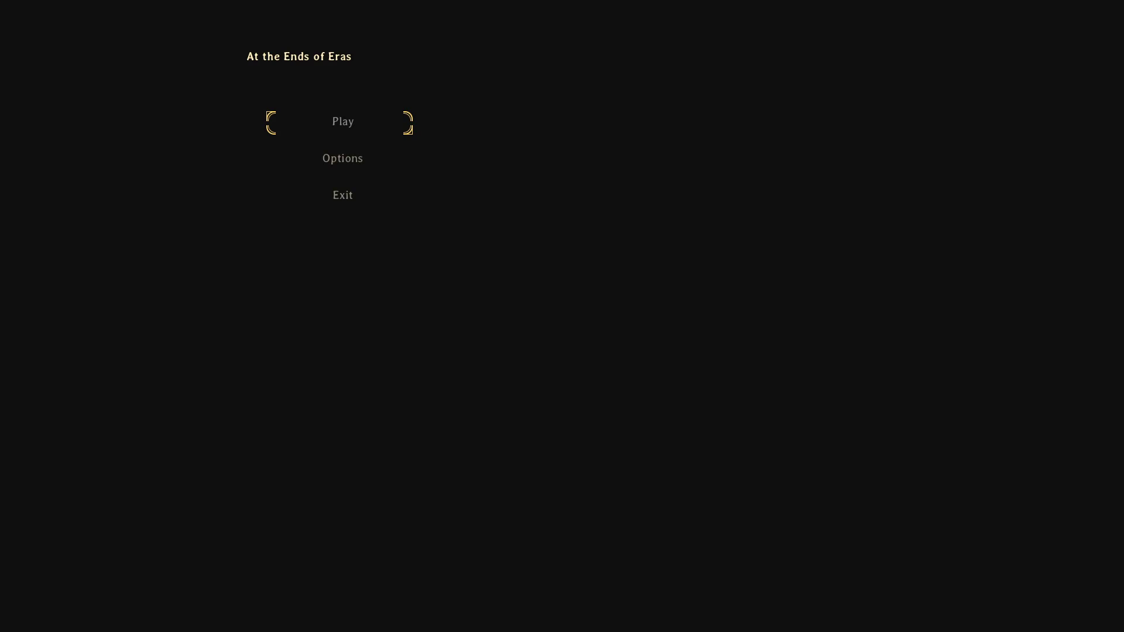
{"action": "key", "text": "Return"}
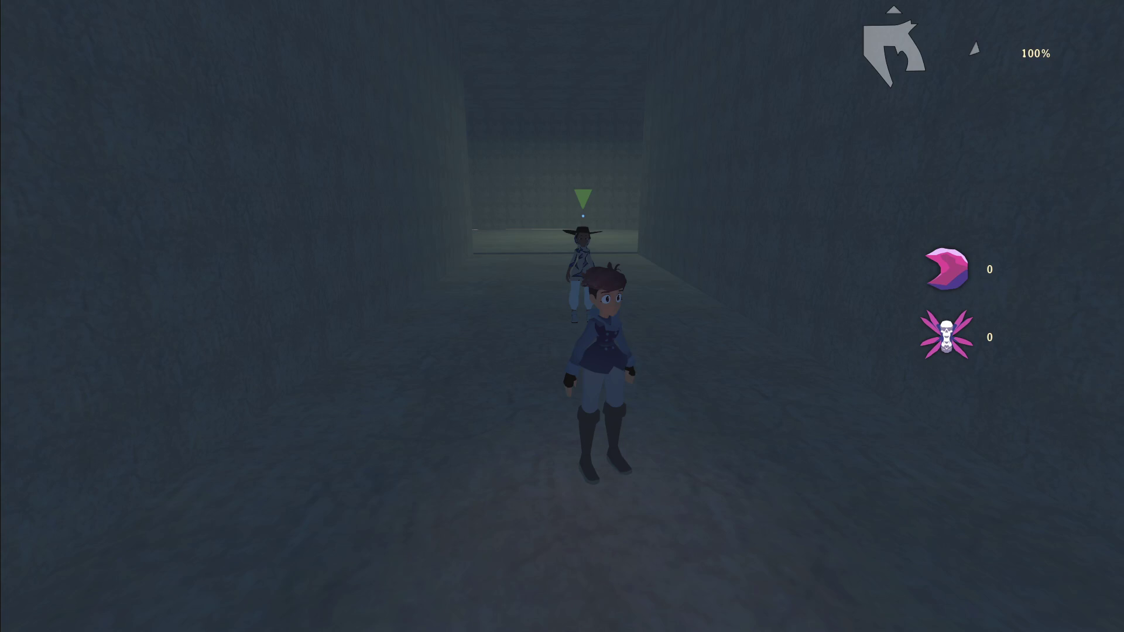
{"action": "key", "text": "F8"}
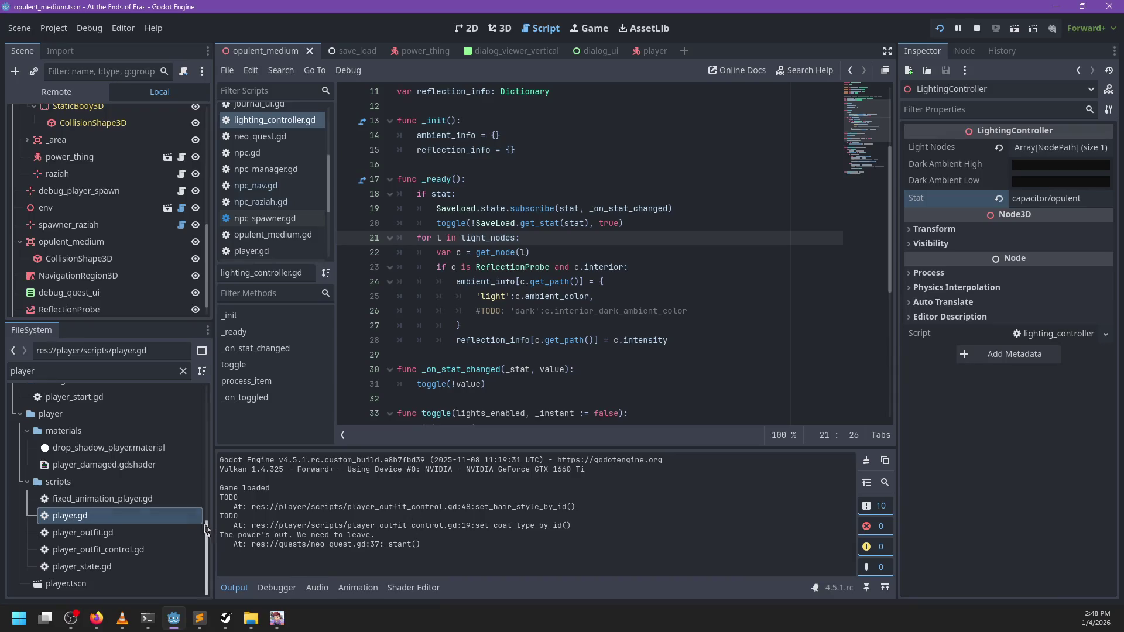
- Open the LightingController's script and place the caret after 'true' on line 20
{"action": "scroll", "coordinate": [150, 265], "scroll_direction": "down", "scroll_amount": 1}
{"action": "left_click", "coordinate": [152, 303]}
{"action": "left_click", "coordinate": [184, 305]}
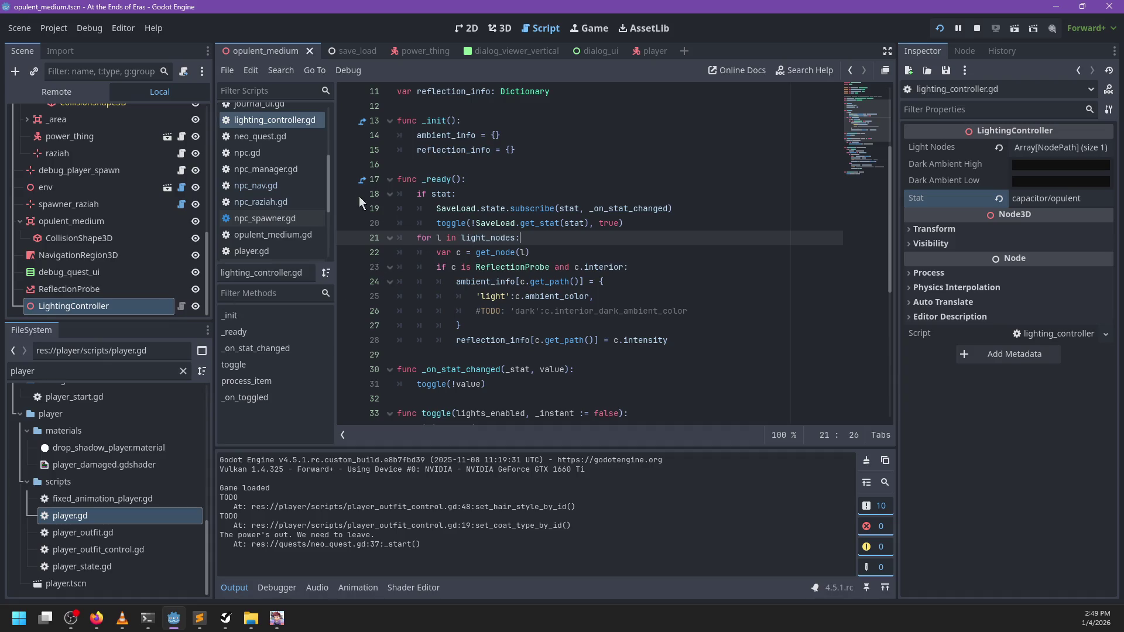
{"action": "left_click", "coordinate": [615, 226]}
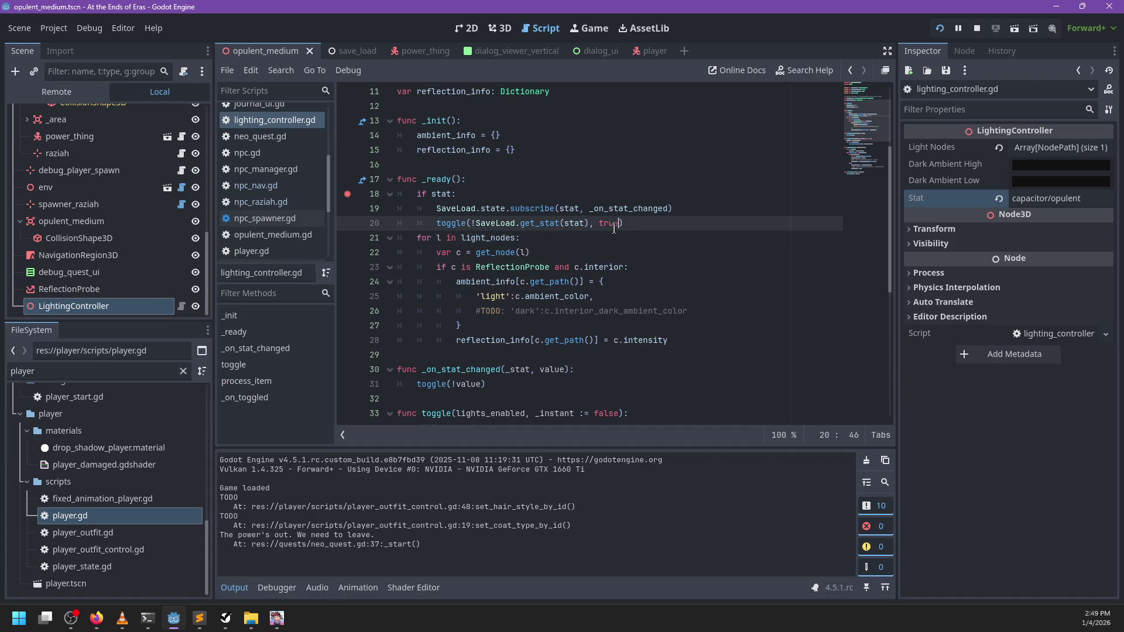
- Launch the game under the debugger and step through lines 19 and 20
{"action": "key", "text": "F5"}
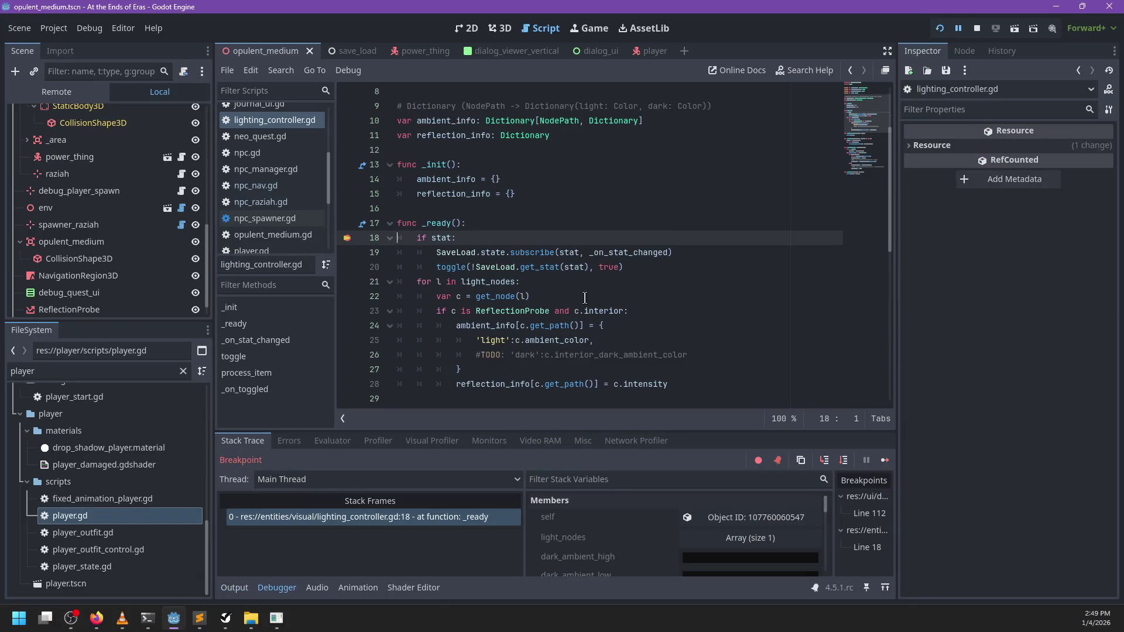
{"action": "key", "text": "F10"}
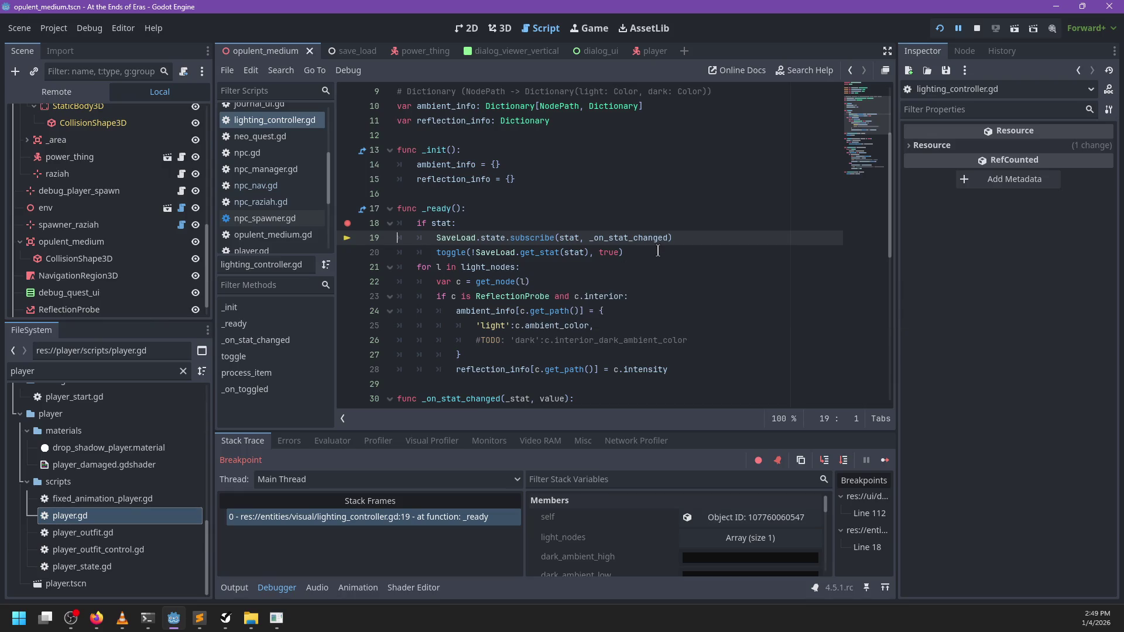
{"action": "key", "text": "F10"}
- Move the light_nodes loop above the 'if stat:' block, save the script, and continue execution
{"action": "left_click_drag", "start_coordinate": [695, 355], "coordinate": [691, 236]}
{"action": "key", "text": "ctrl+c"}
{"action": "key", "text": "BackSpace"}
{"action": "left_click", "coordinate": [506, 193]}
{"action": "key", "text": "ctrl+v"}
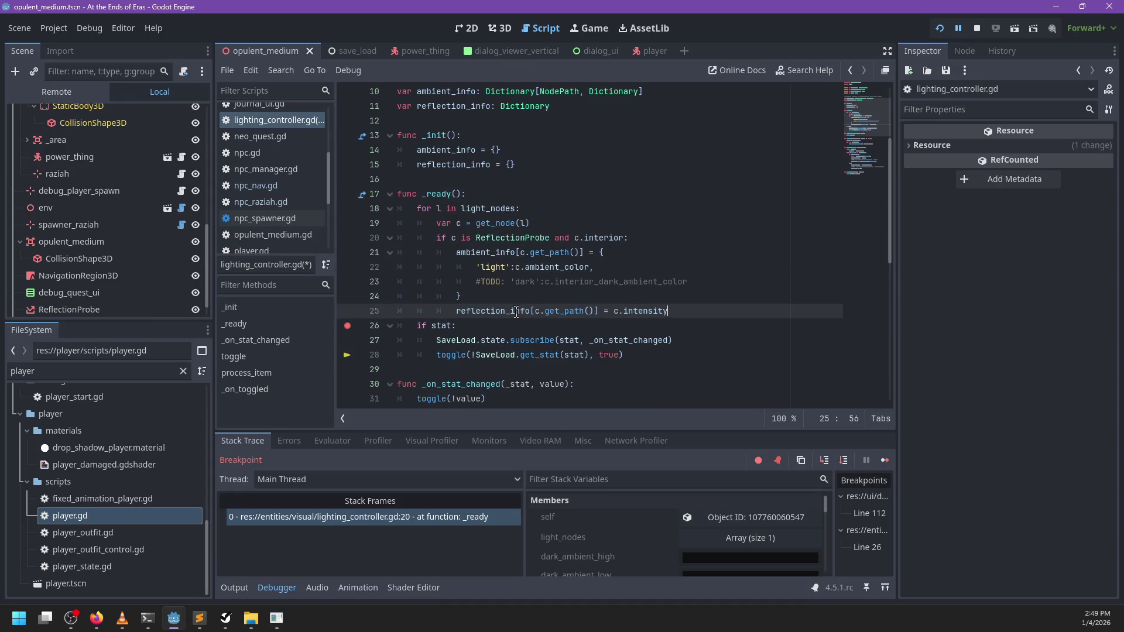
{"action": "key", "text": "ctrl+s"}
{"action": "key", "text": "F12"}
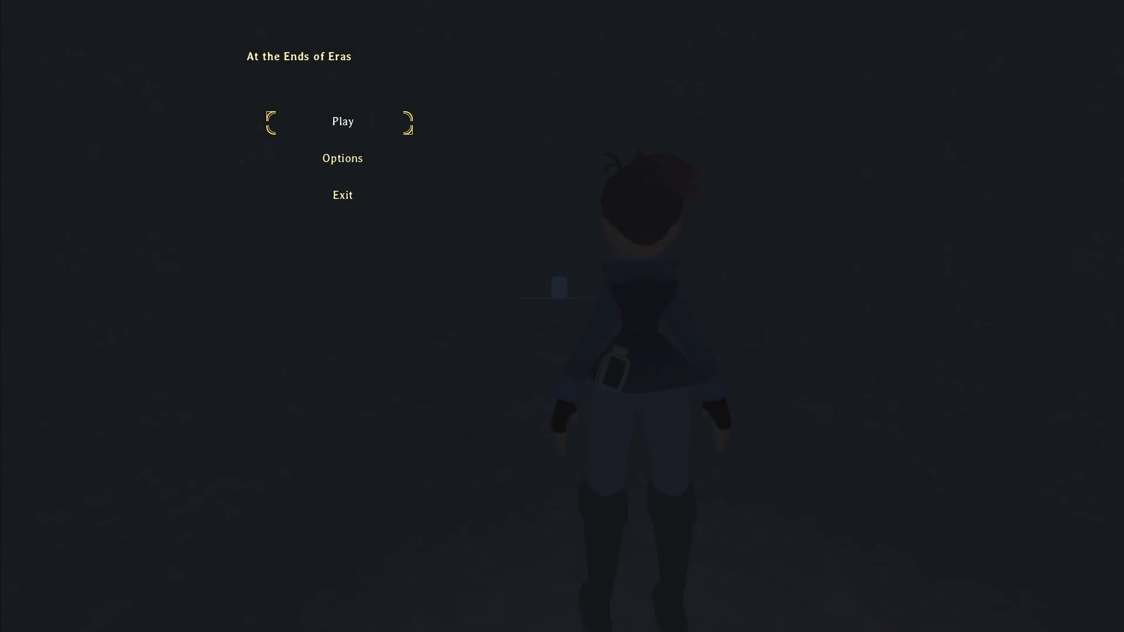
- Restart the game under the debugger and step through _ready to line 28
{"action": "key", "text": "F8"}
{"action": "key", "text": "F5"}
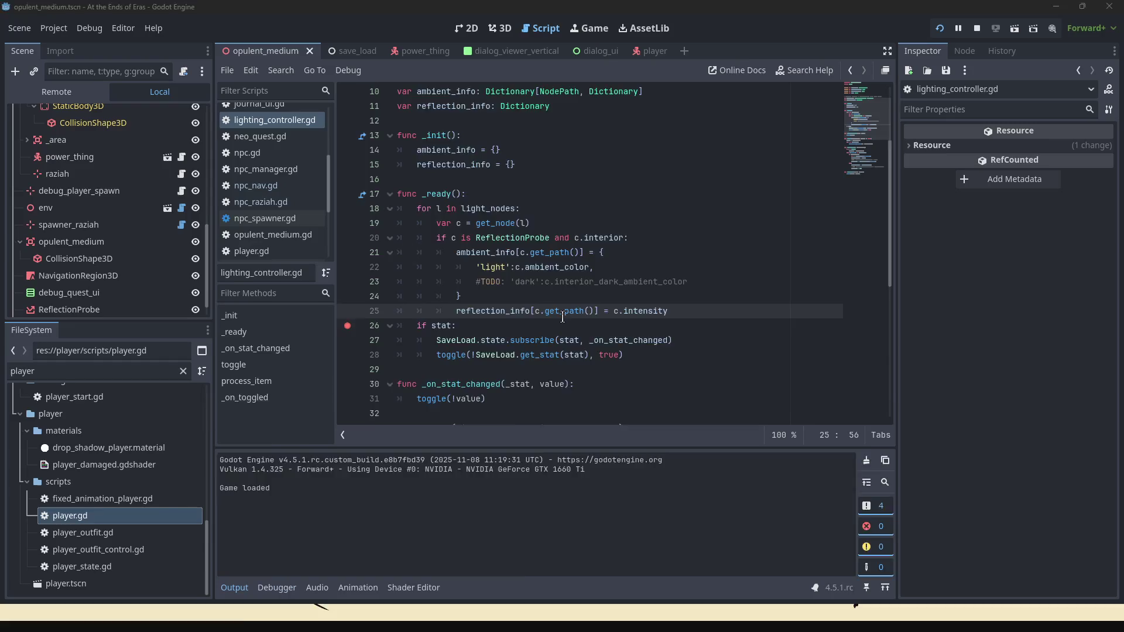
{"action": "key", "text": "F10"}
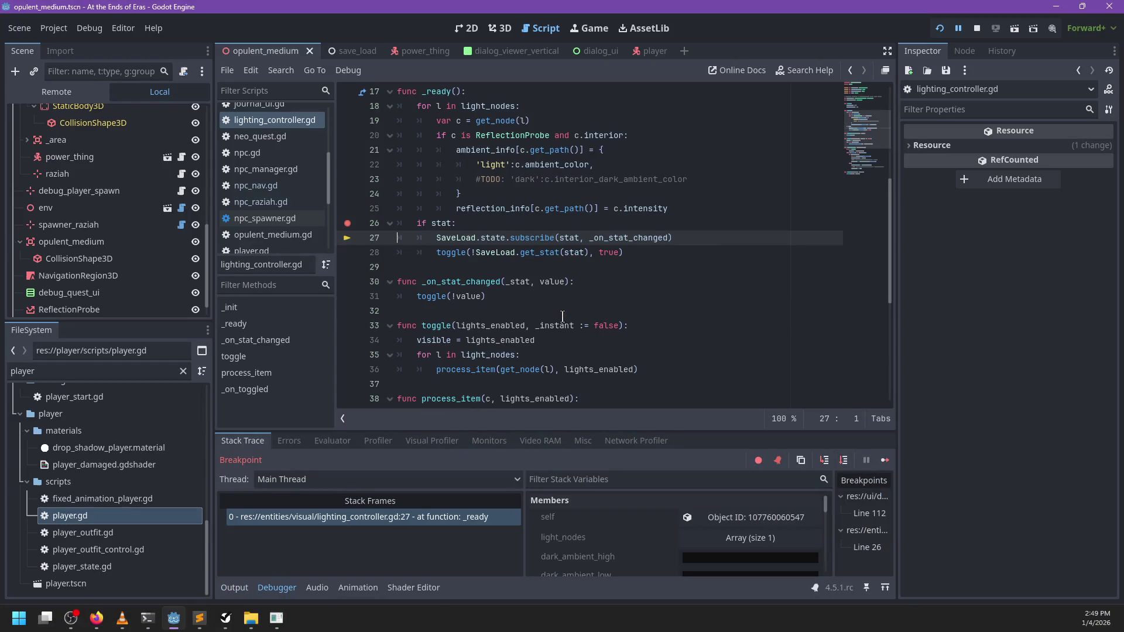
{"action": "key", "text": "F10"}
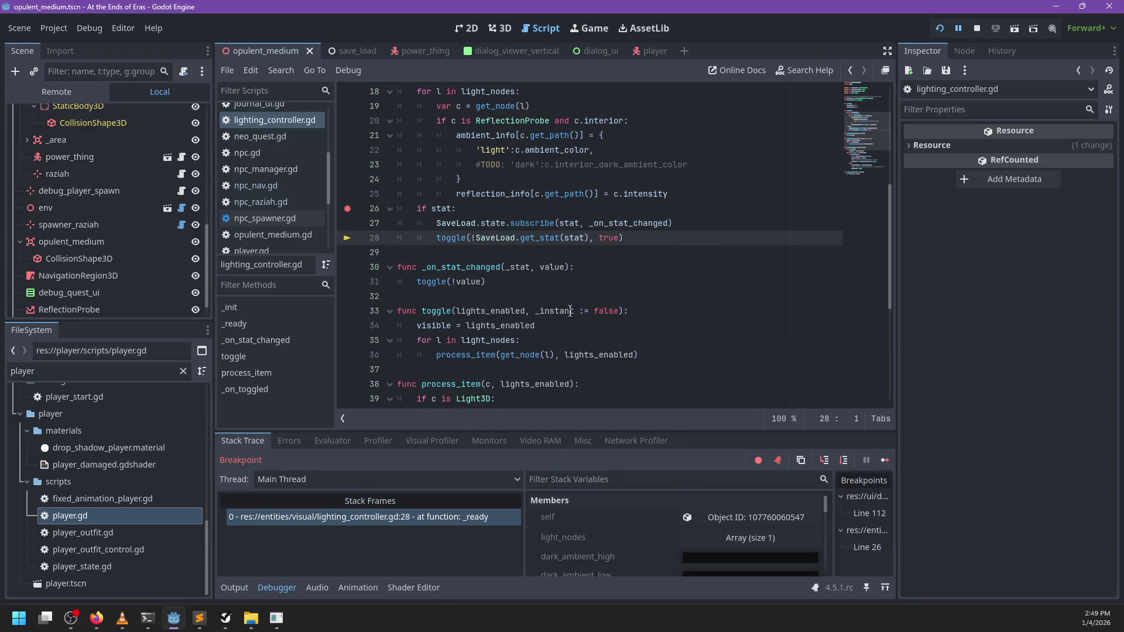
- Step into get_stat and through toggle to line 36, then resume the game
{"action": "key", "text": "F11"}
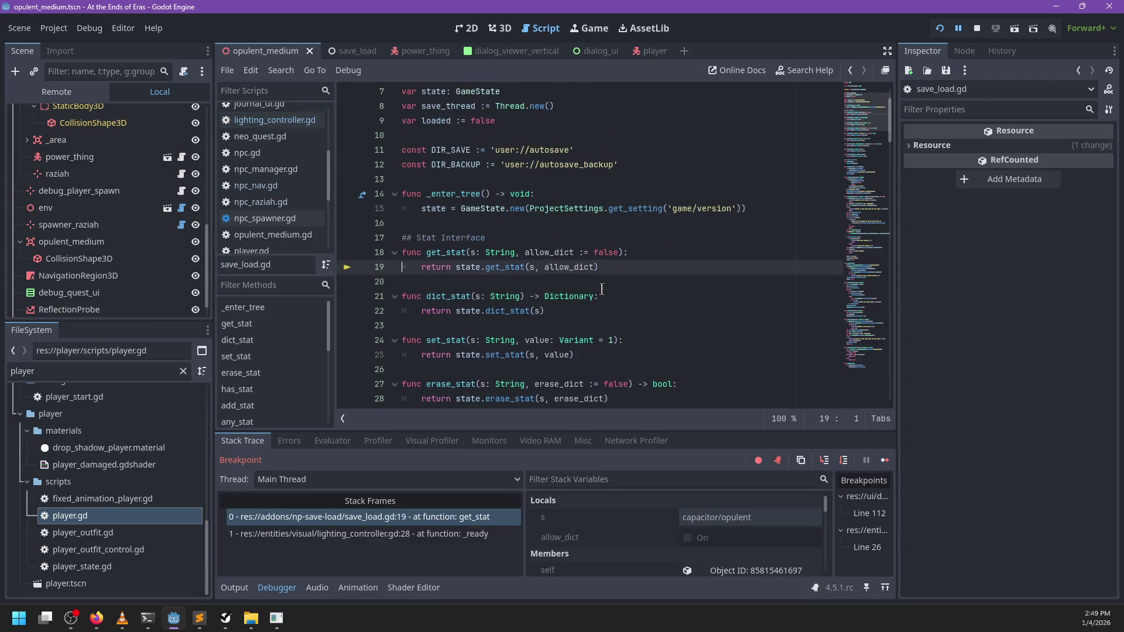
{"action": "key", "text": "F11"}
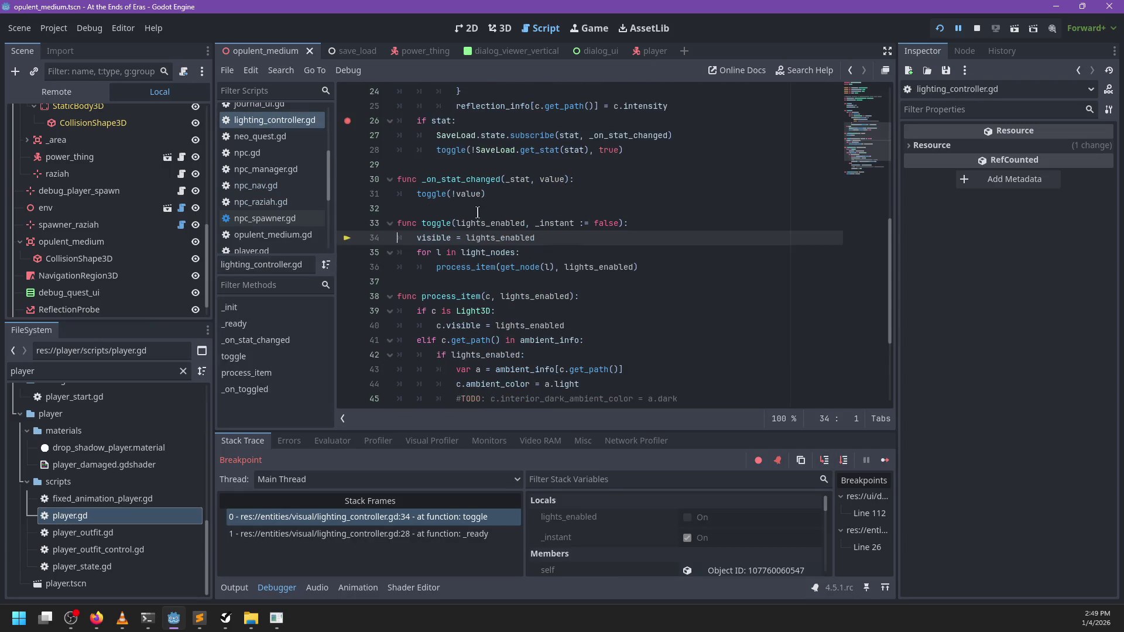
{"action": "key", "text": "F11"}
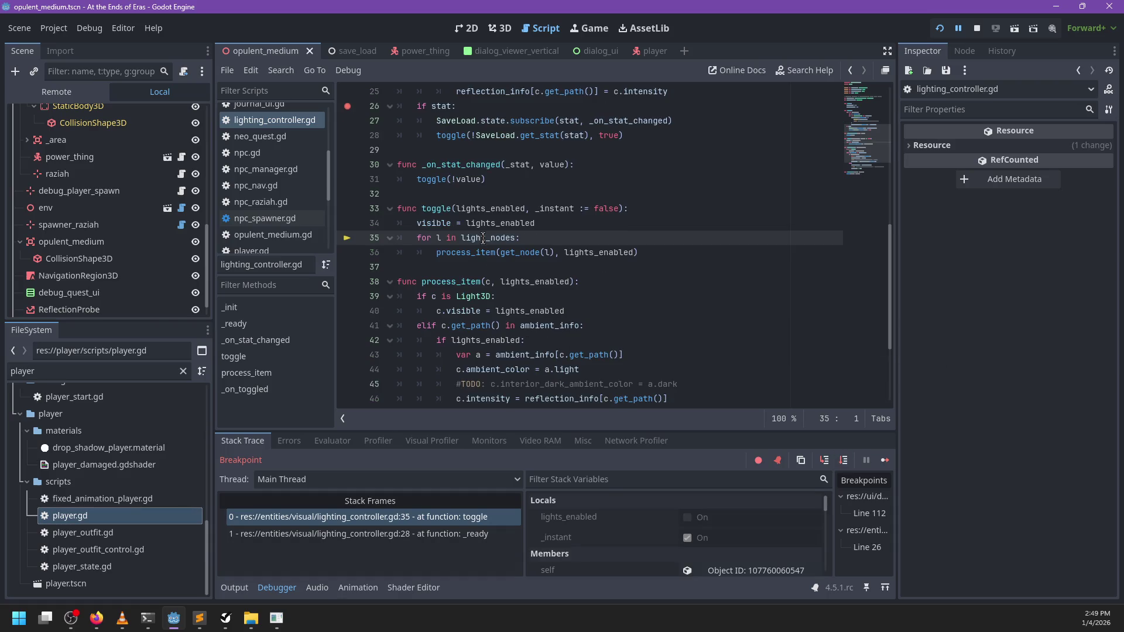
{"action": "key", "text": "F11"}
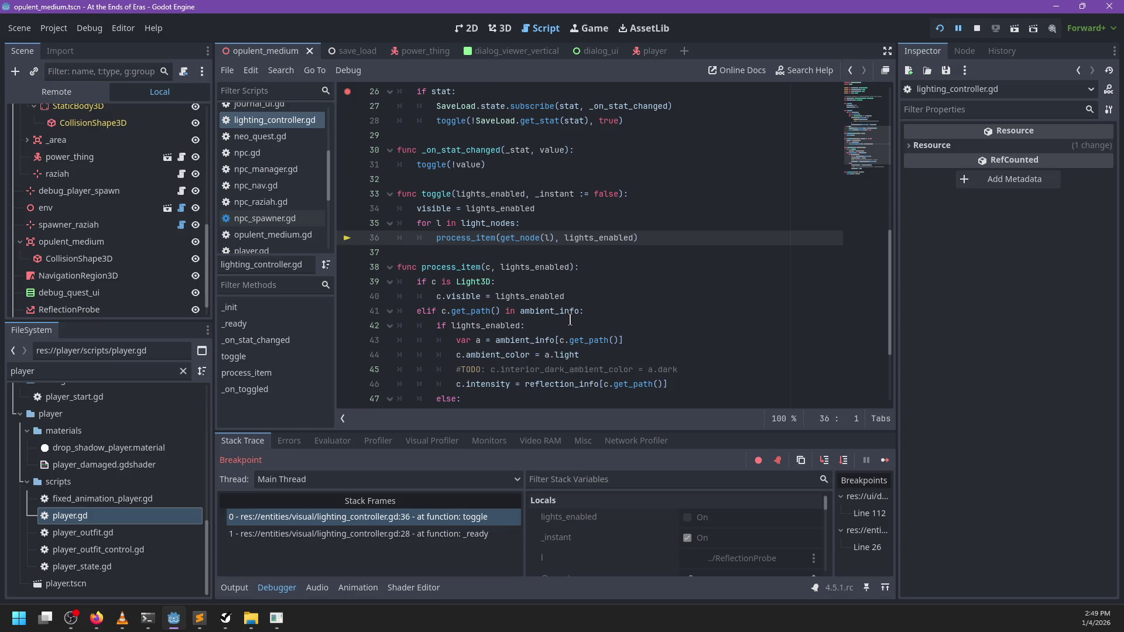
{"action": "key", "text": "F12"}
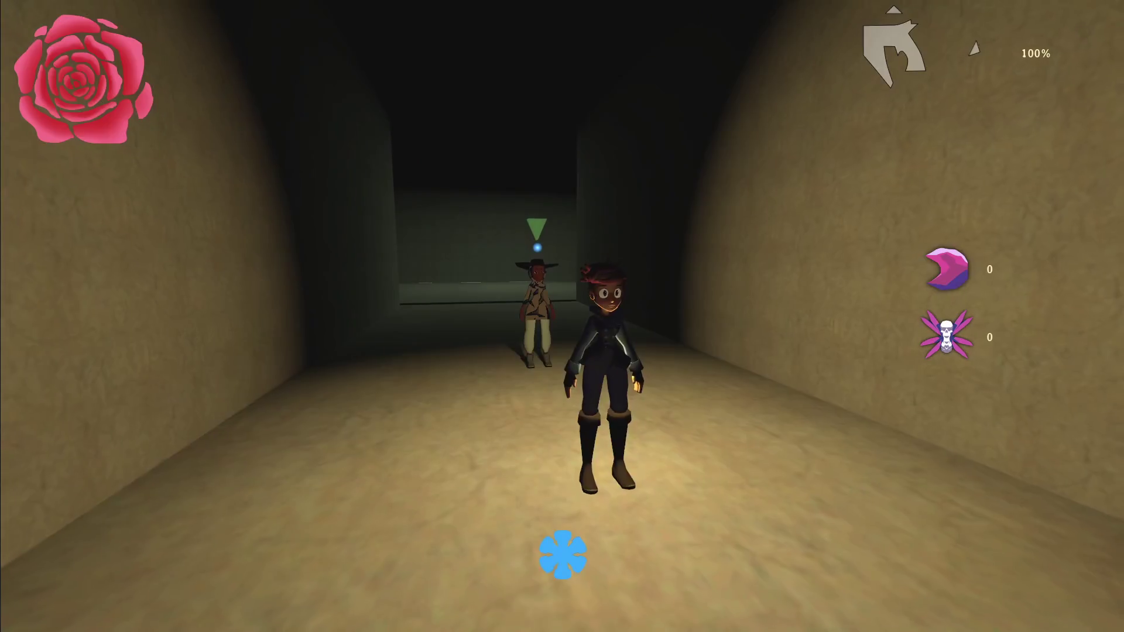
- Run and roll the character past the NPC through the long and green corridors into the wider room
{"action": "key", "text": "w"}
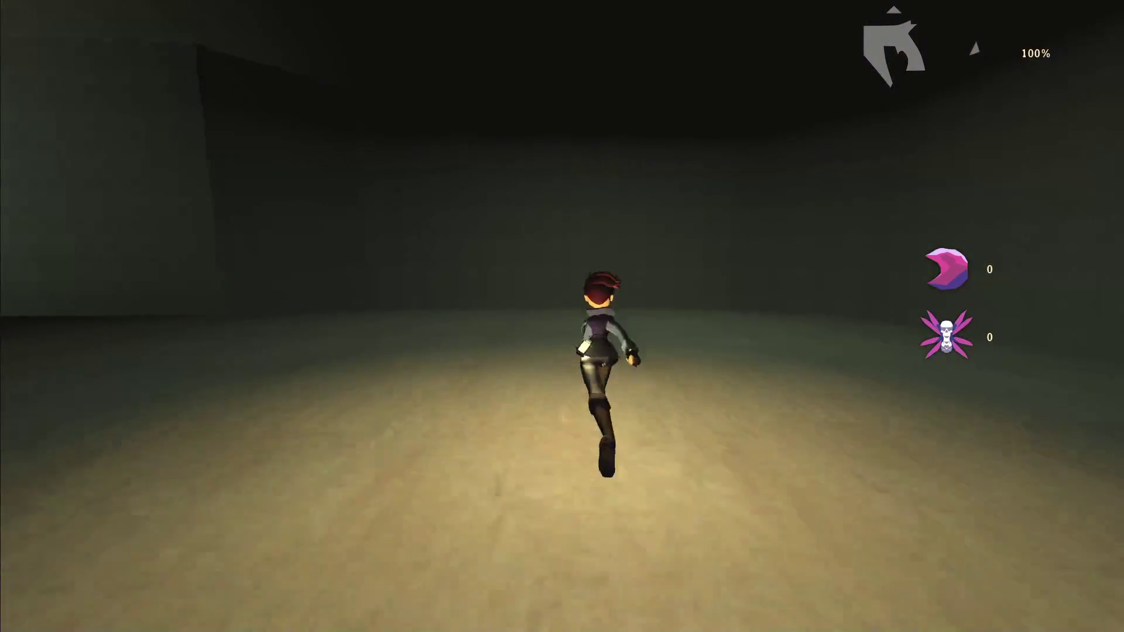
{"action": "key", "text": "w"}
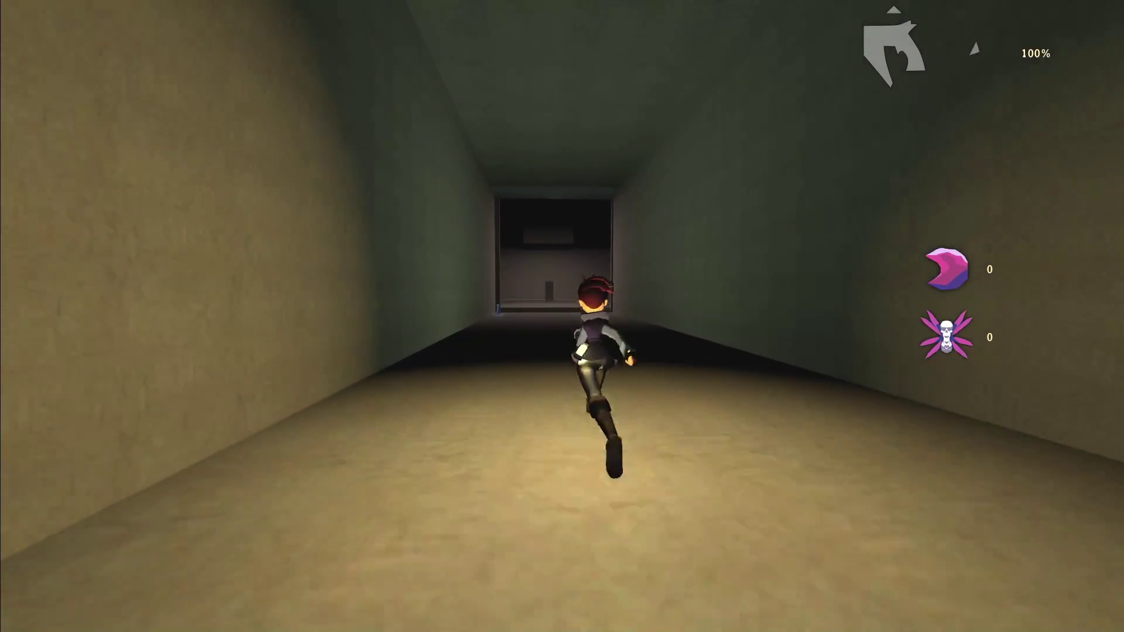
{"action": "key", "text": "w"}
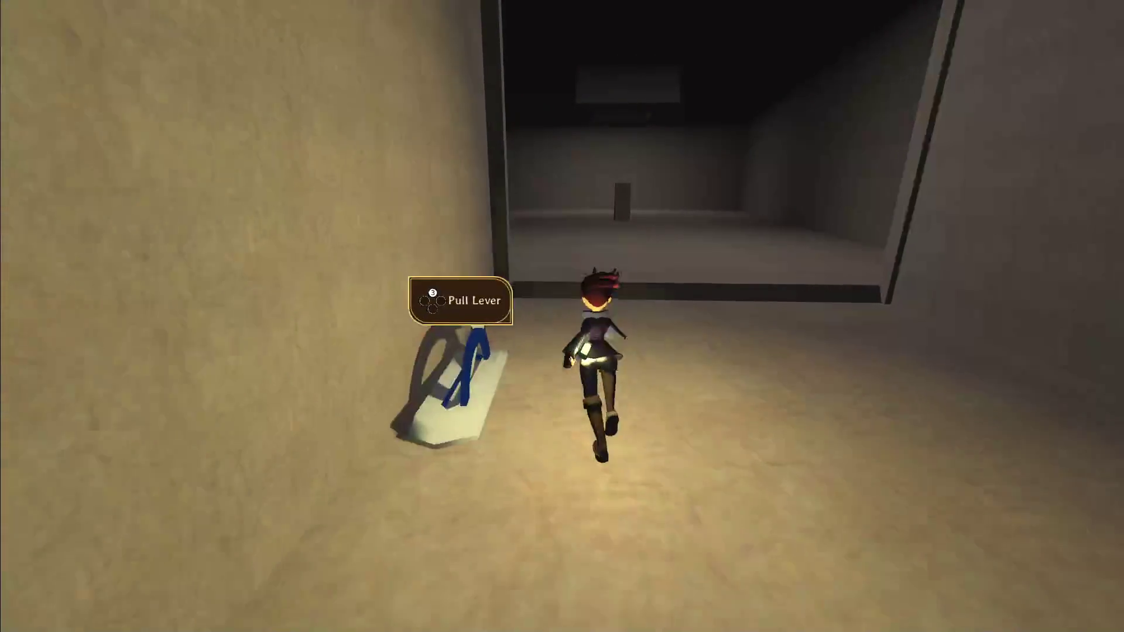
{"action": "key", "text": "s"}
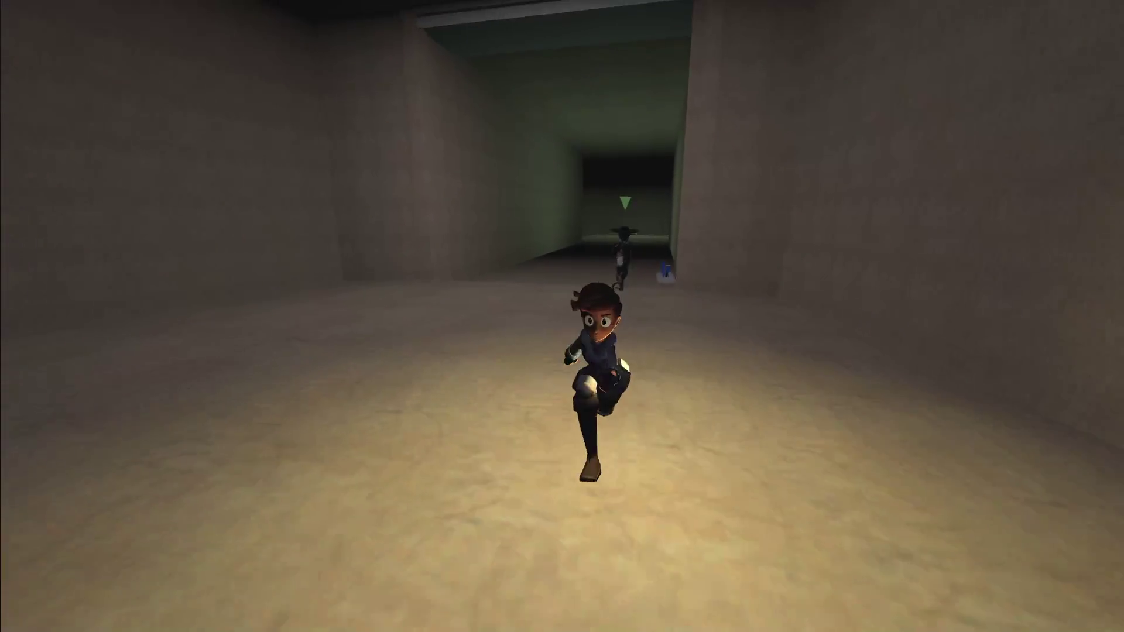
{"action": "key", "text": "w"}
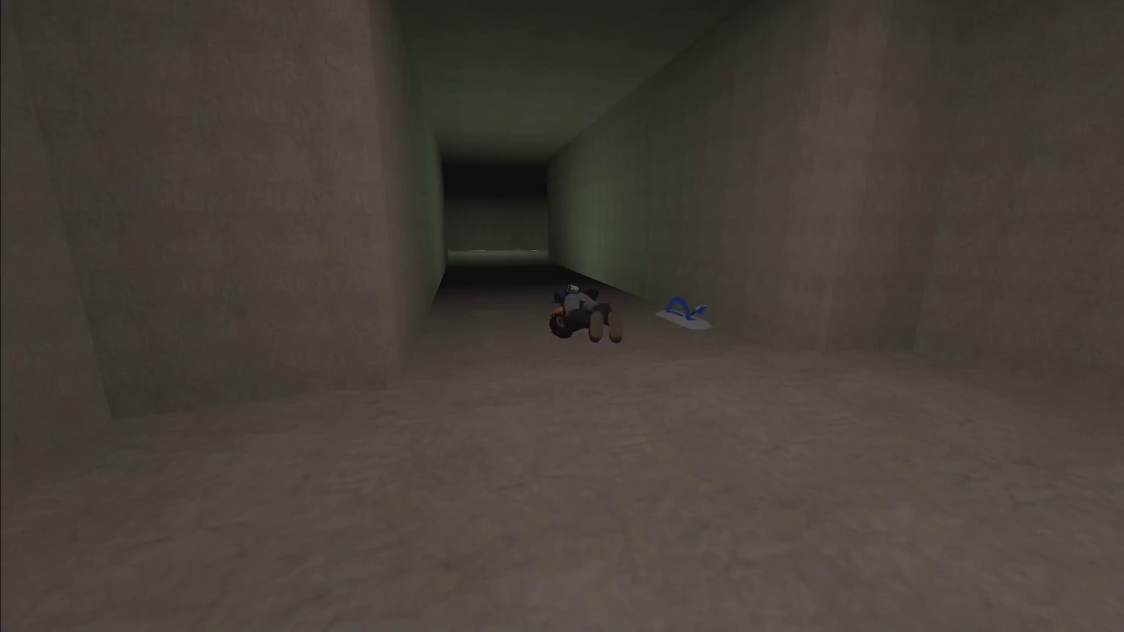
{"action": "key", "text": "w"}
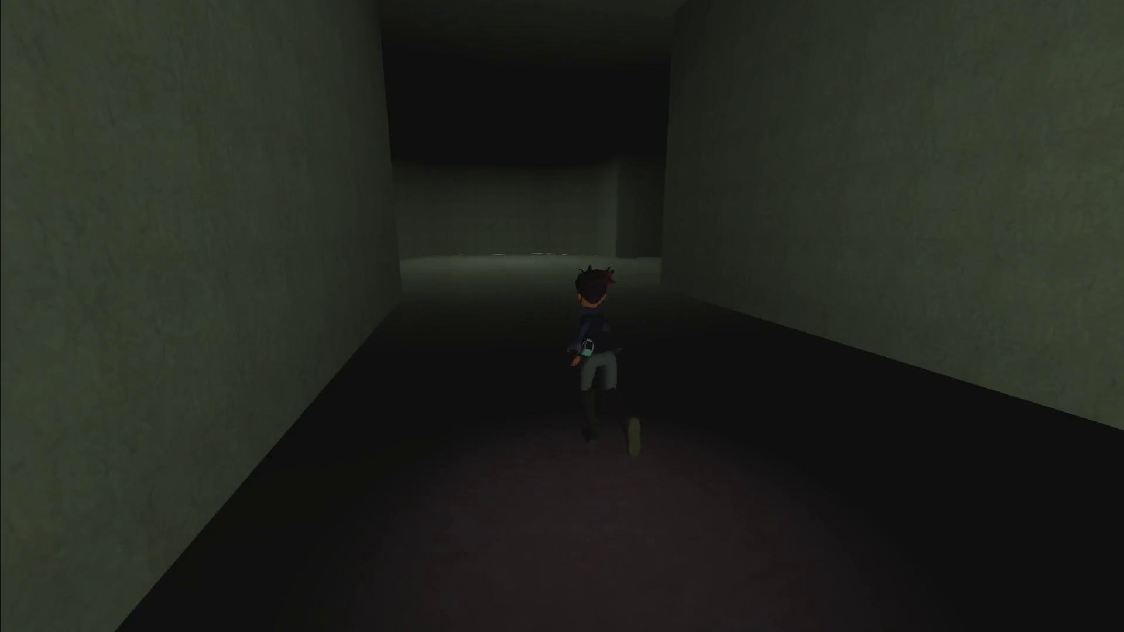
{"action": "key", "text": "w"}
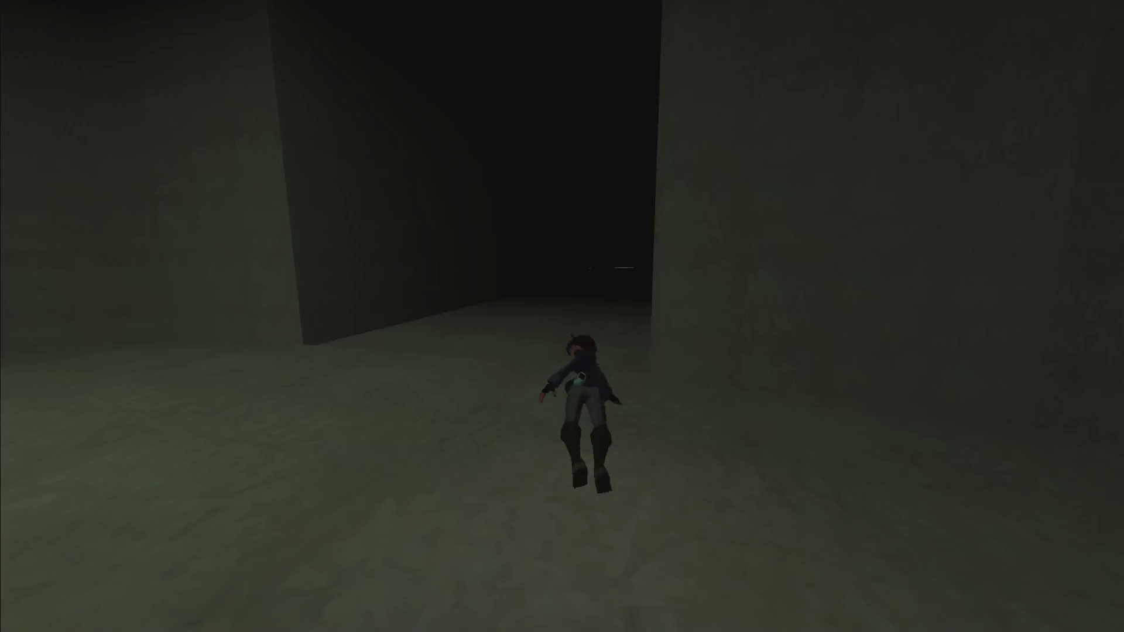
- Roll through the sandy chamber, briefly talk to the NPC, then roll away into the dark room
{"action": "key", "text": "w"}
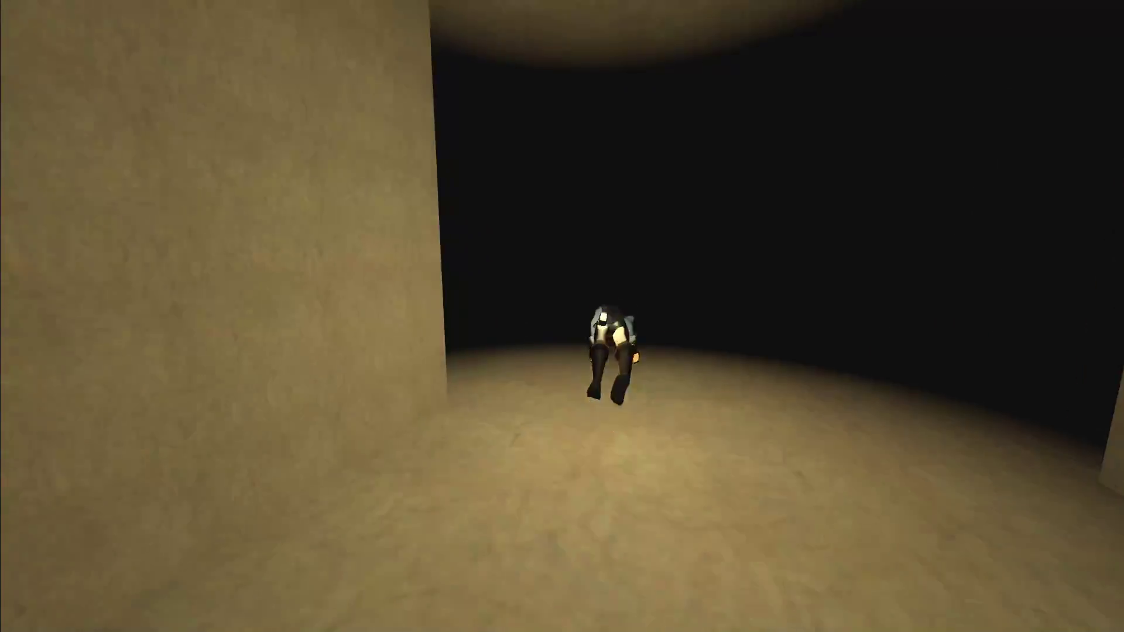
{"action": "key", "text": "w"}
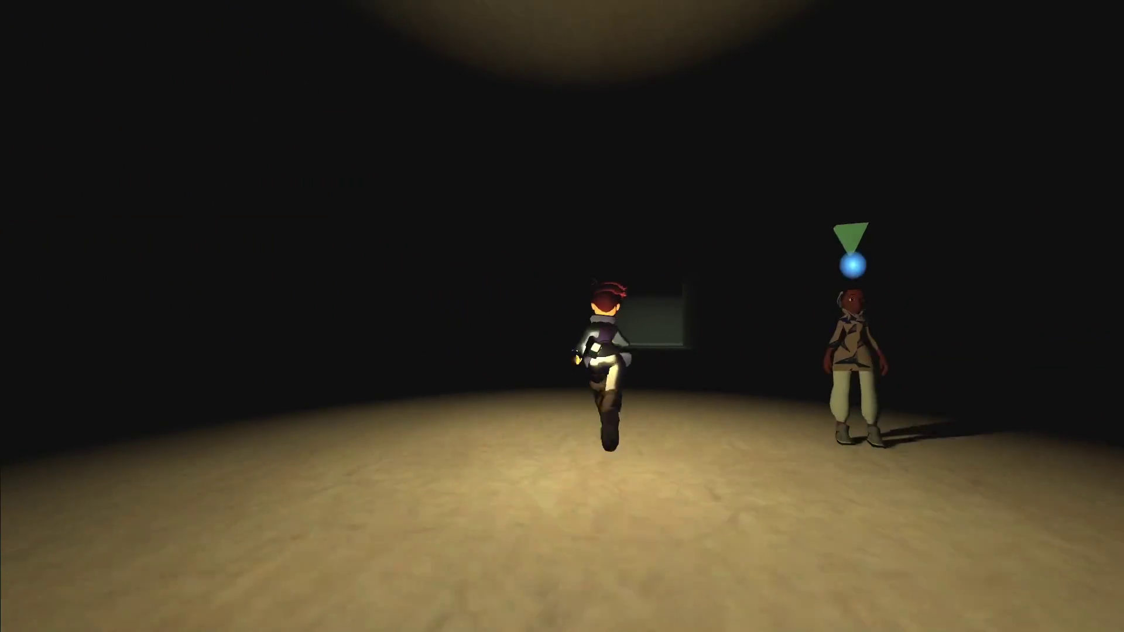
{"action": "key", "text": "w"}
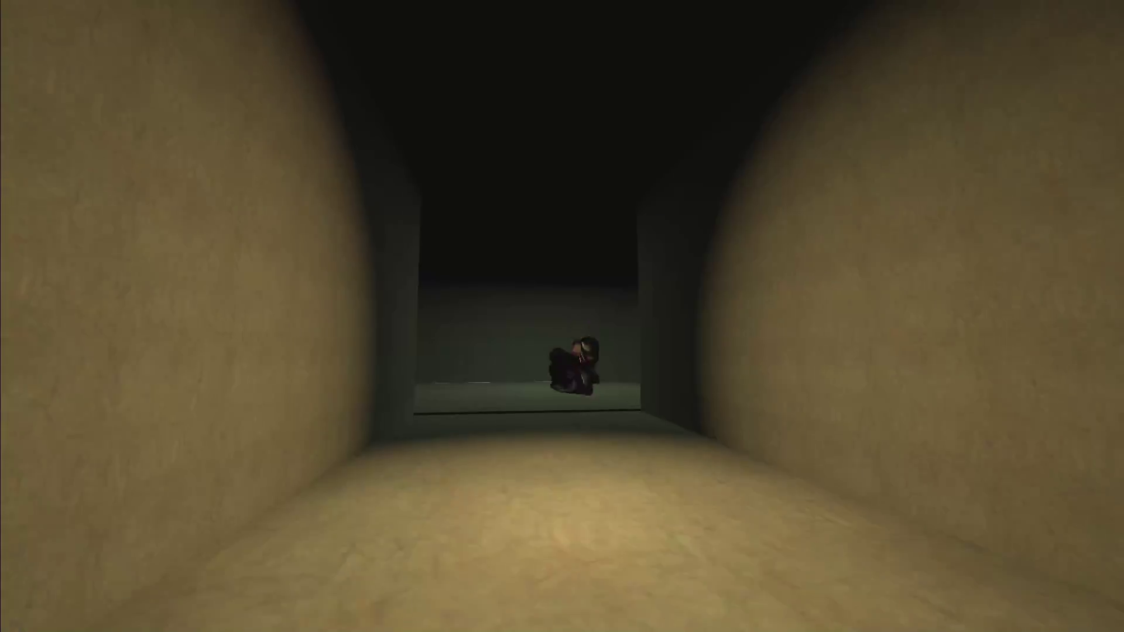
{"action": "key", "text": "w"}
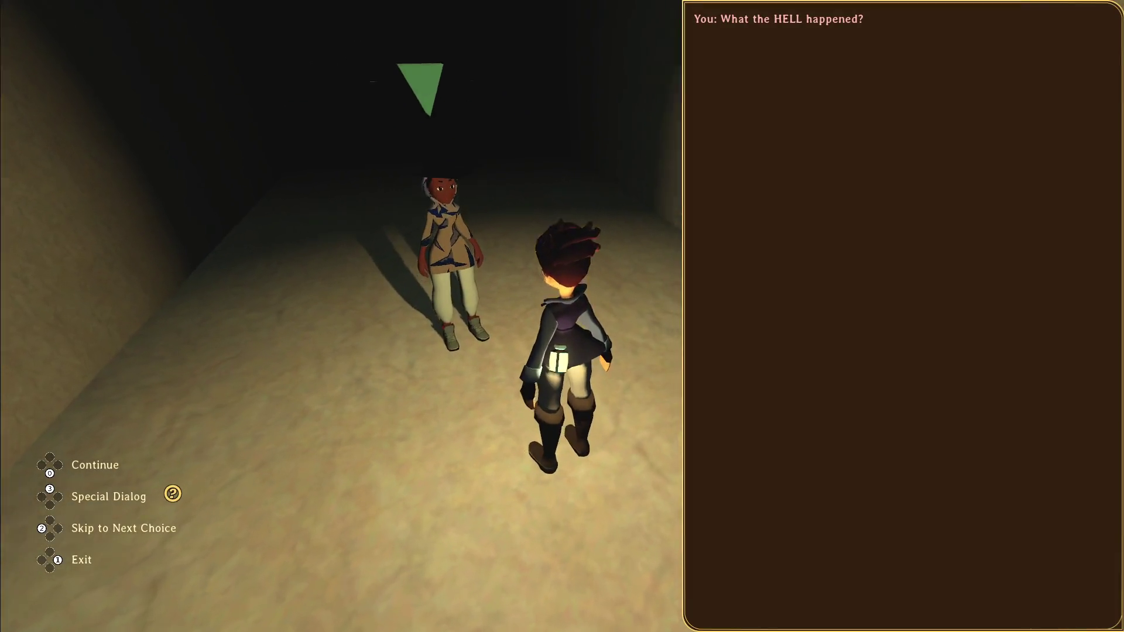
{"action": "key", "text": "1"}
{"action": "key", "text": "w"}
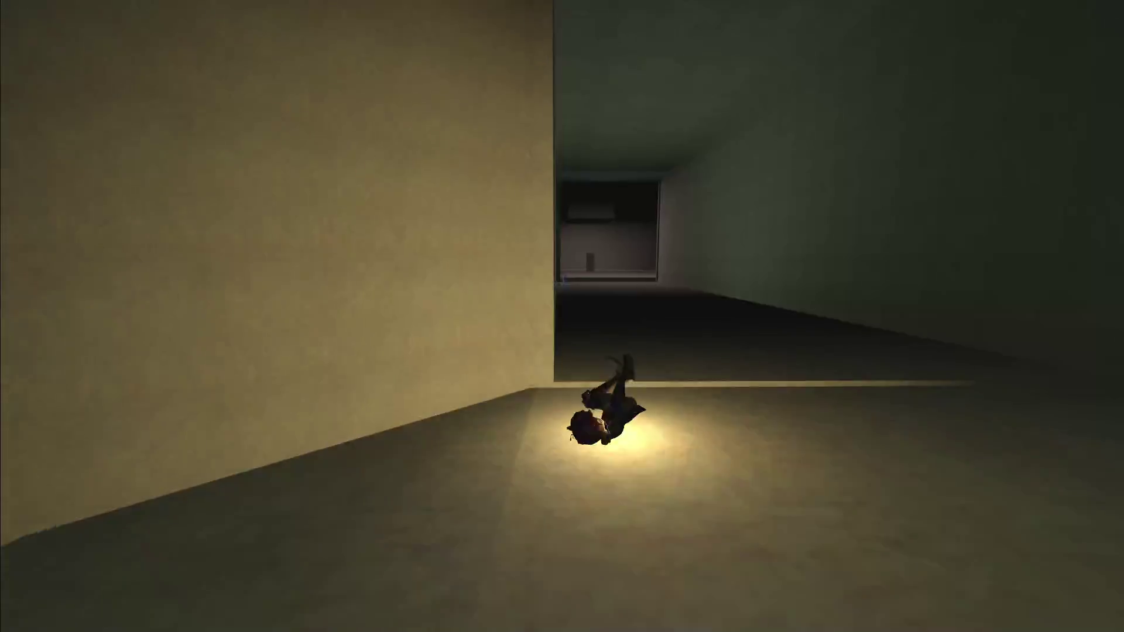
{"action": "key", "text": "w"}
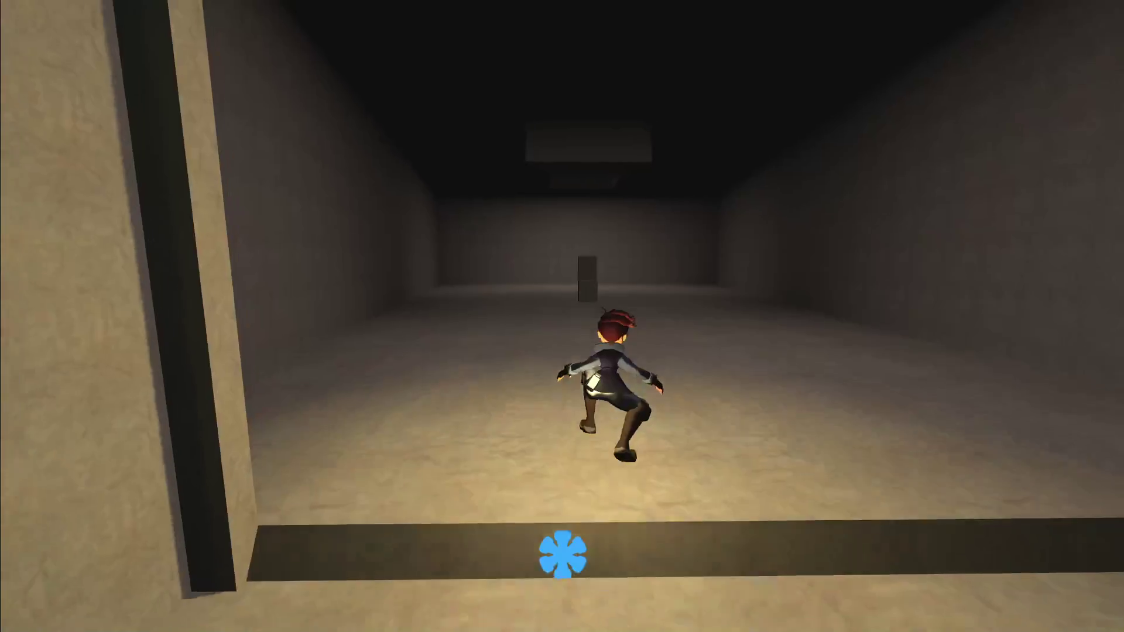
- Climb the pillar and jump up the shaft ledges out onto the surface ledge
{"action": "key", "text": "w"}
{"action": "key", "text": "space"}
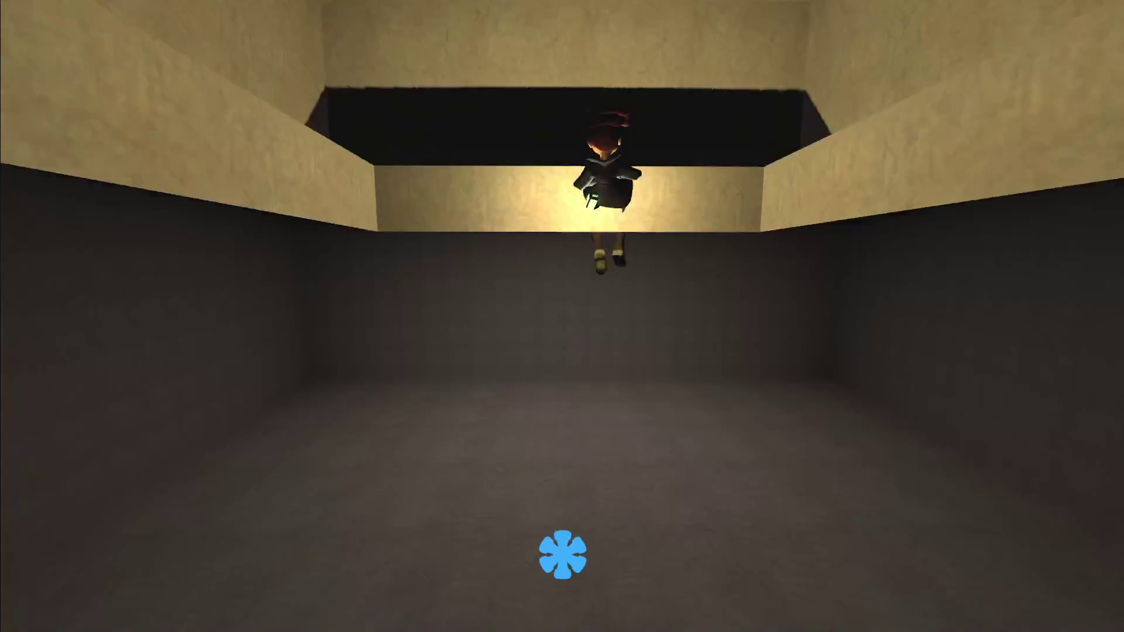
{"action": "key", "text": "space"}
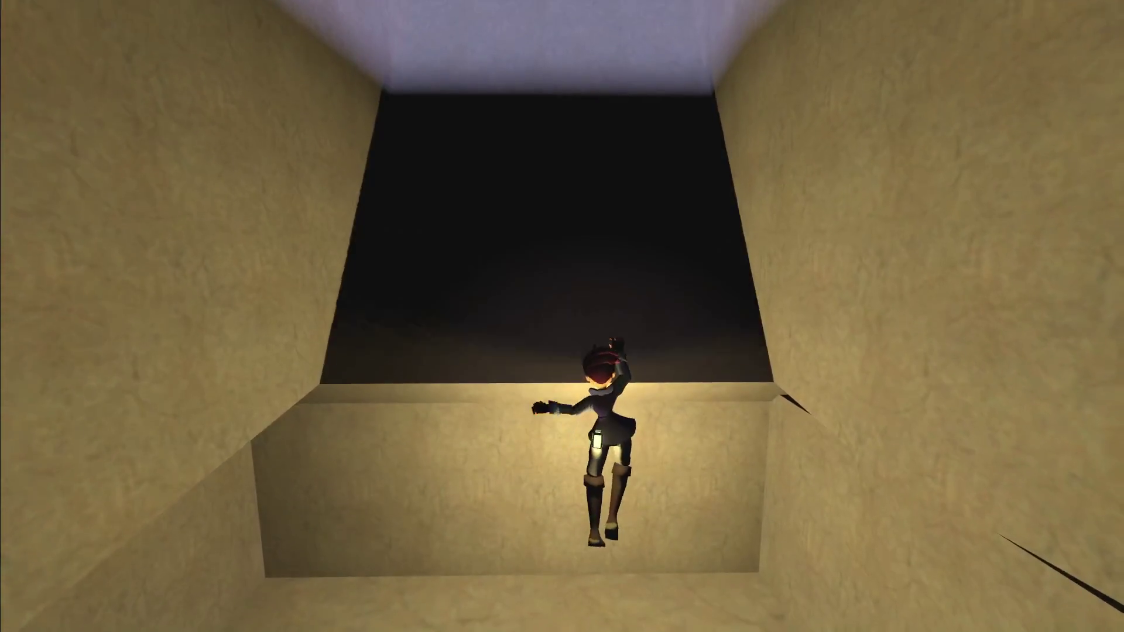
{"action": "key", "text": "w"}
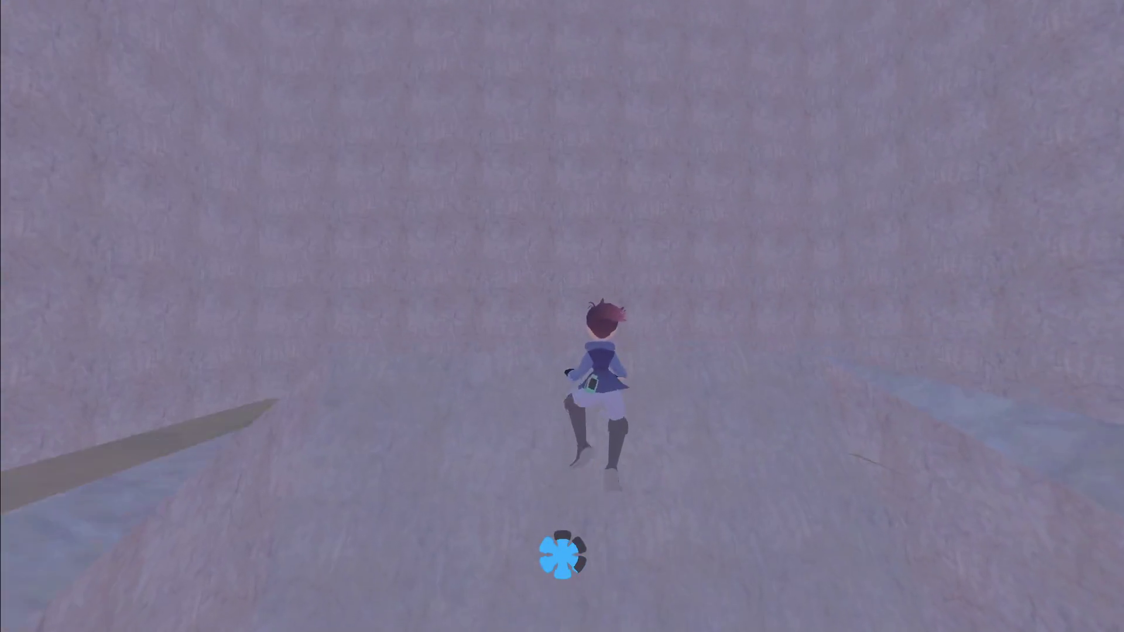
{"action": "key", "text": "d"}
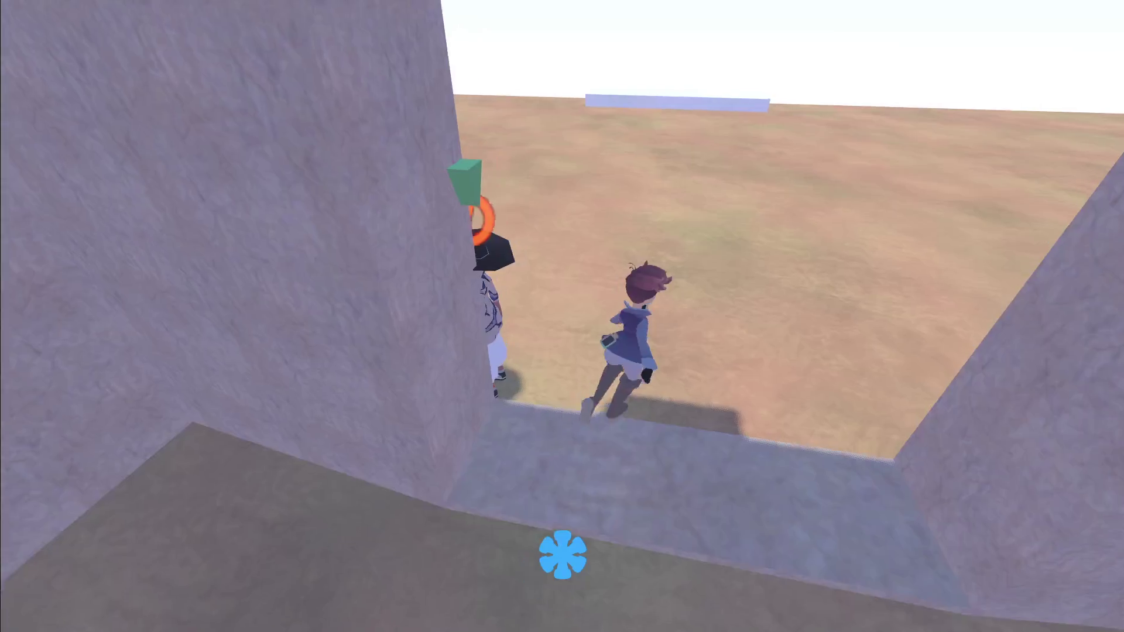
- Run to the NPC in the field, go through a dialogue line, then close the conversation
{"action": "key", "text": "s"}
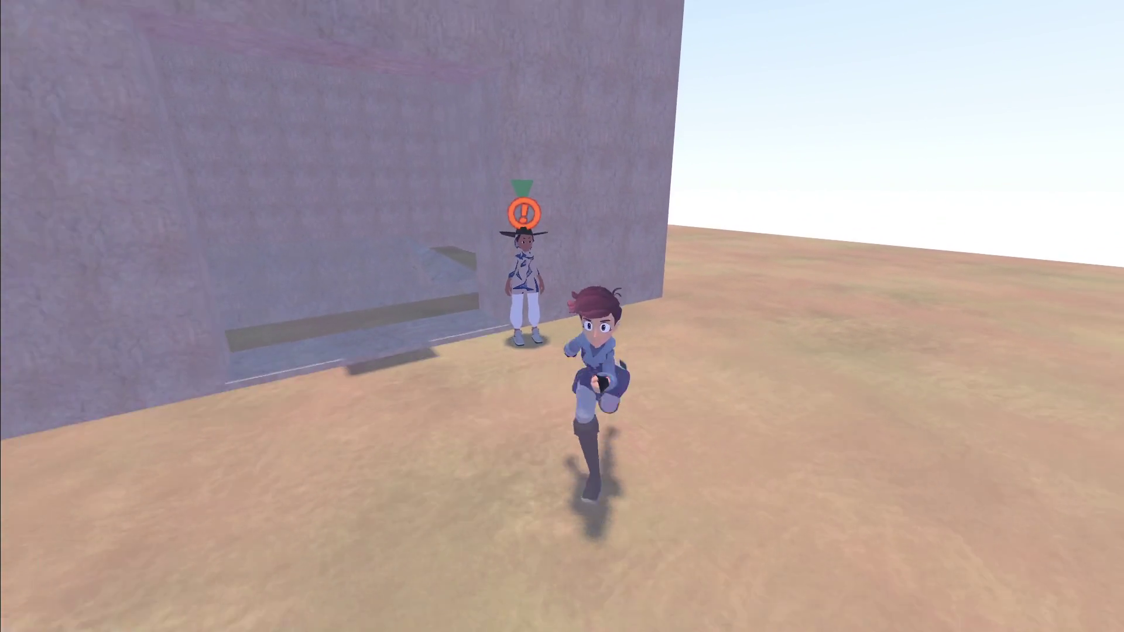
{"action": "key", "text": "a"}
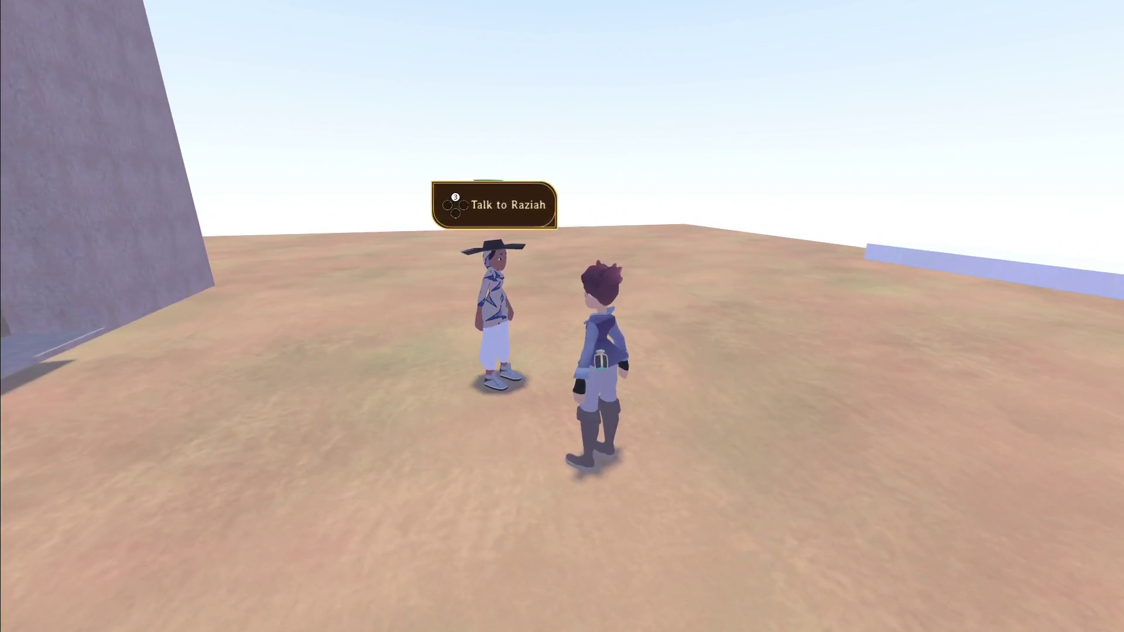
{"action": "key", "text": "e"}
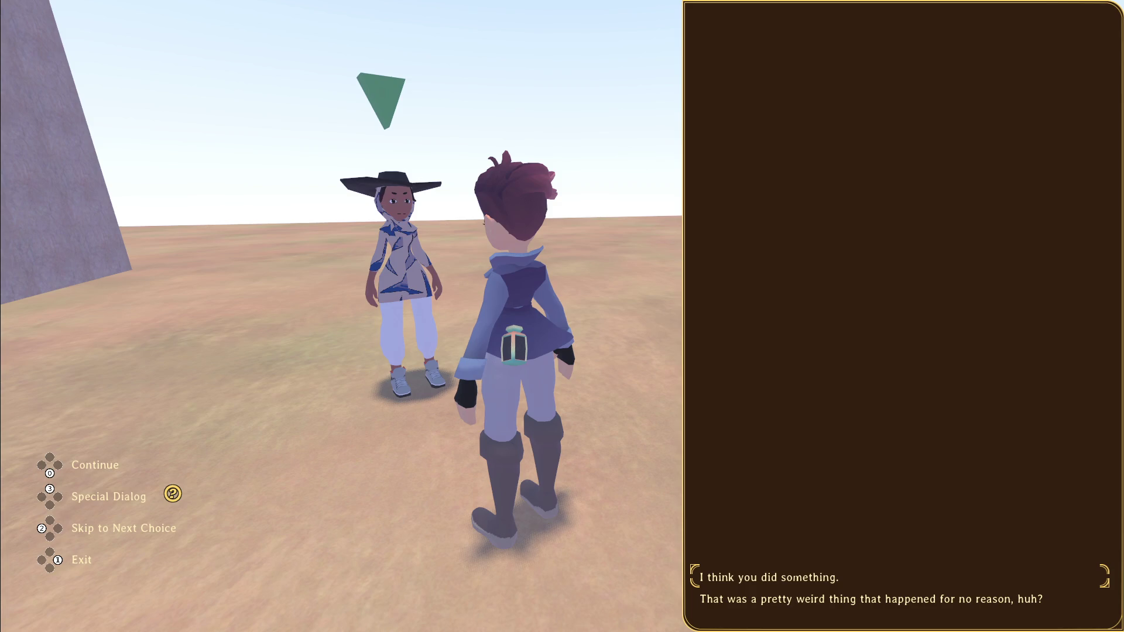
{"action": "key", "text": "e"}
{"action": "key", "text": "e"}
{"action": "key", "text": "Escape"}
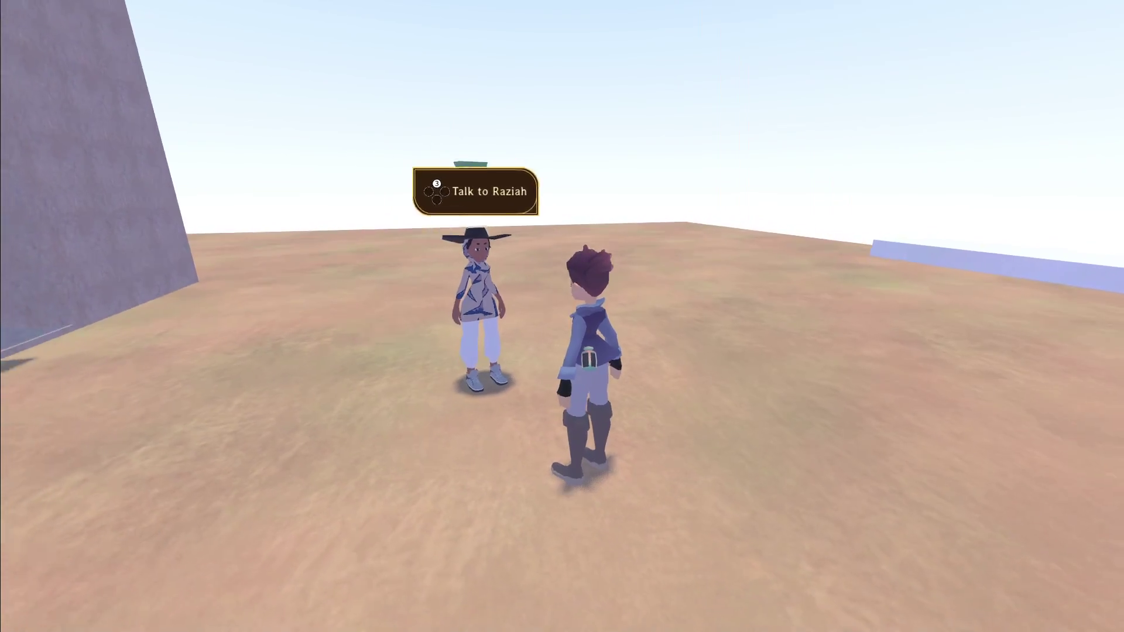
- Jump onto the white platform, then climb the tall grey block and drop off it
{"action": "key", "text": "w"}
{"action": "key", "text": "space"}
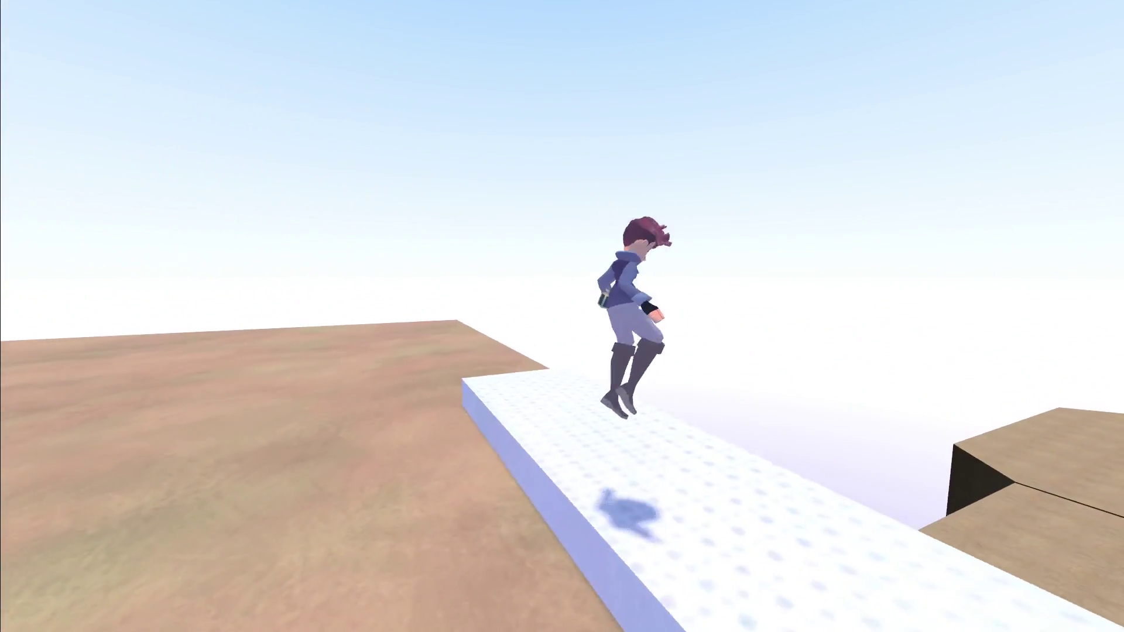
{"action": "key", "text": "w"}
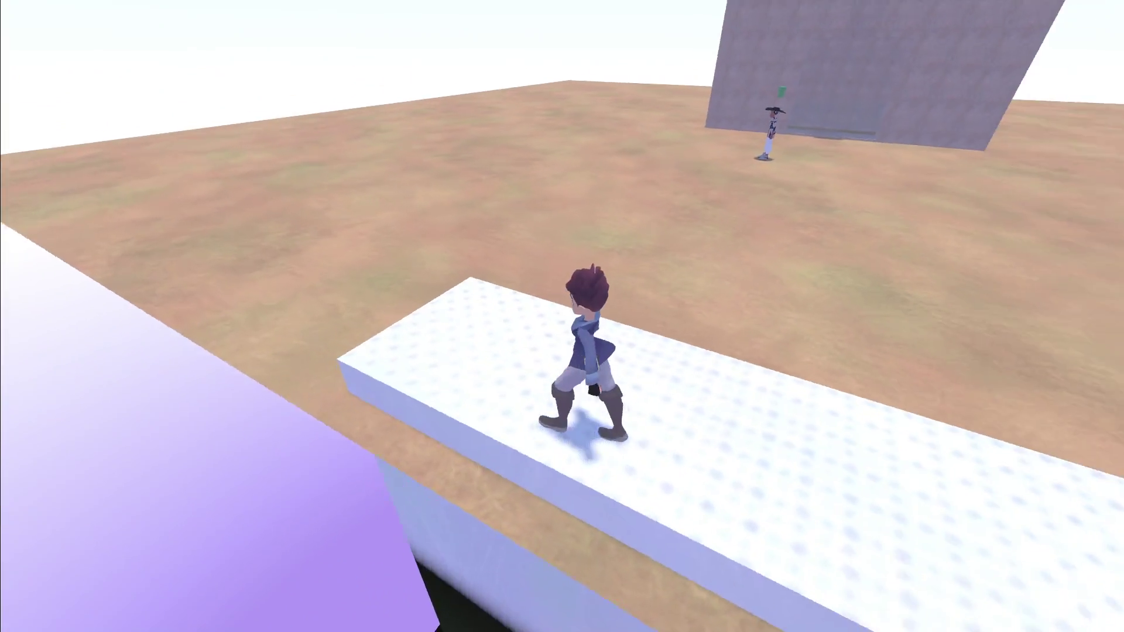
{"action": "key", "text": "w"}
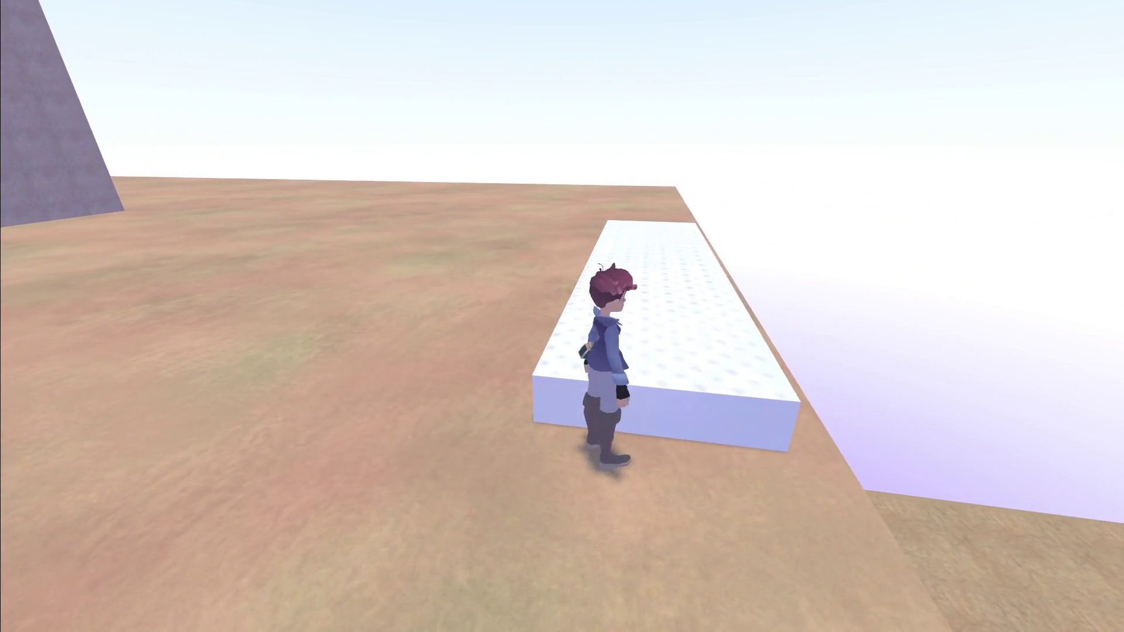
{"action": "key", "text": "space"}
{"action": "key", "text": "w"}
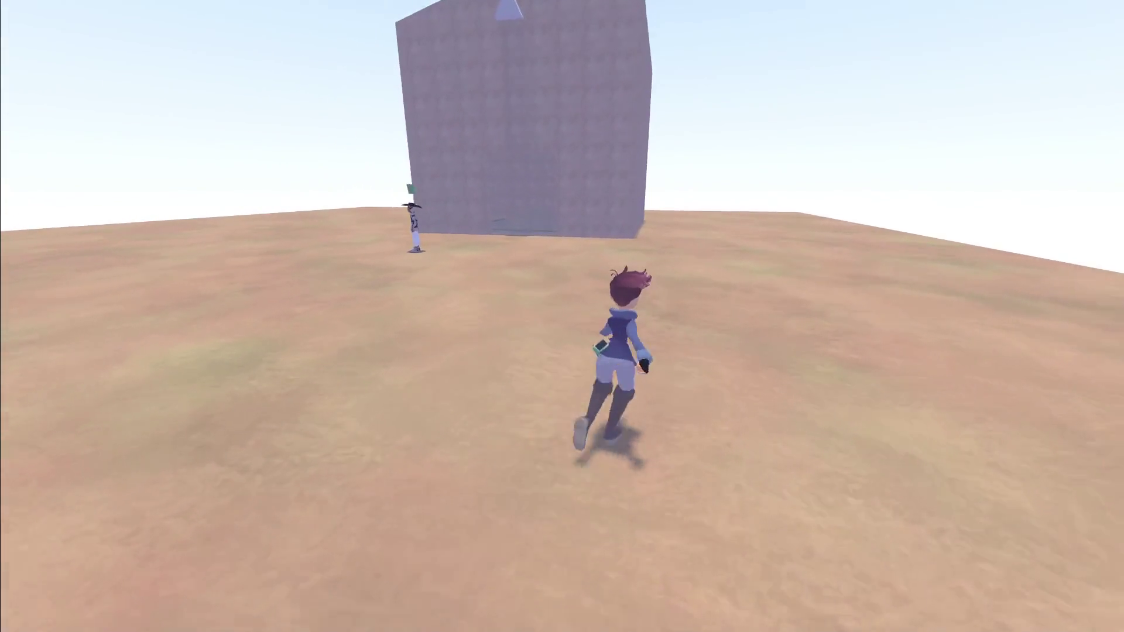
{"action": "key", "text": "w"}
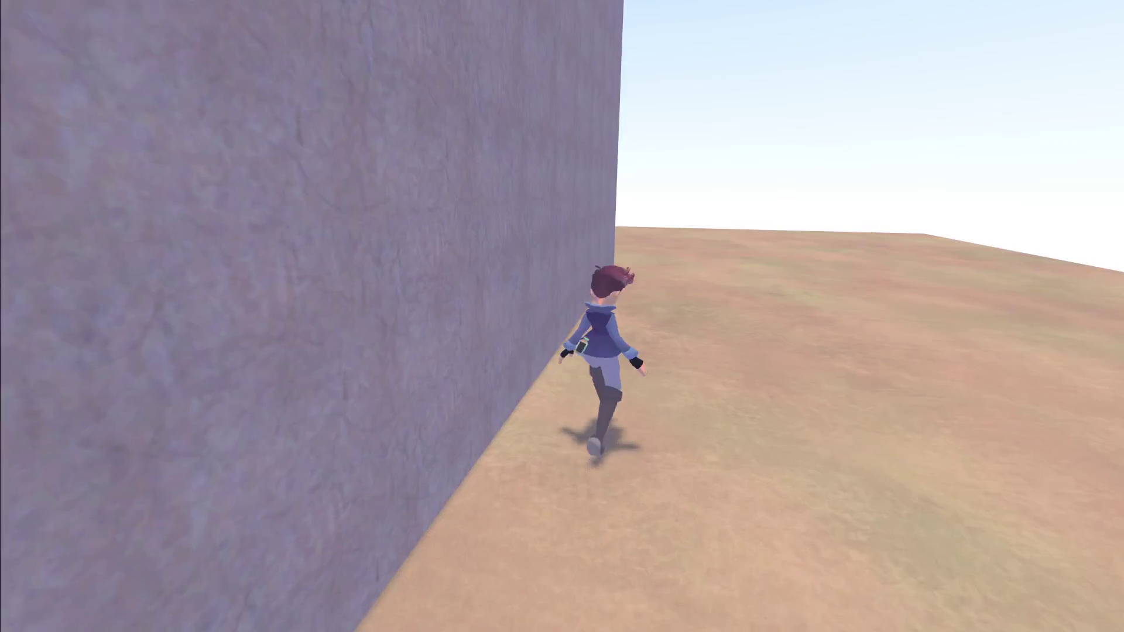
{"action": "key", "text": "w"}
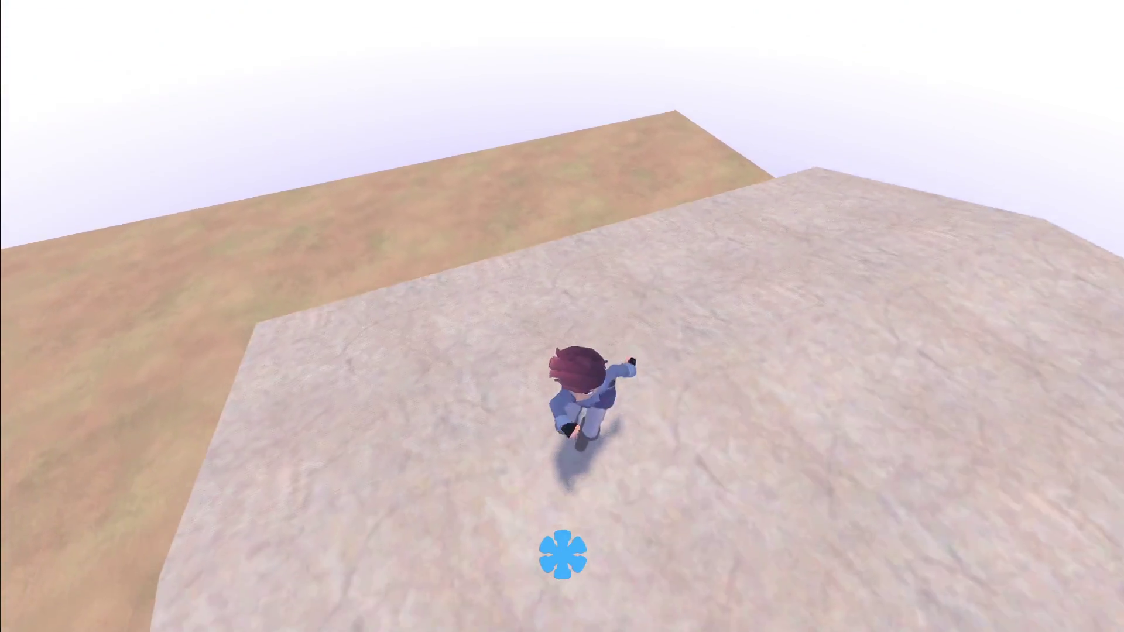
{"action": "key", "text": "s"}
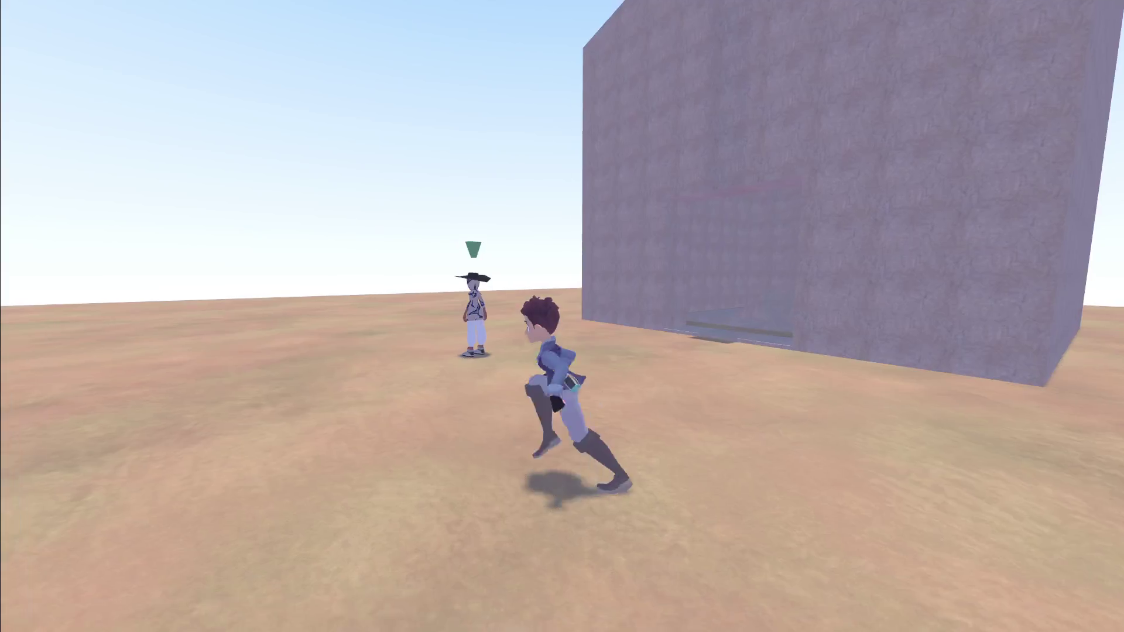
- Pause the game, save and quit, then exit back to the Godot editor
{"action": "key", "text": "Escape"}
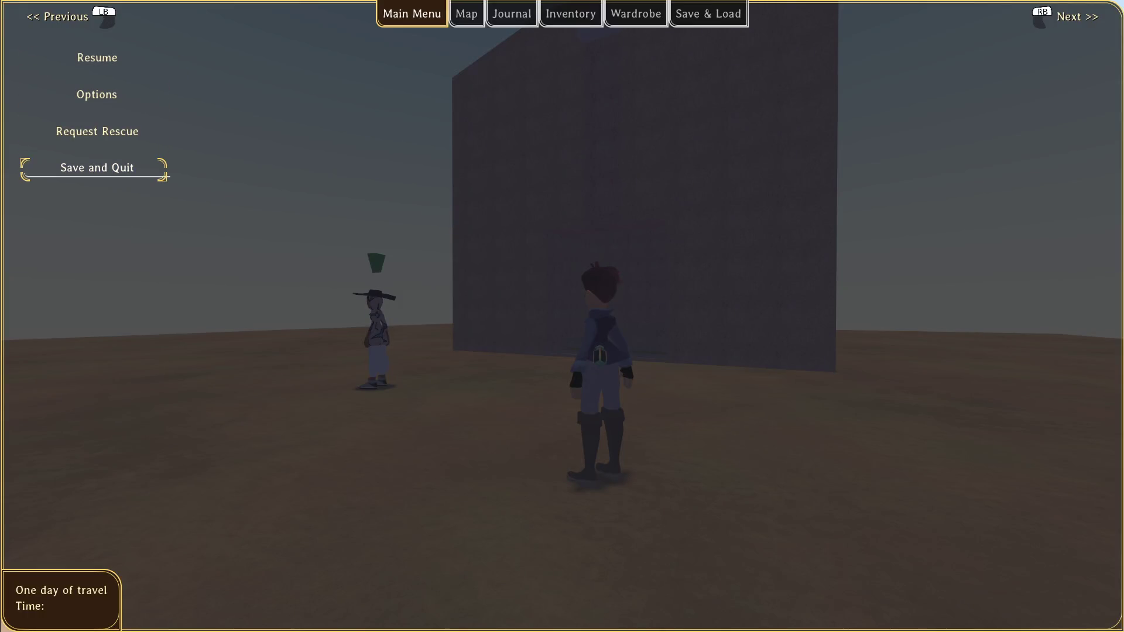
{"action": "key", "text": "Return"}
{"action": "left_click", "coordinate": [86, 143]}
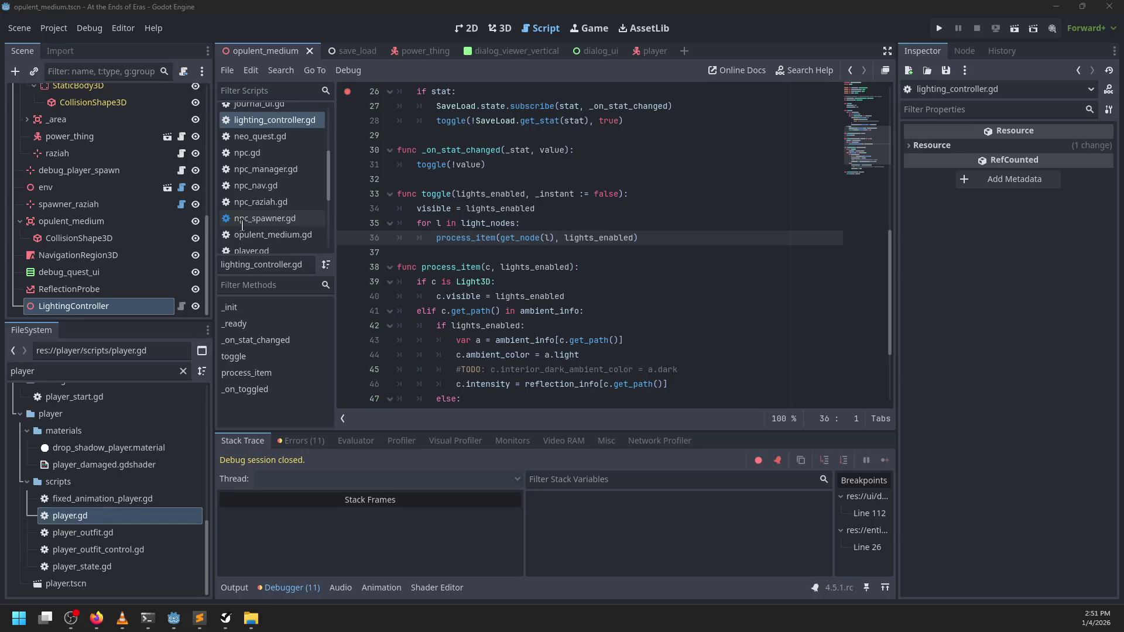
- In PowerShell, run git status and stage all changes with git add
{"action": "left_click", "coordinate": [151, 621]}
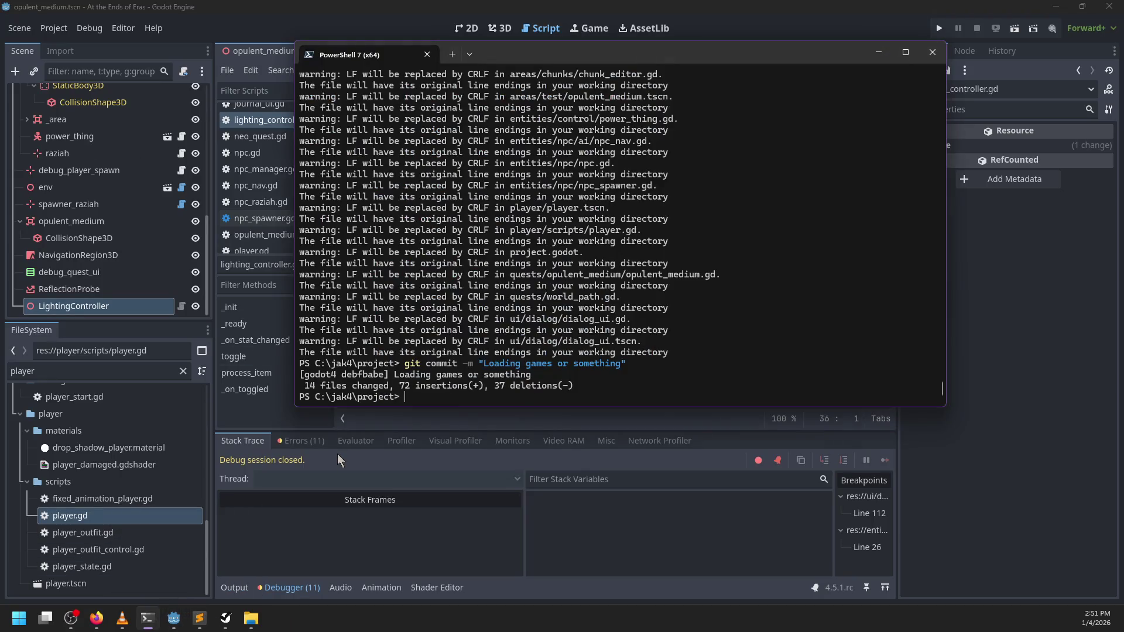
{"action": "type", "text": "git status"}
{"action": "key", "text": "Return"}
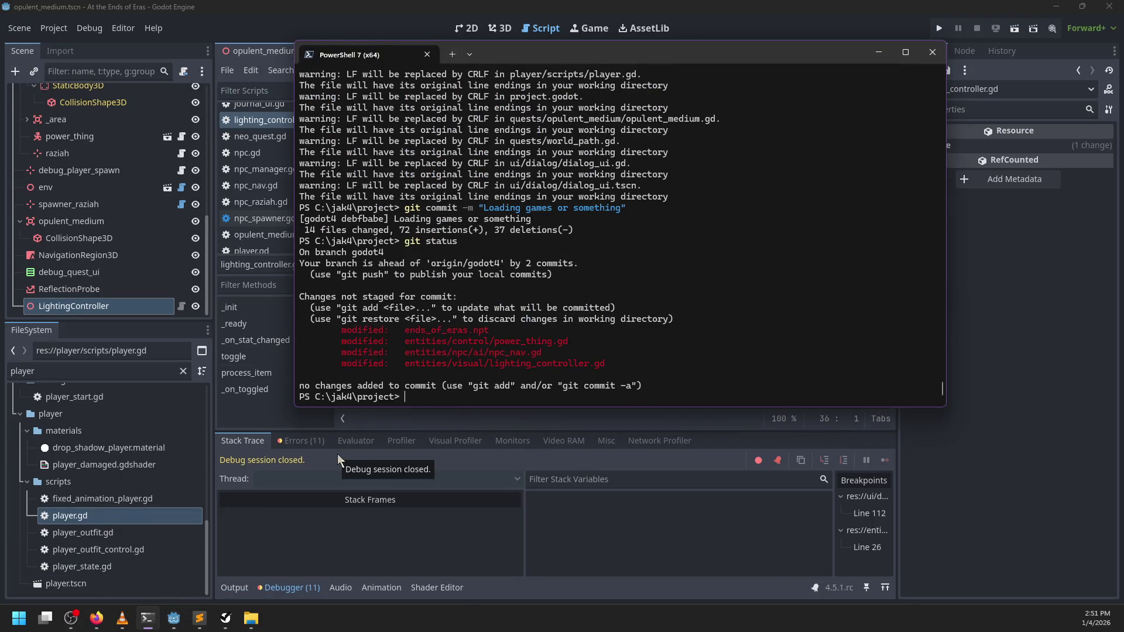
{"action": "type", "text": "git add ."}
{"action": "key", "text": "Return"}
- Abandon the half-written commit and page through the staged diff with git diff --cached
{"action": "type", "text": "git commit -m \"Fixed light"}
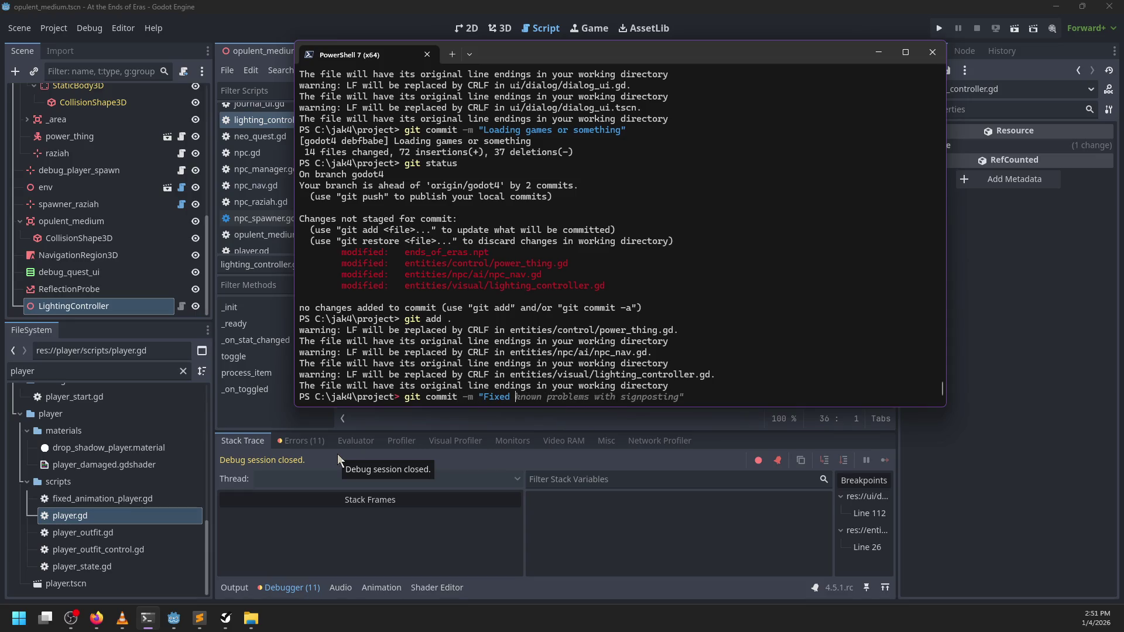
{"action": "key", "text": "BackSpace"}
{"action": "key", "text": "BackSpace"}
{"action": "key", "text": "BackSpace"}
{"action": "type", "text": "git diff --cached"}
{"action": "key", "text": "Return"}
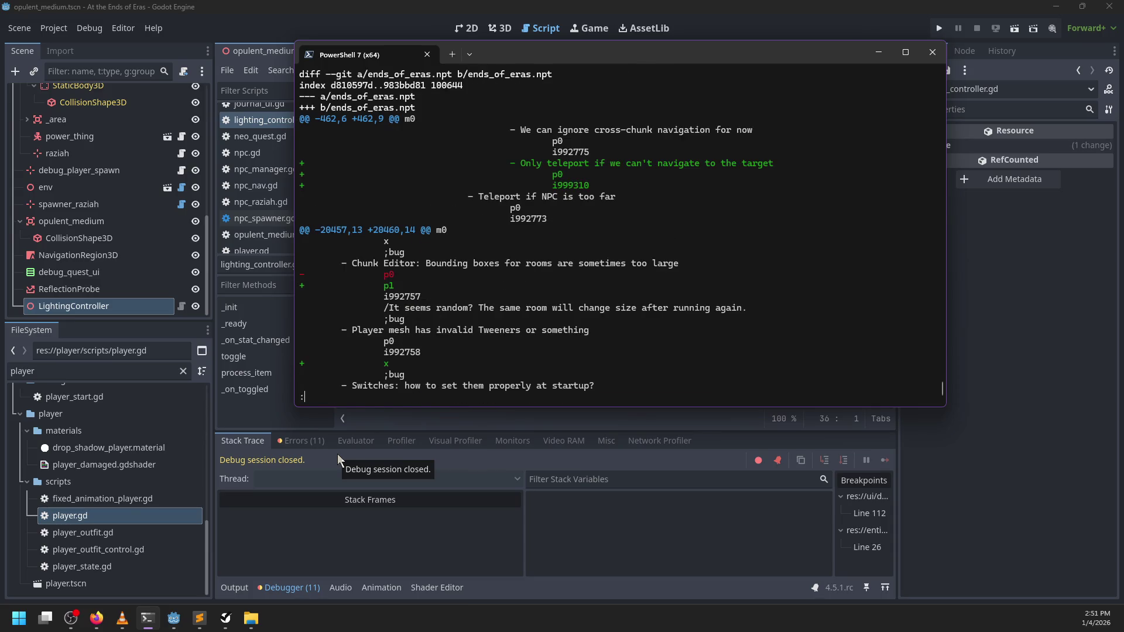
{"action": "key", "text": "space"}
{"action": "key", "text": "space"}
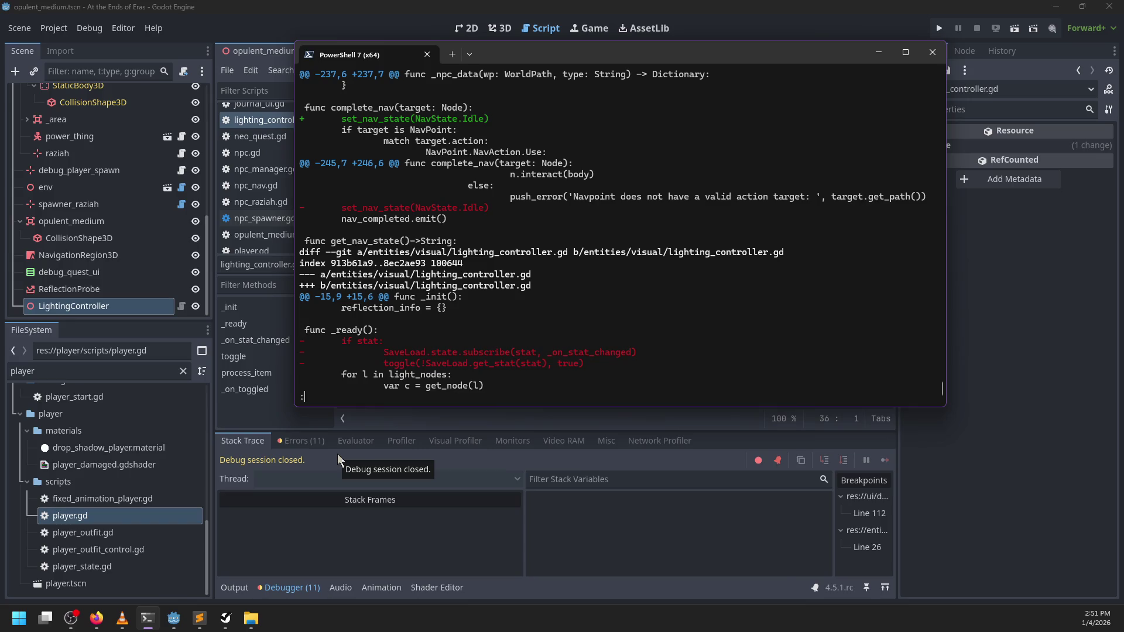
{"action": "key", "text": "space"}
- Quit the diff and commit all changes with the message "Some fixes"
{"action": "type", "text": "q"}
{"action": "type", "text": "git commit -am \""}
{"action": "type", "text": "Some fixes\""}
{"action": "key", "text": "Return"}
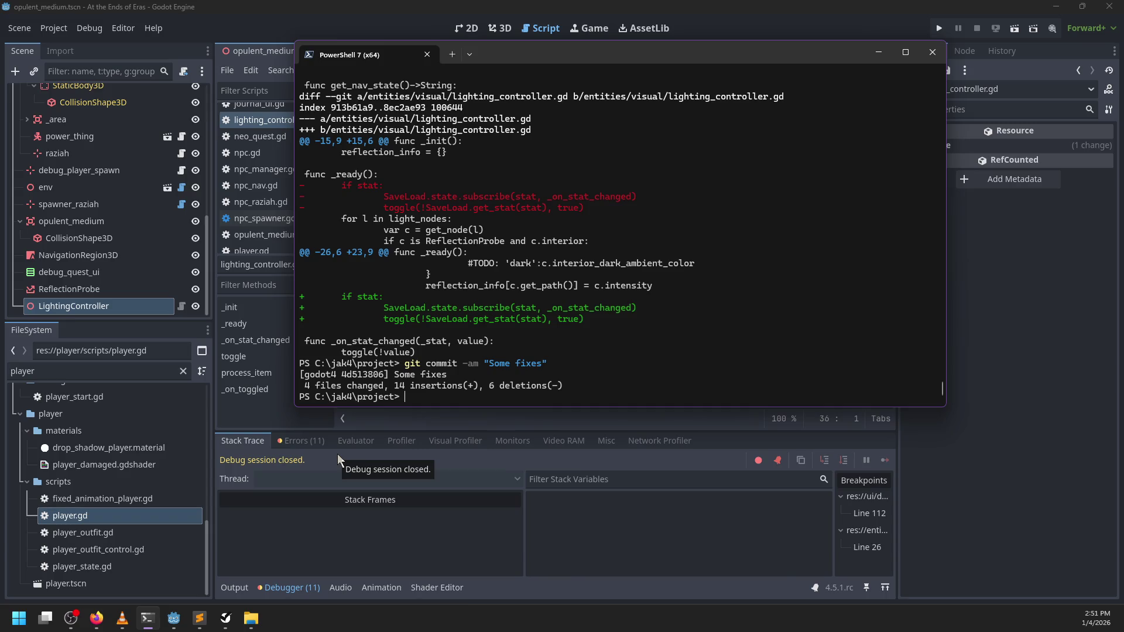
{"action": "left_click", "coordinate": [76, 372]}
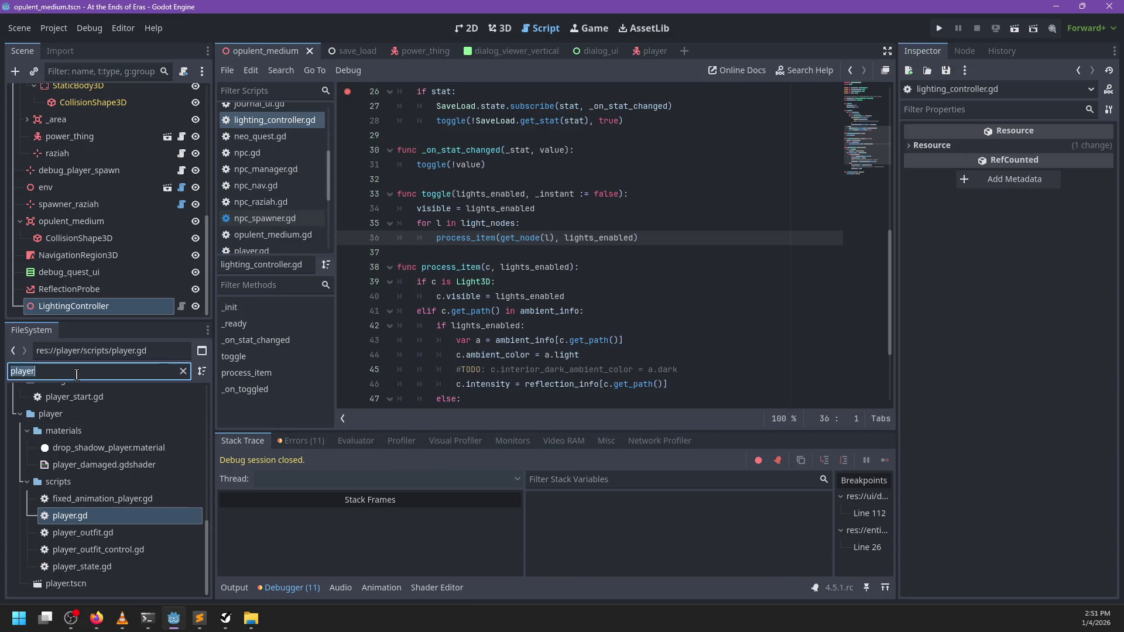
- Filter FileSystem for base_mesh, open base_mesh.tscn and show it in the 3D view
{"action": "type", "text": "base_mesh"}
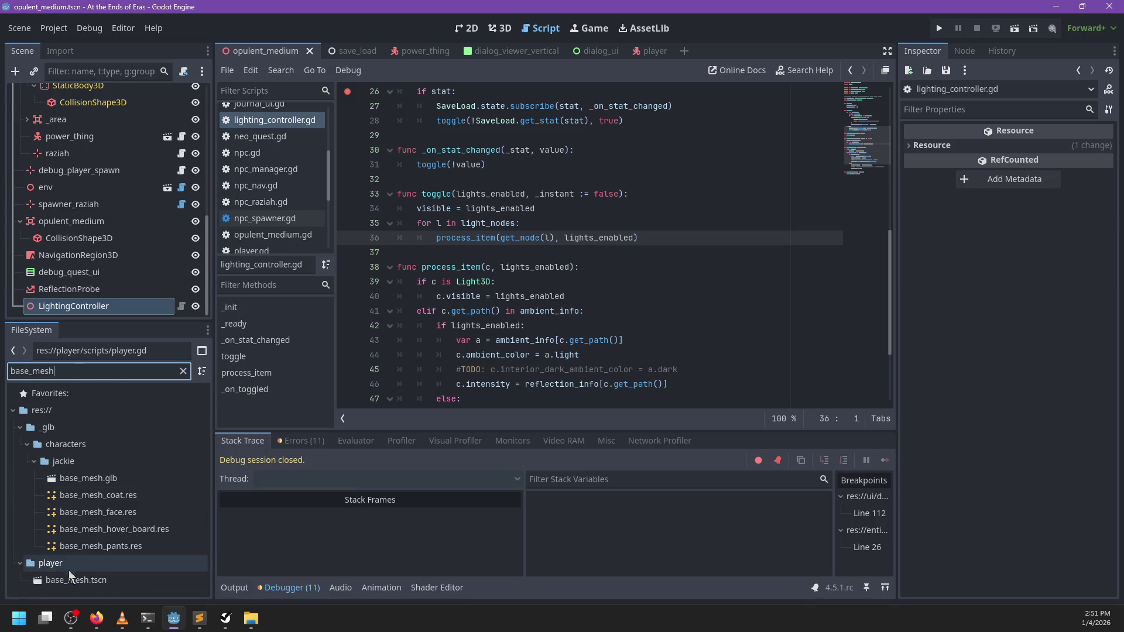
{"action": "double_click", "coordinate": [69, 578]}
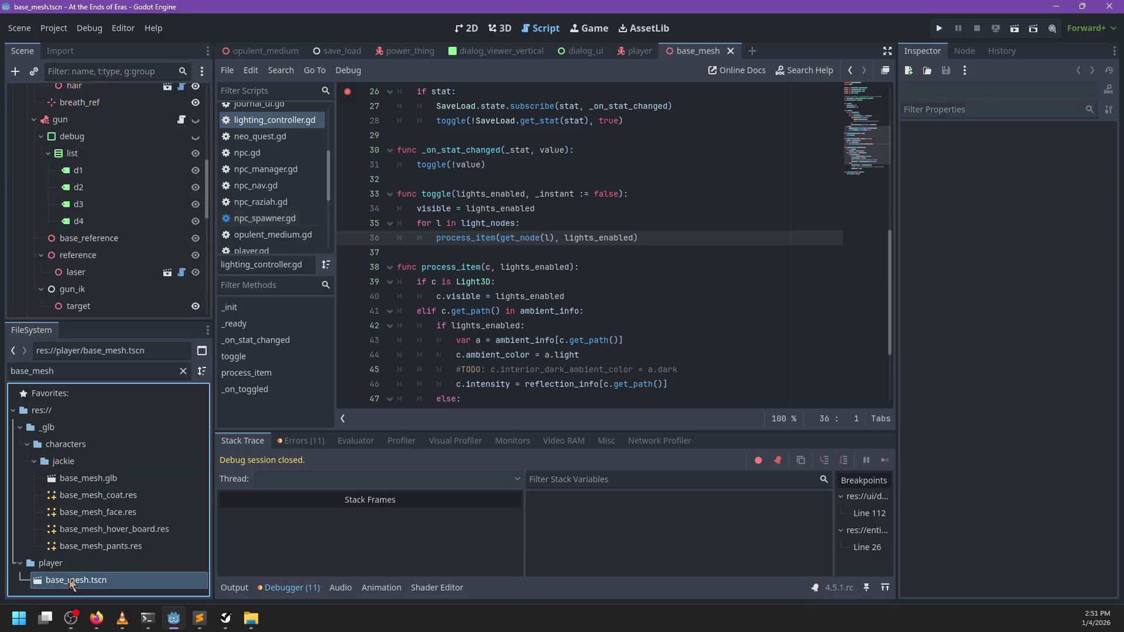
{"action": "left_click", "coordinate": [502, 27]}
{"action": "scroll", "coordinate": [552, 283], "scroll_direction": "down", "scroll_amount": 2}
{"action": "scroll", "coordinate": [164, 216], "scroll_direction": "up", "scroll_amount": 4}
{"action": "scroll", "coordinate": [175, 224], "scroll_direction": "up", "scroll_amount": 3}
{"action": "left_click", "coordinate": [16, 115]}
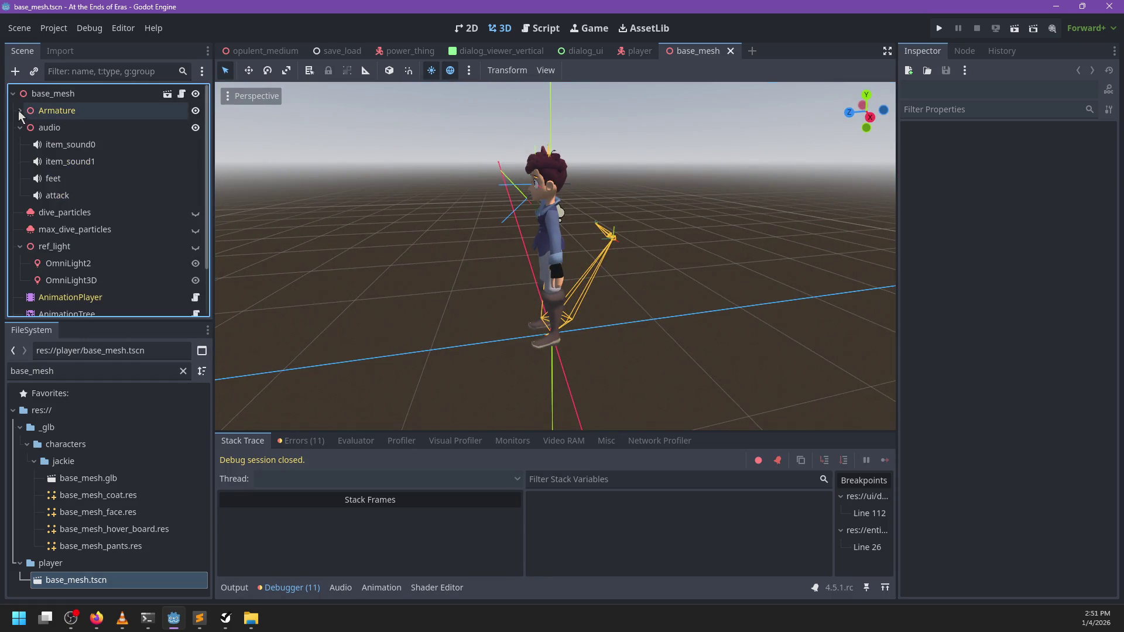
{"action": "scroll", "coordinate": [90, 252], "scroll_direction": "down", "scroll_amount": 1}
{"action": "scroll", "coordinate": [94, 249], "scroll_direction": "down", "scroll_amount": 1}
- Select the AnimationPlayer, enlarge the Animation panel and load anim_mv_core/Run after briefly loading Crawl
{"action": "left_click", "coordinate": [86, 243]}
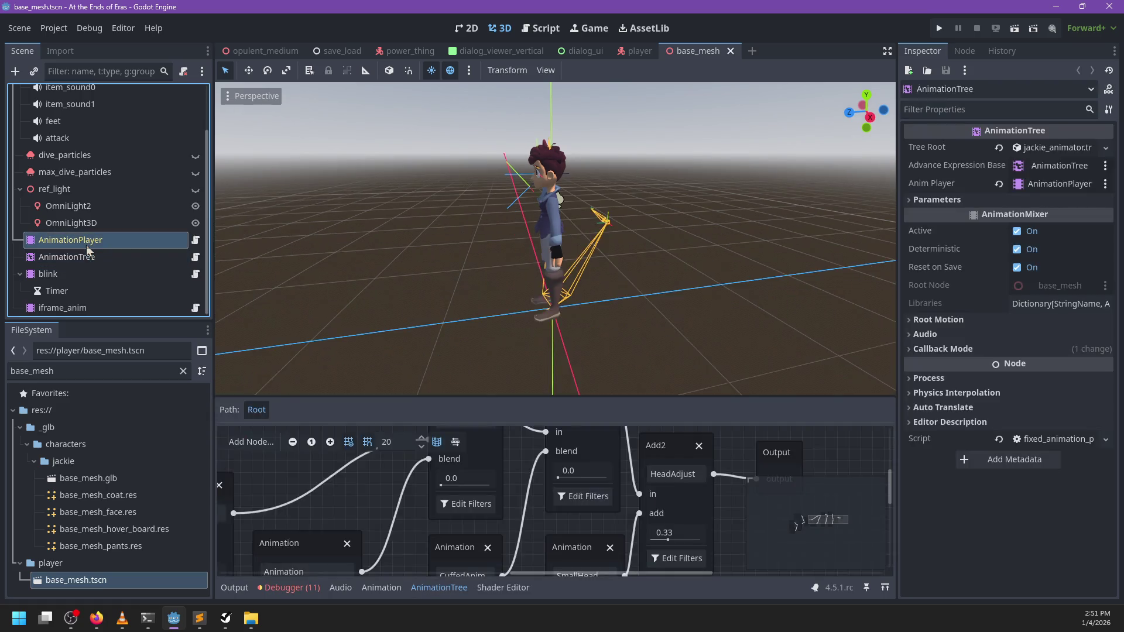
{"action": "left_click_drag", "start_coordinate": [443, 421], "coordinate": [442, 289]}
{"action": "left_click", "coordinate": [442, 306]}
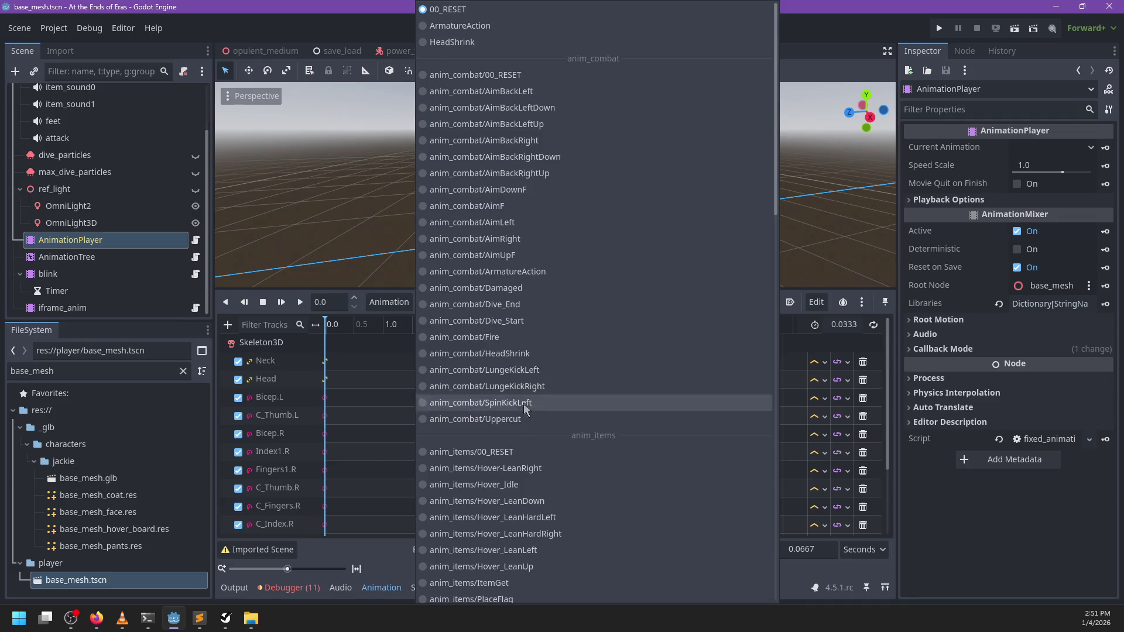
{"action": "scroll", "coordinate": [528, 418], "scroll_direction": "down", "scroll_amount": 3}
{"action": "scroll", "coordinate": [533, 421], "scroll_direction": "down", "scroll_amount": 9}
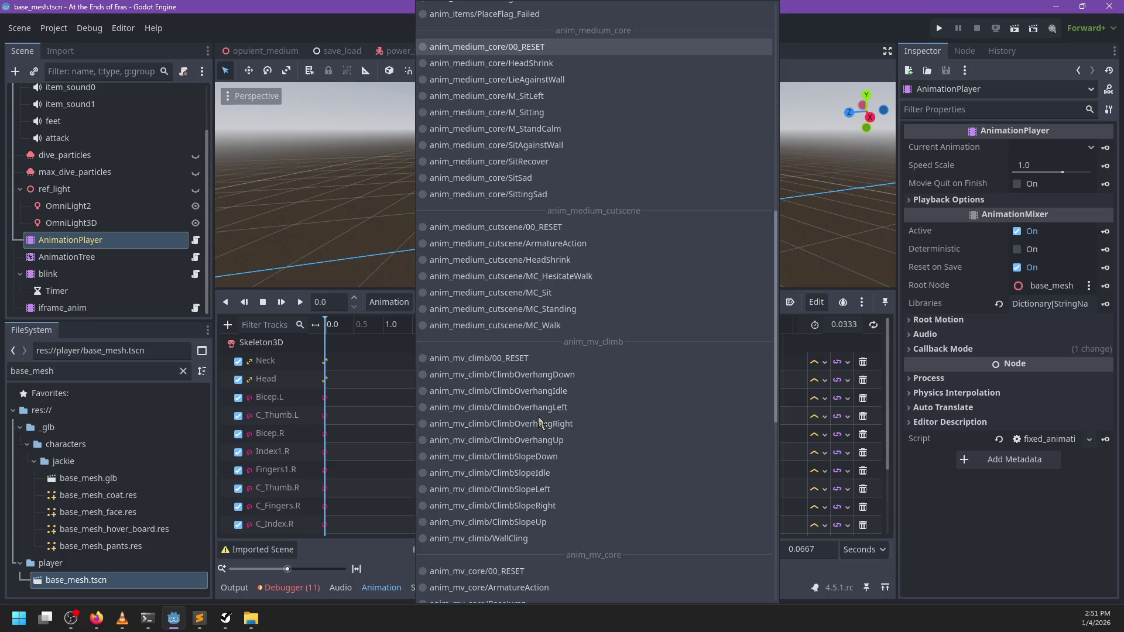
{"action": "scroll", "coordinate": [539, 417], "scroll_direction": "down", "scroll_amount": 8}
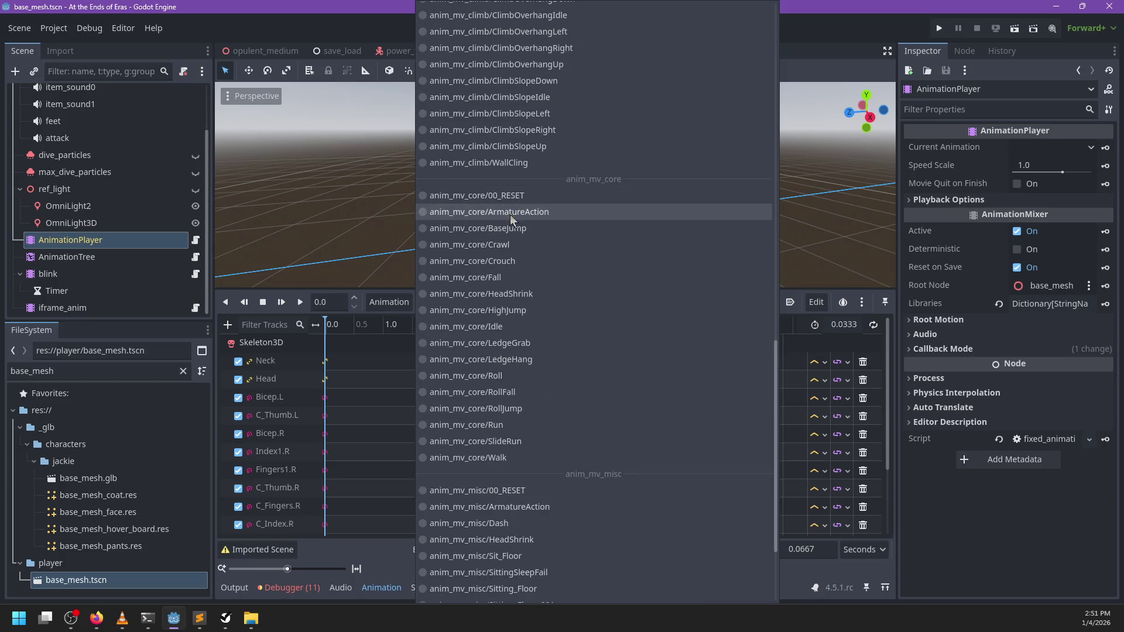
{"action": "left_click", "coordinate": [501, 247]}
{"action": "left_click", "coordinate": [472, 307]}
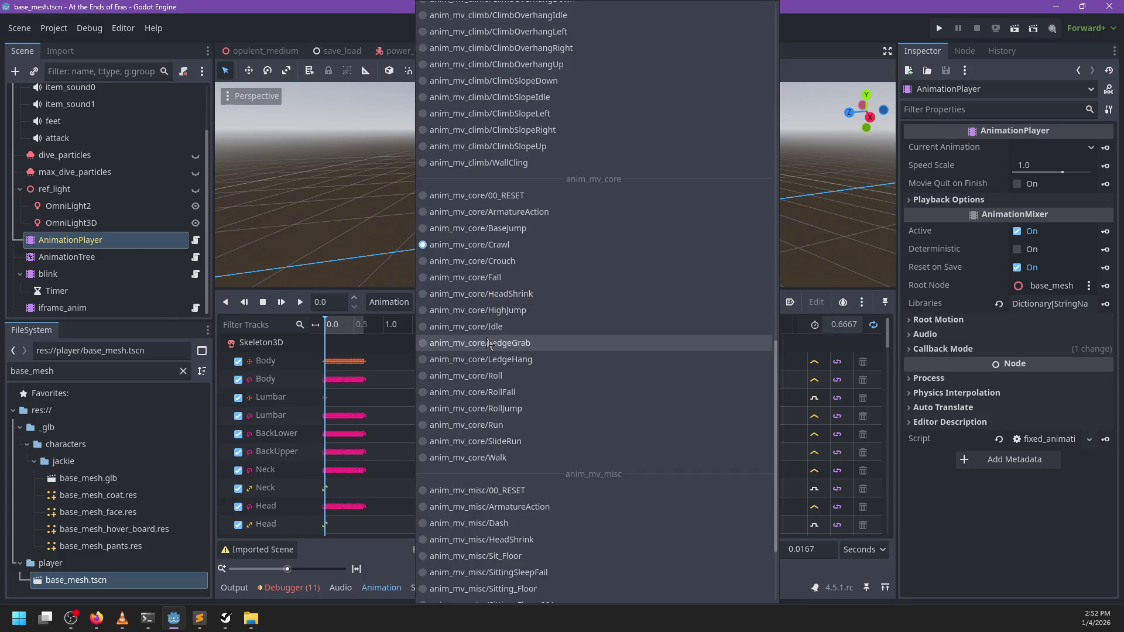
{"action": "left_click", "coordinate": [500, 430]}
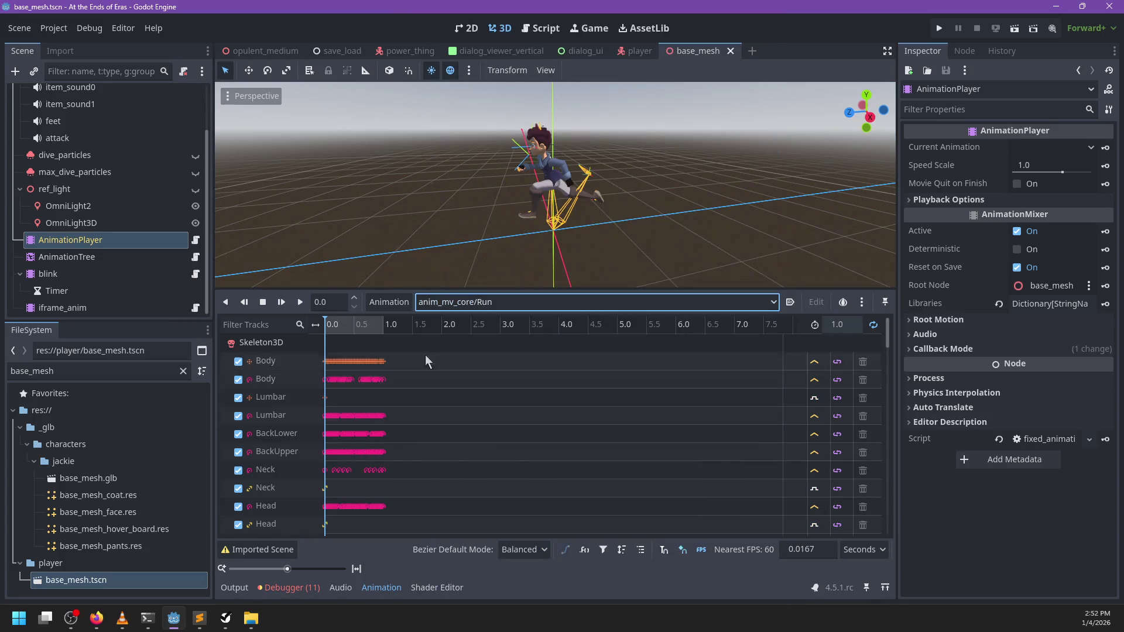
- Check why the Run animation is read-only and dismiss the imported-animation warning
{"action": "left_click", "coordinate": [393, 301]}
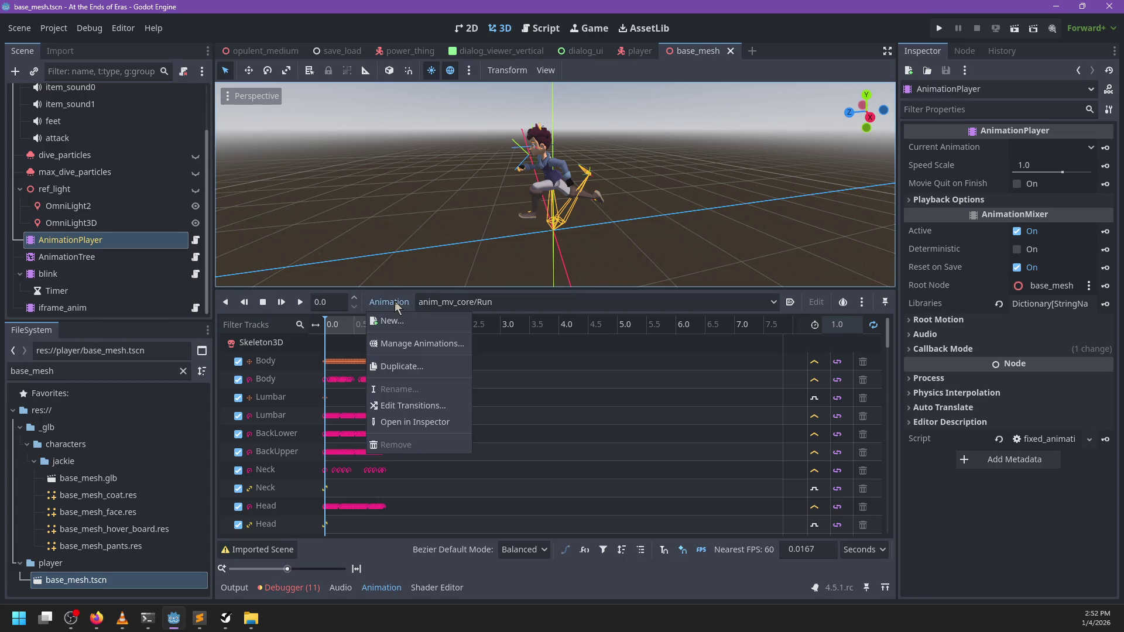
{"action": "left_click", "coordinate": [395, 301]}
{"action": "scroll", "coordinate": [369, 466], "scroll_direction": "down", "scroll_amount": 3}
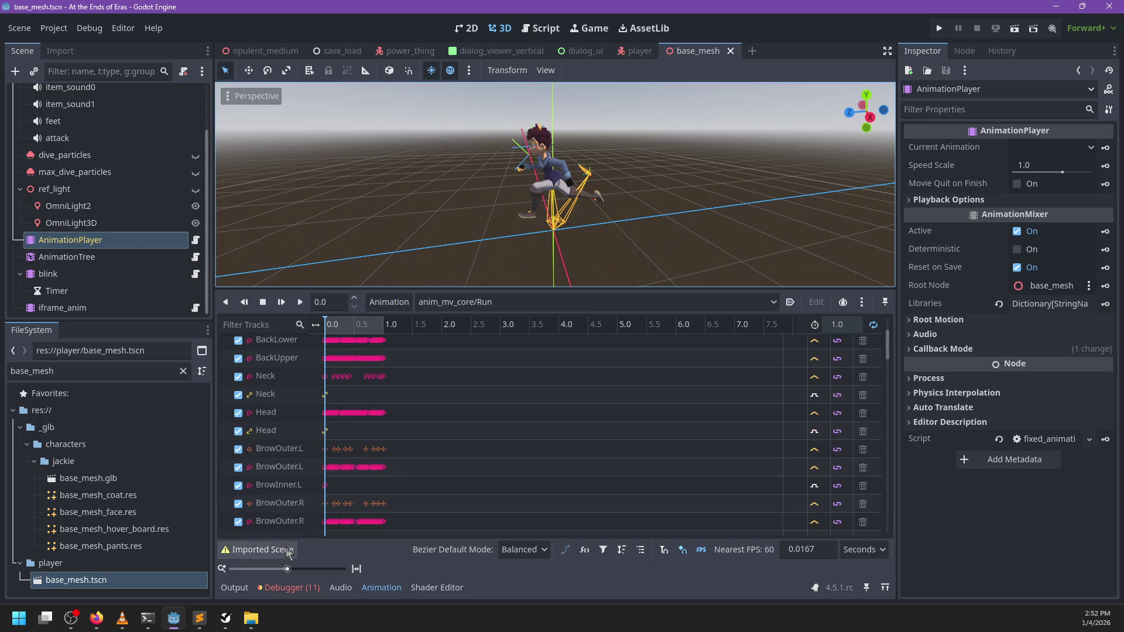
{"action": "left_click", "coordinate": [284, 550]}
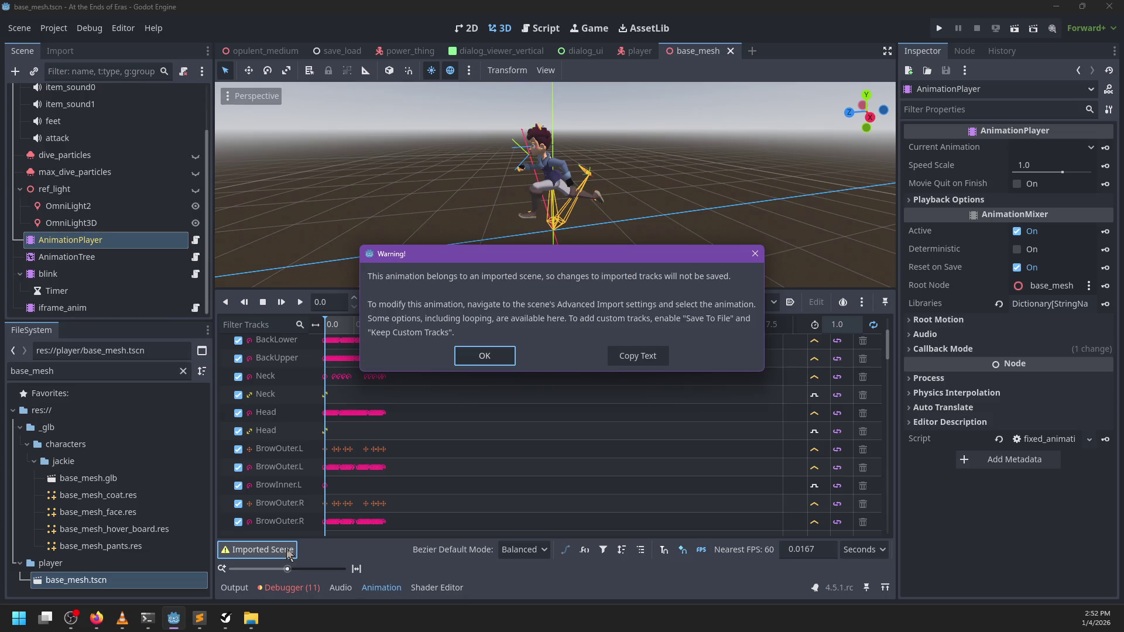
{"action": "left_click", "coordinate": [485, 356]}
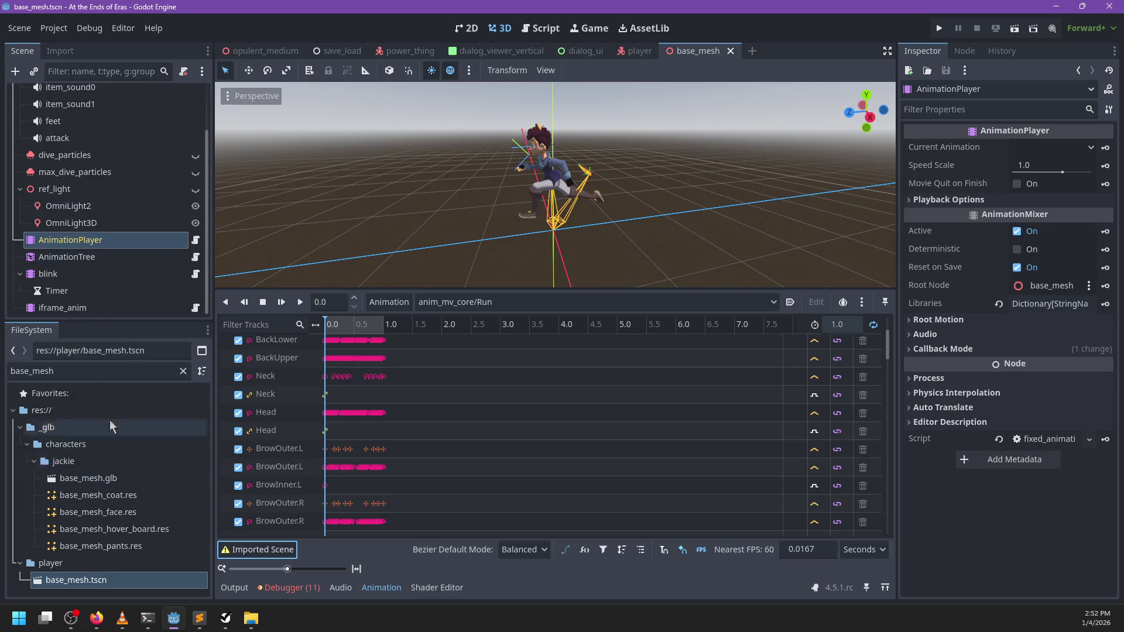
- Look at base_mesh.glb's file actions, then clear the FileSystem filter to show all files
{"action": "left_click", "coordinate": [107, 479]}
{"action": "right_click", "coordinate": [108, 479]}
{"action": "left_click", "coordinate": [83, 479]}
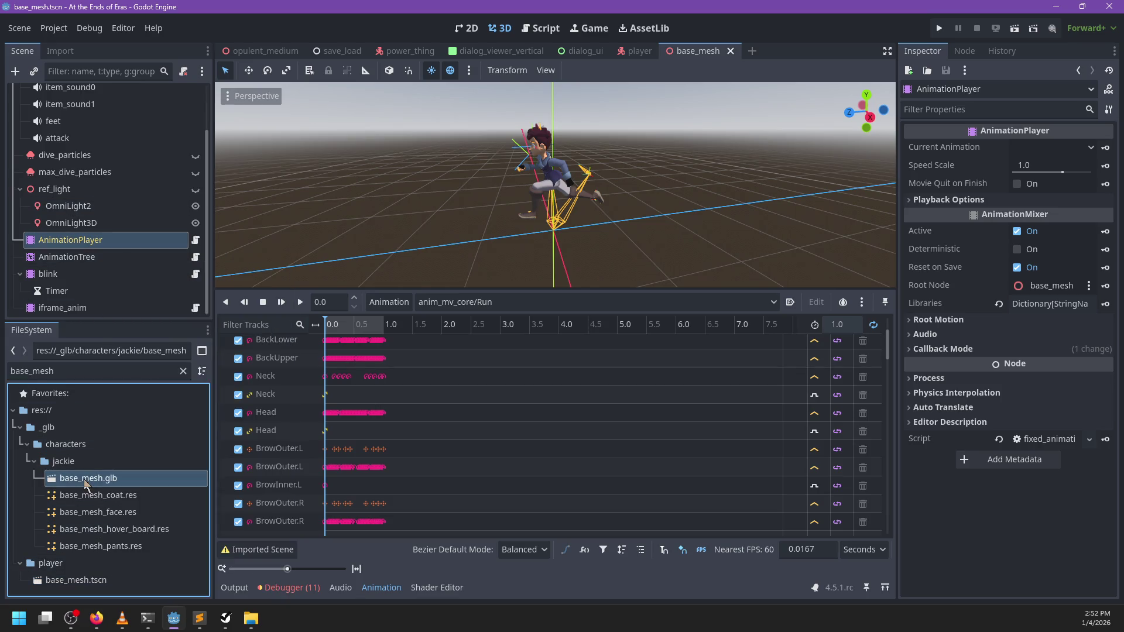
{"action": "left_click", "coordinate": [182, 371]}
{"action": "scroll", "coordinate": [121, 483], "scroll_direction": "up", "scroll_amount": 3}
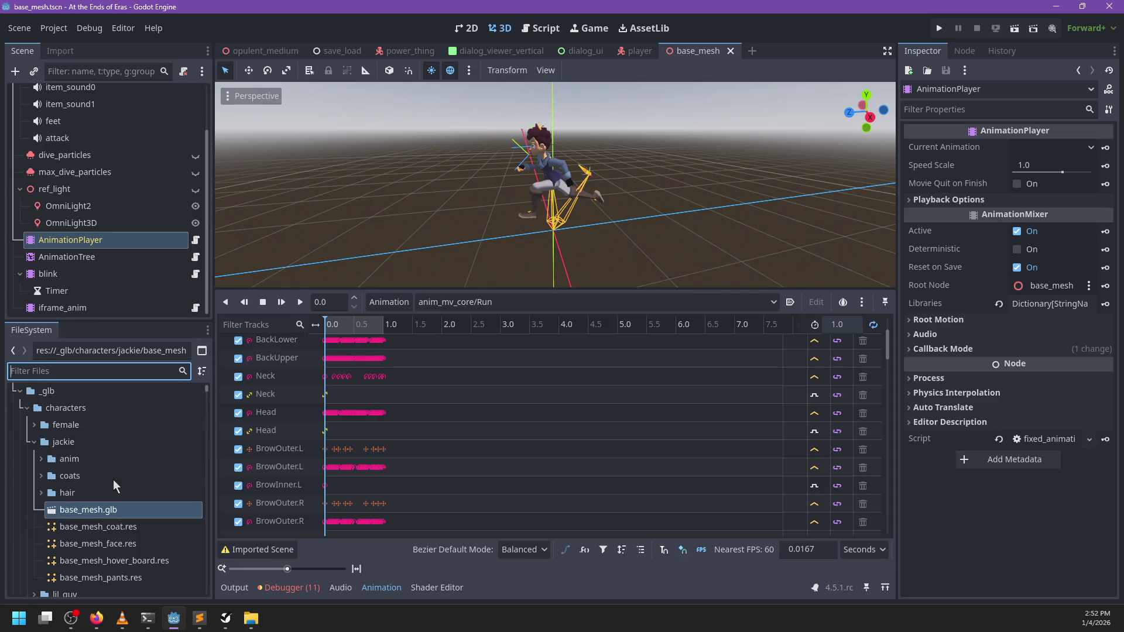
{"action": "scroll", "coordinate": [67, 462], "scroll_direction": "down", "scroll_amount": 2}
{"action": "scroll", "coordinate": [53, 456], "scroll_direction": "down", "scroll_amount": 2}
{"action": "scroll", "coordinate": [35, 445], "scroll_direction": "up", "scroll_amount": 5}
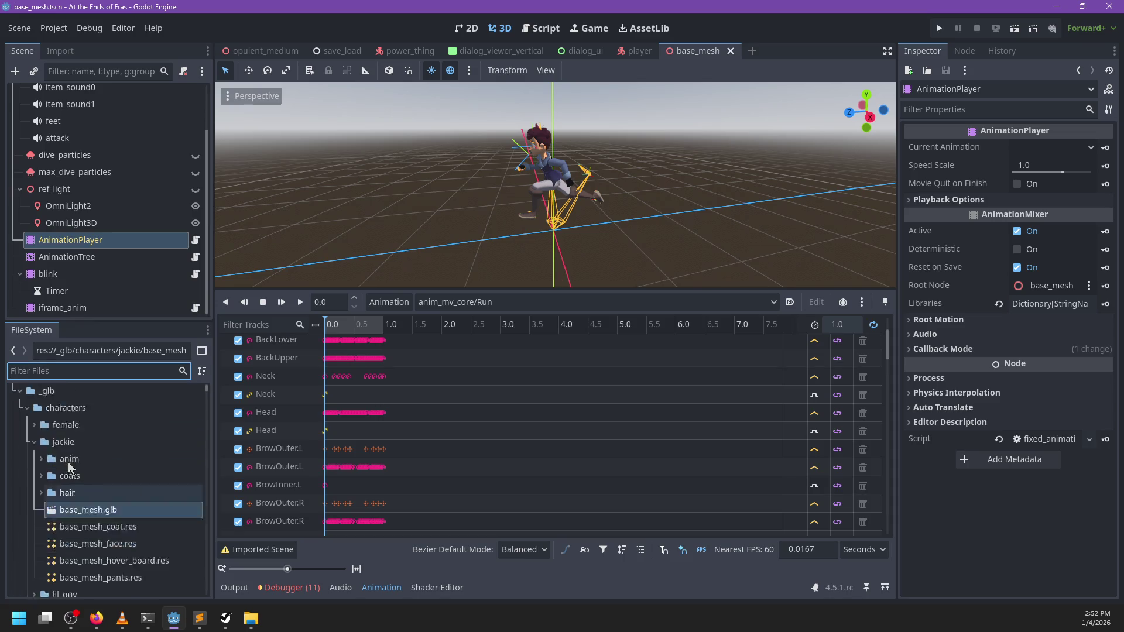
- Expand characters/jackie/anim and select anim_mv_core.glb
{"action": "left_click", "coordinate": [27, 439]}
{"action": "left_click", "coordinate": [28, 440]}
{"action": "left_click", "coordinate": [27, 440]}
{"action": "left_click", "coordinate": [28, 441]}
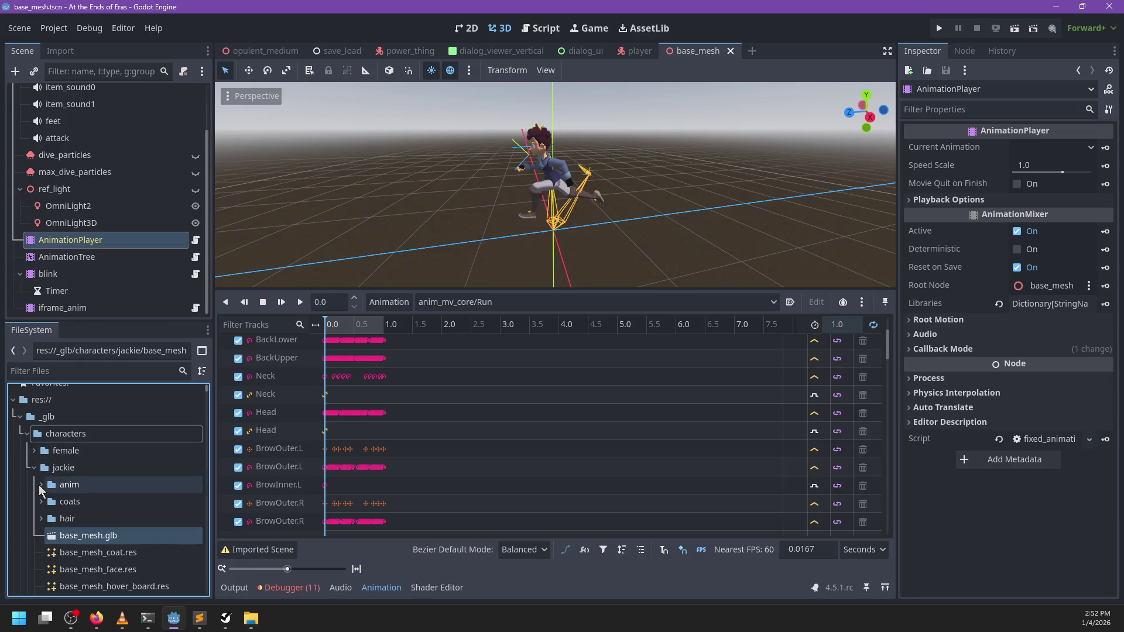
{"action": "left_click", "coordinate": [41, 485]}
{"action": "scroll", "coordinate": [114, 505], "scroll_direction": "down", "scroll_amount": 3}
{"action": "left_click", "coordinate": [102, 534]}
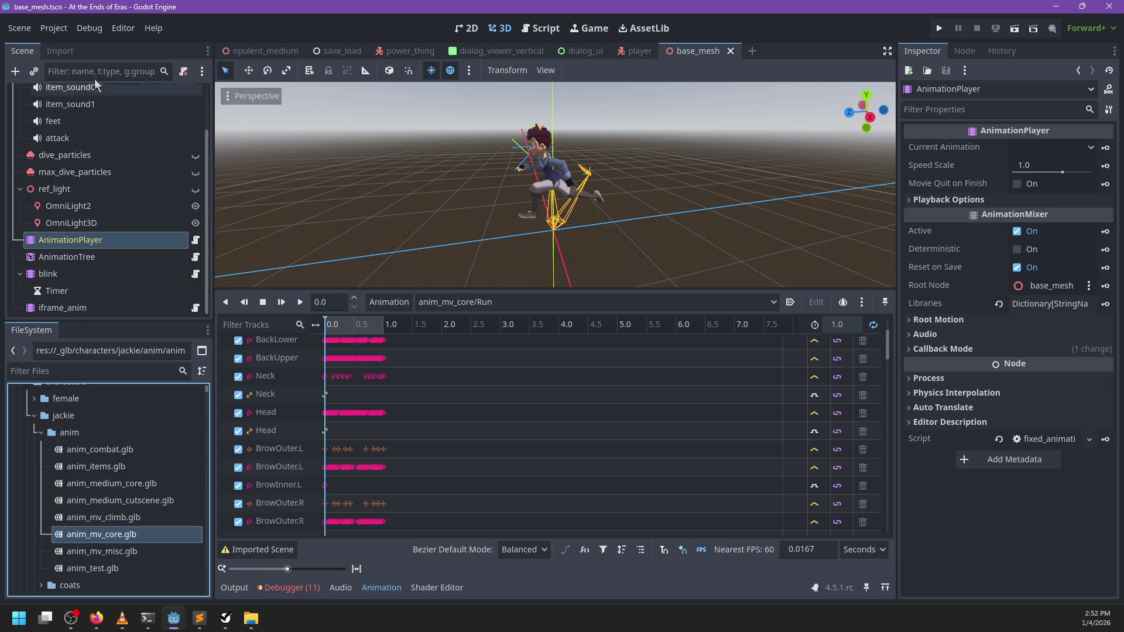
- In anim_mv_core.glb's Advanced import, set animation save paths to the current folder and reimport
{"action": "left_click", "coordinate": [61, 51]}
{"action": "scroll", "coordinate": [105, 267], "scroll_direction": "down", "scroll_amount": 3}
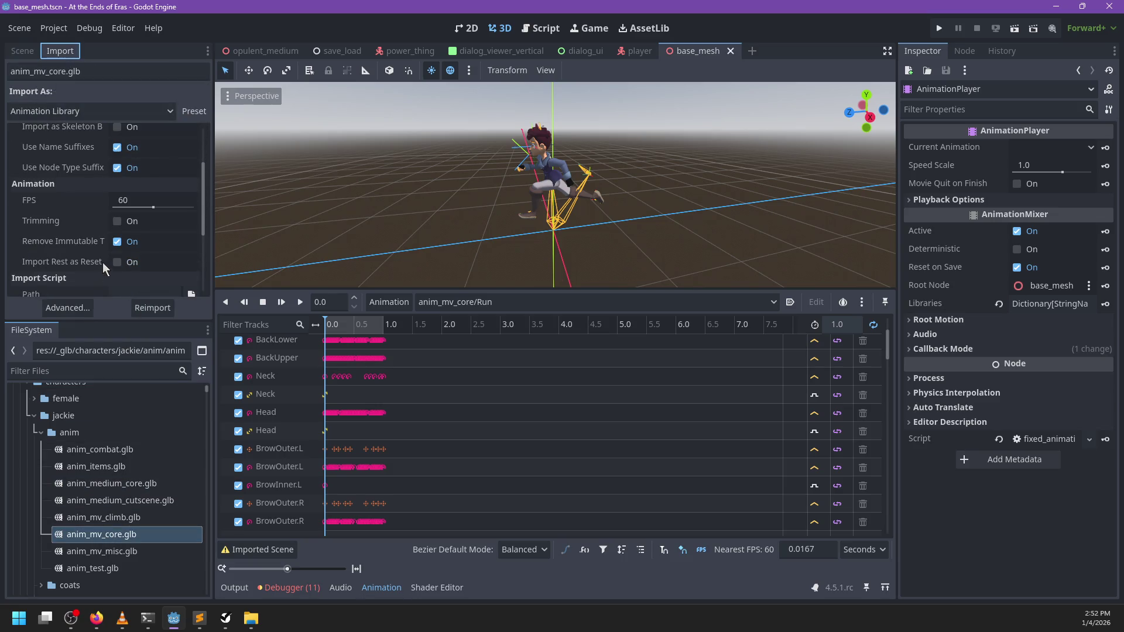
{"action": "double_click", "coordinate": [115, 535]}
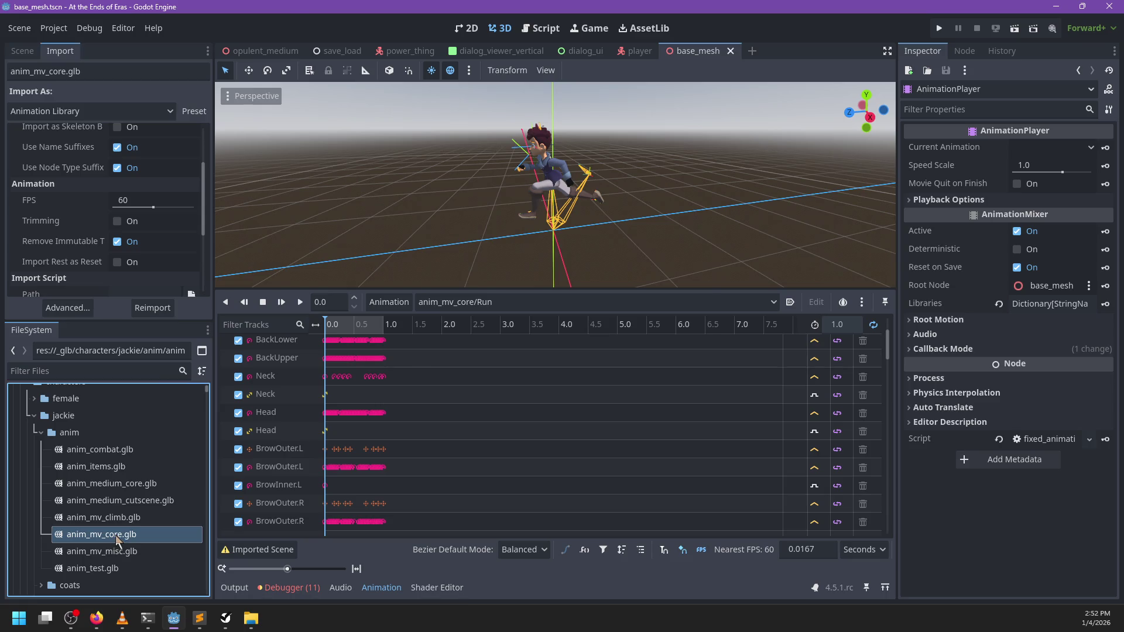
{"action": "left_click", "coordinate": [142, 77]}
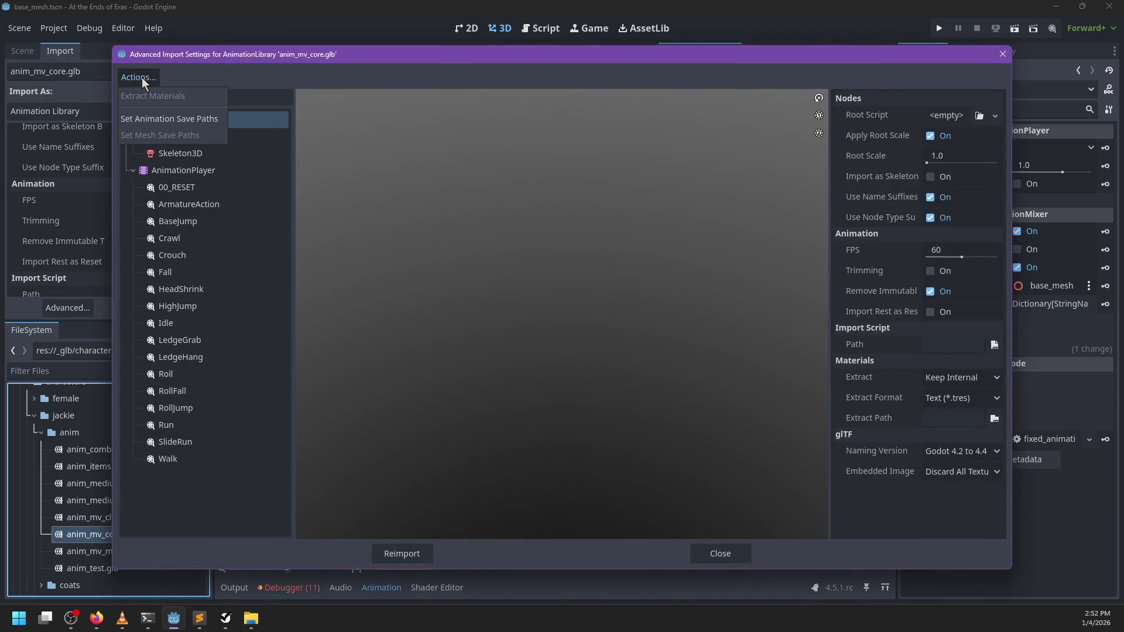
{"action": "left_click", "coordinate": [161, 119]}
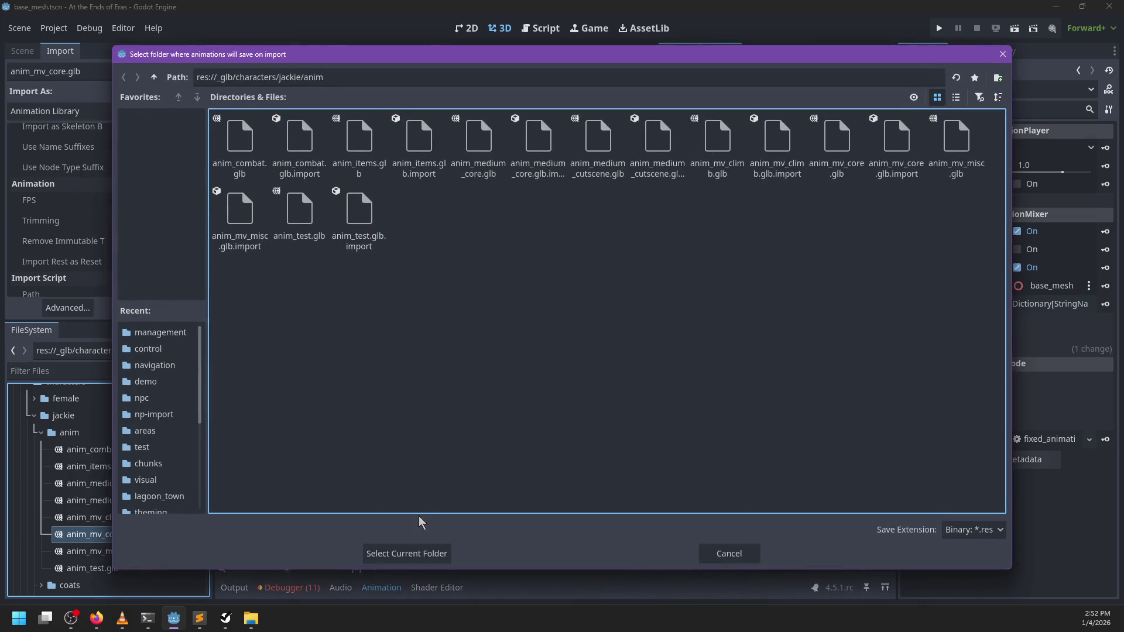
{"action": "left_click", "coordinate": [411, 554]}
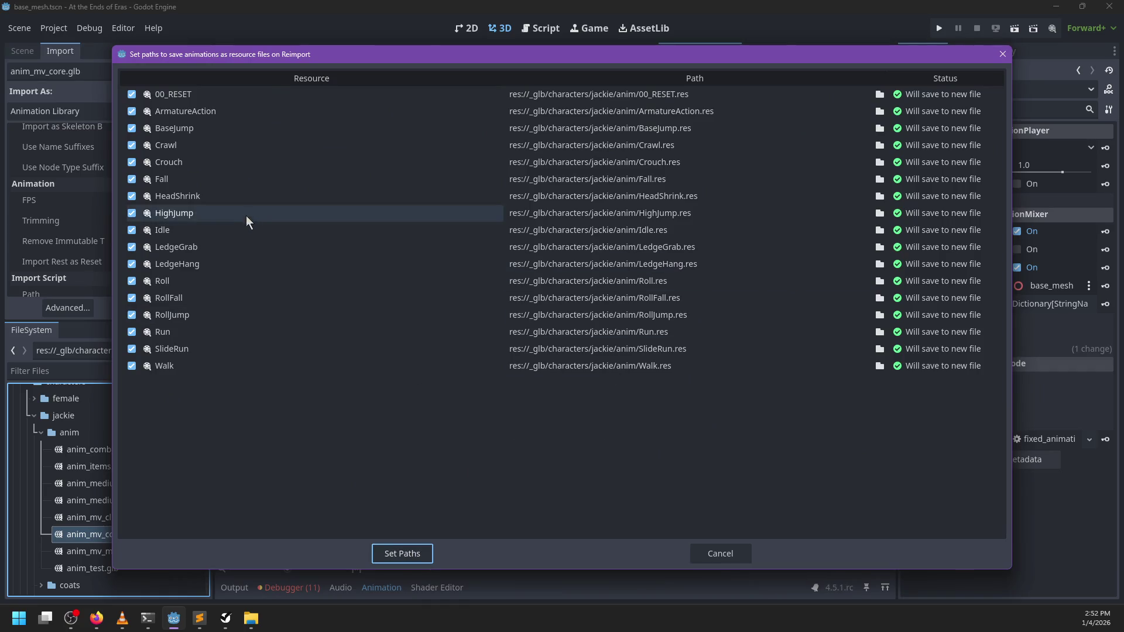
{"action": "left_click", "coordinate": [419, 553]}
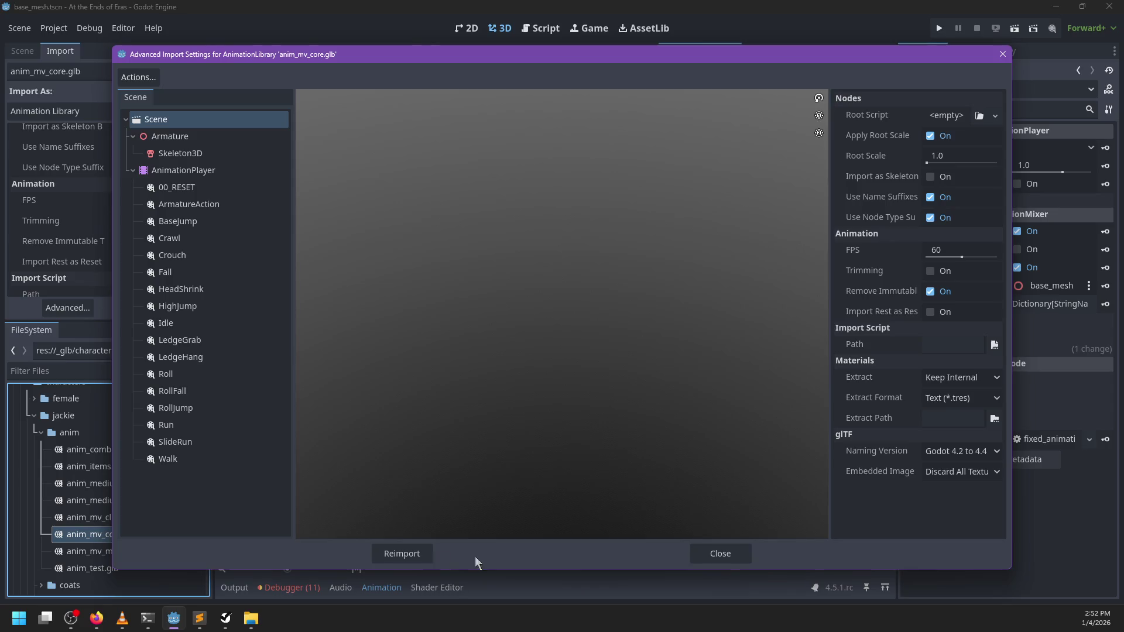
{"action": "left_click", "coordinate": [404, 553]}
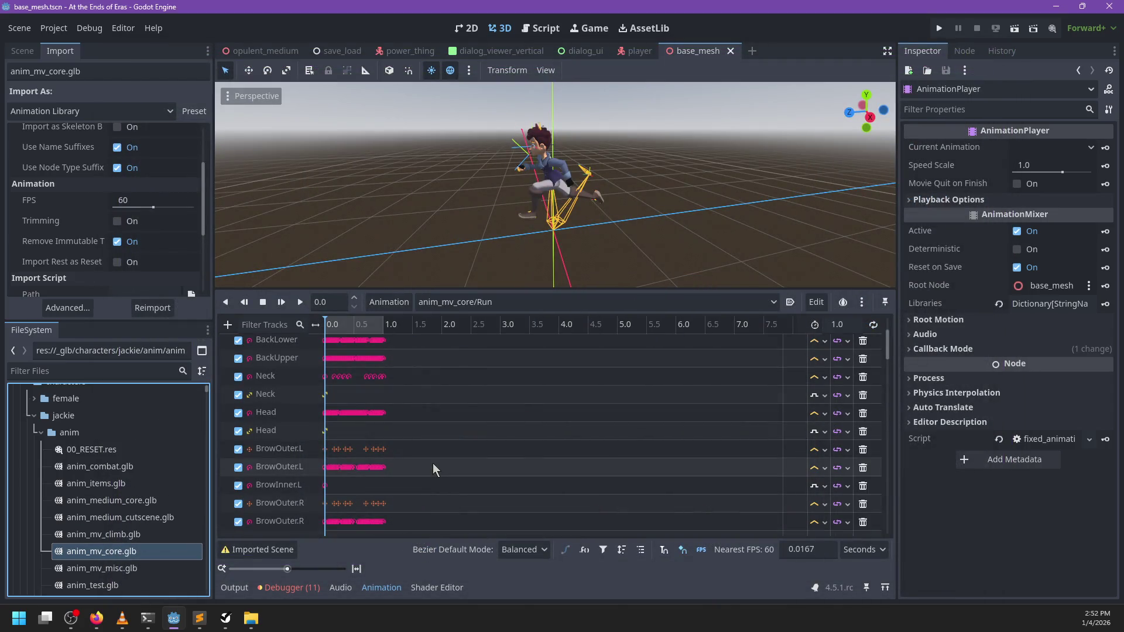
- Return to the Scene dock and reselect the AnimationPlayer to show the Run tracks
{"action": "left_click", "coordinate": [21, 50]}
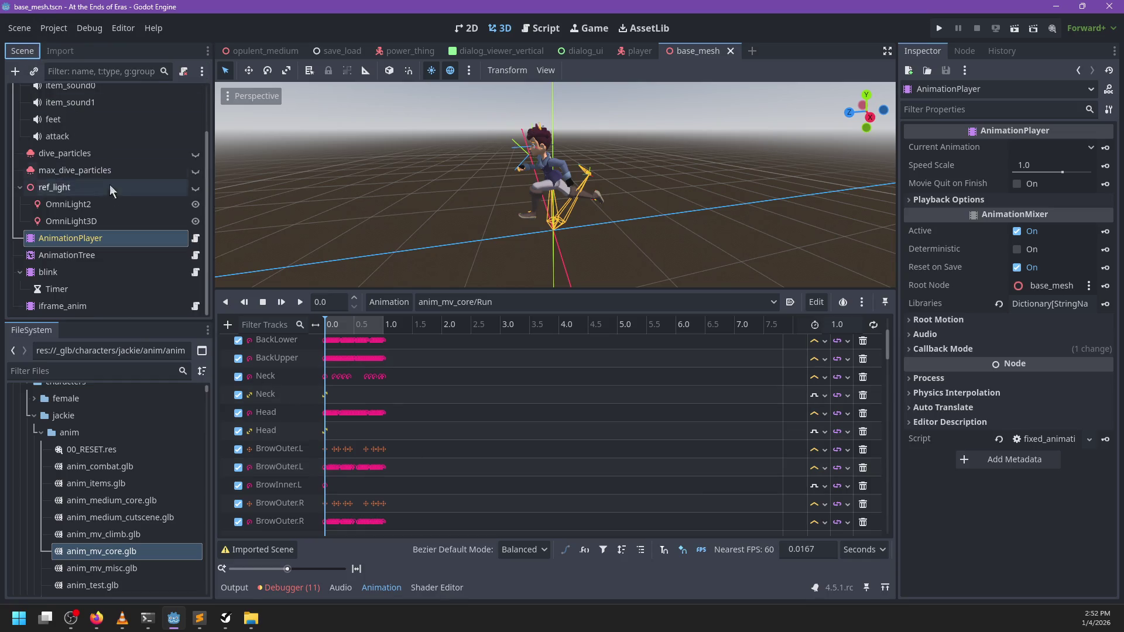
{"action": "left_click", "coordinate": [110, 204]}
{"action": "left_click", "coordinate": [117, 238]}
{"action": "left_click", "coordinate": [96, 225]}
{"action": "left_click", "coordinate": [85, 254]}
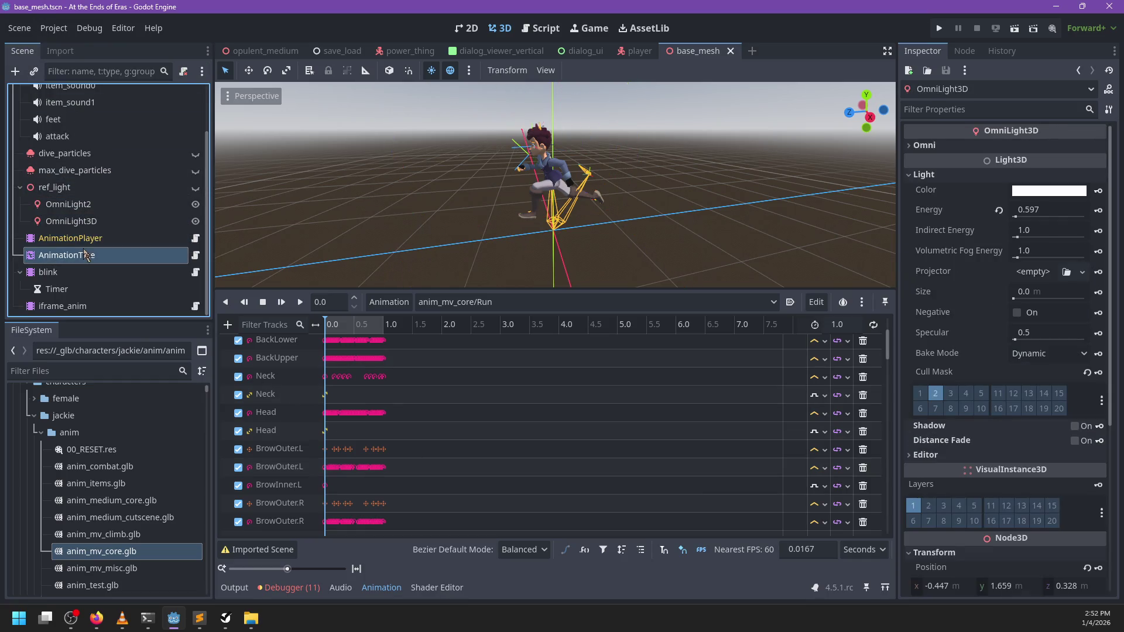
{"action": "left_click", "coordinate": [49, 271]}
{"action": "left_click", "coordinate": [65, 240]}
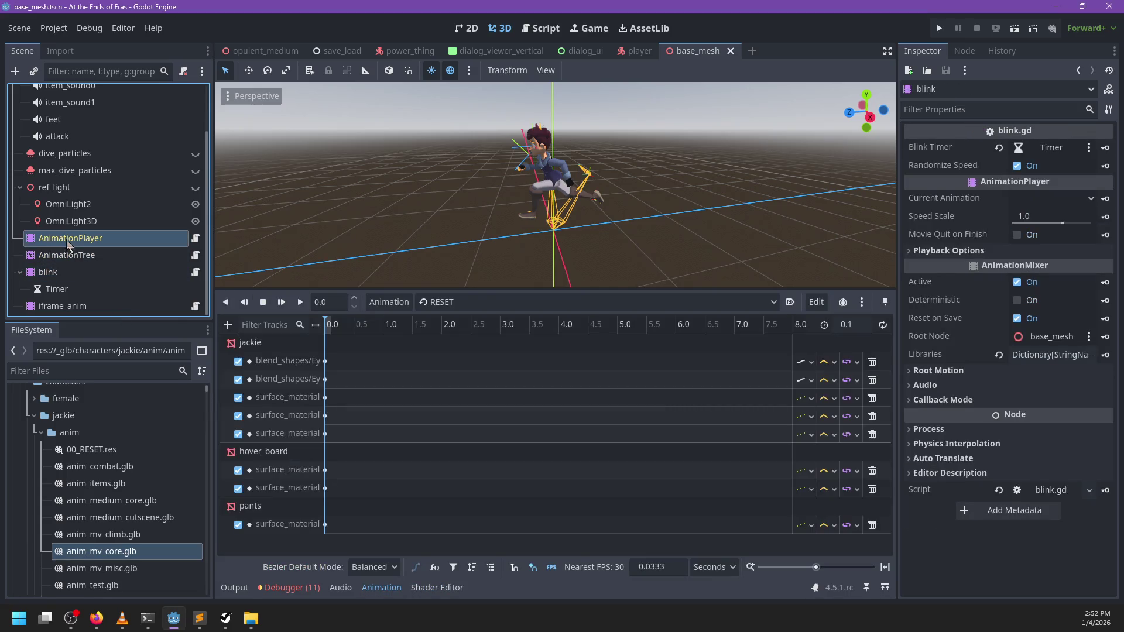
{"action": "scroll", "coordinate": [346, 456], "scroll_direction": "down", "scroll_amount": 10}
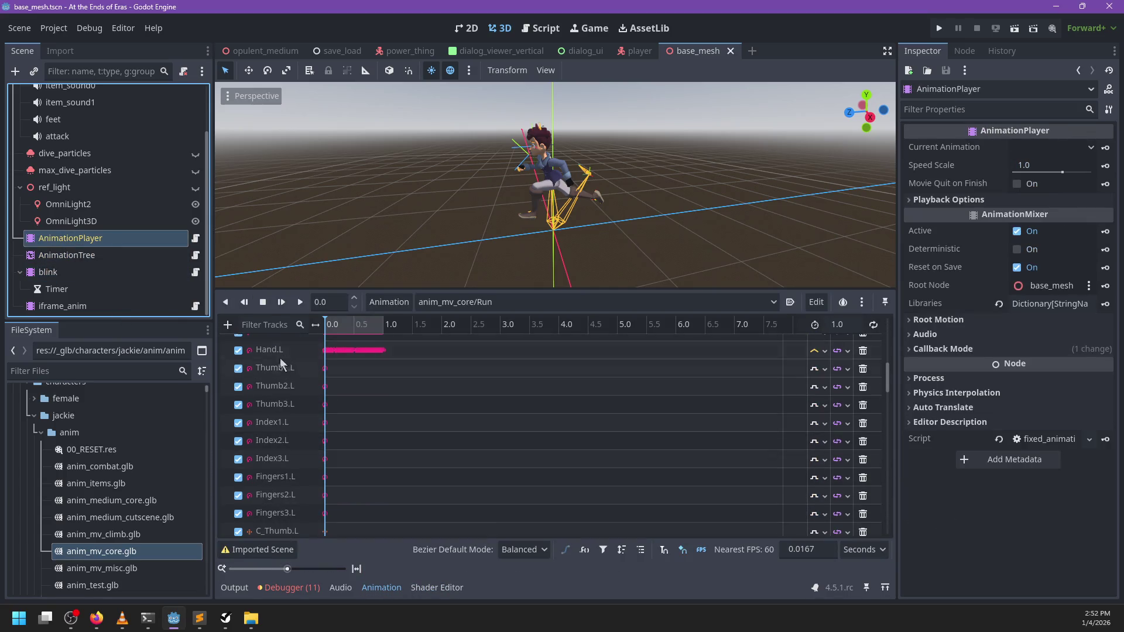
- Read and dismiss the warning about editing imported-scene animations
{"action": "left_click", "coordinate": [255, 550]}
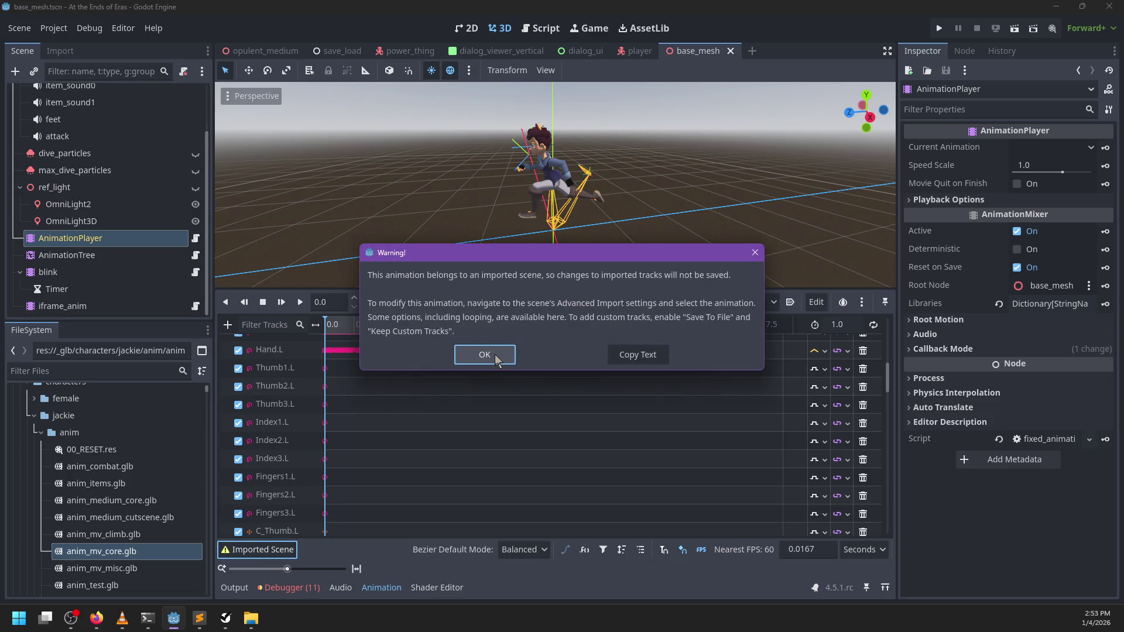
{"action": "left_click", "coordinate": [485, 355]}
{"action": "left_click_drag", "start_coordinate": [890, 374], "coordinate": [893, 527]}
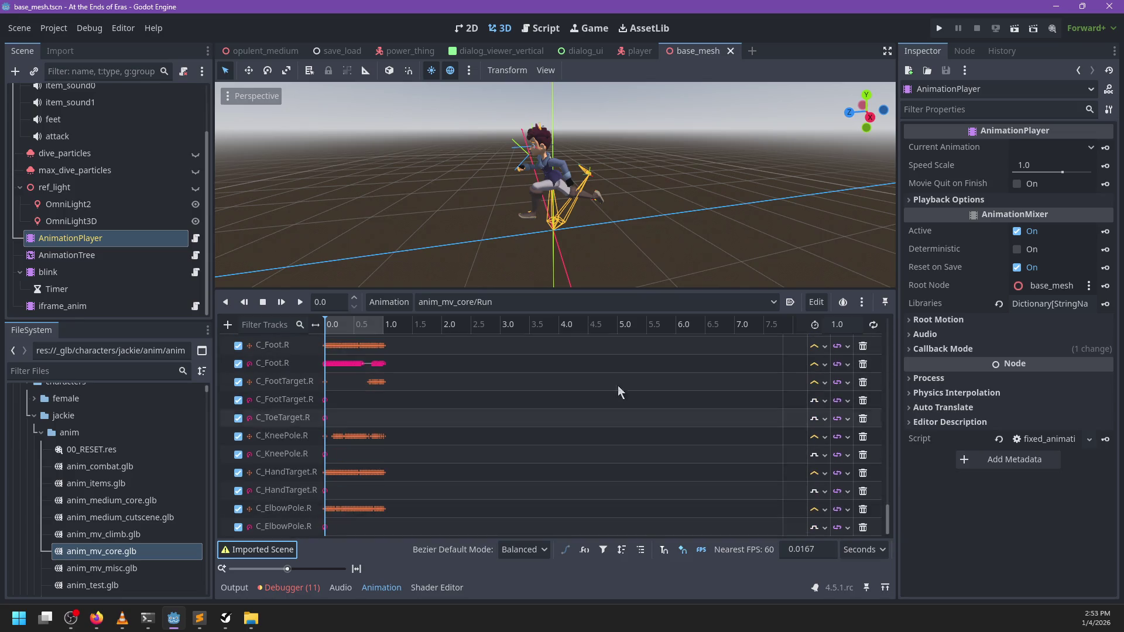
{"action": "scroll", "coordinate": [513, 182], "scroll_direction": "up", "scroll_amount": 6}
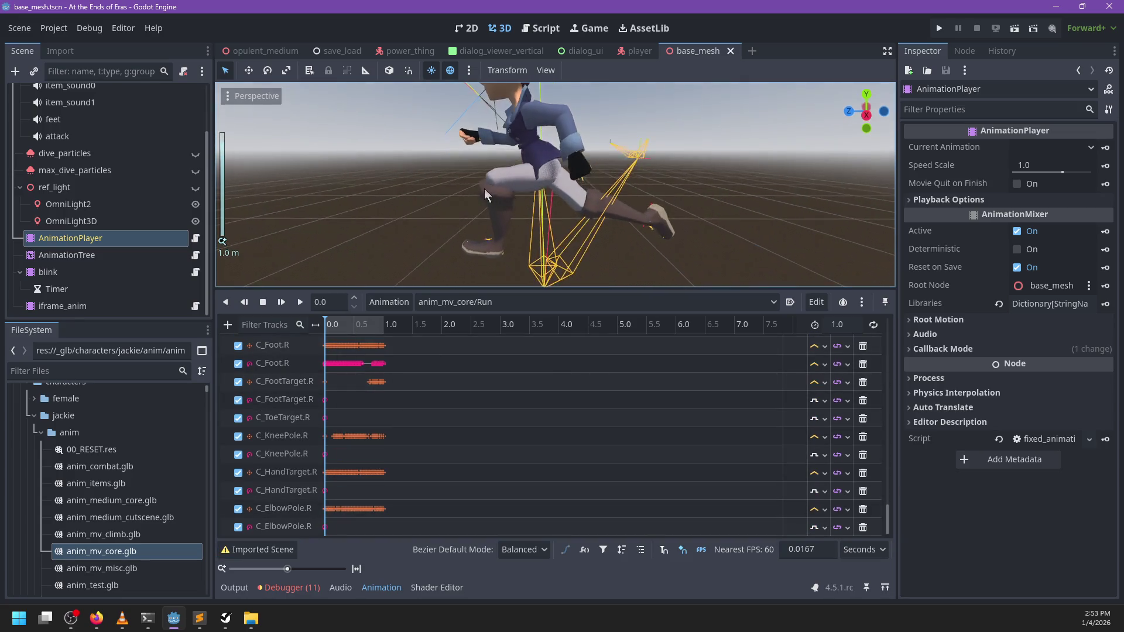
- Place the Run playhead at 0.12 s and bring up the Add Track type list
{"action": "left_click", "coordinate": [331, 323]}
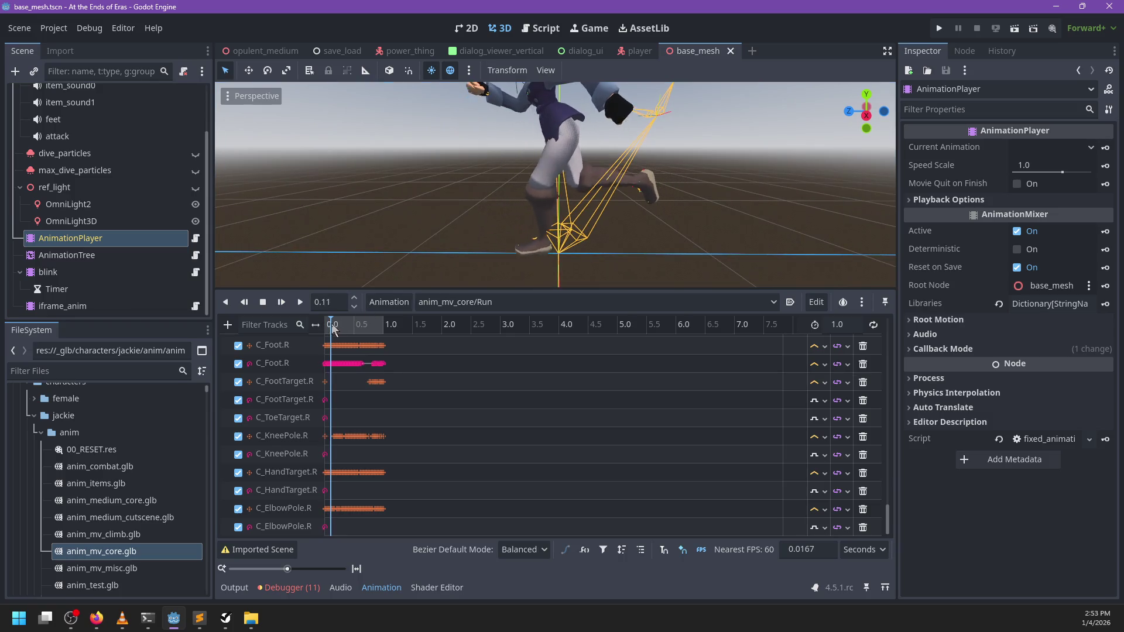
{"action": "left_click", "coordinate": [332, 326]}
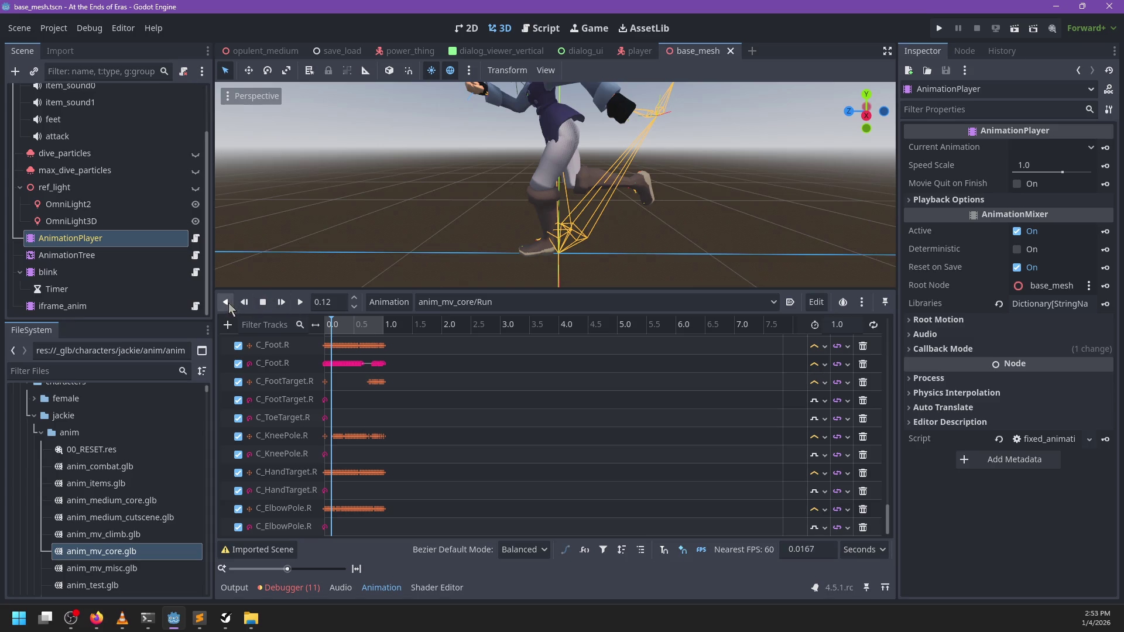
{"action": "left_click", "coordinate": [227, 324]}
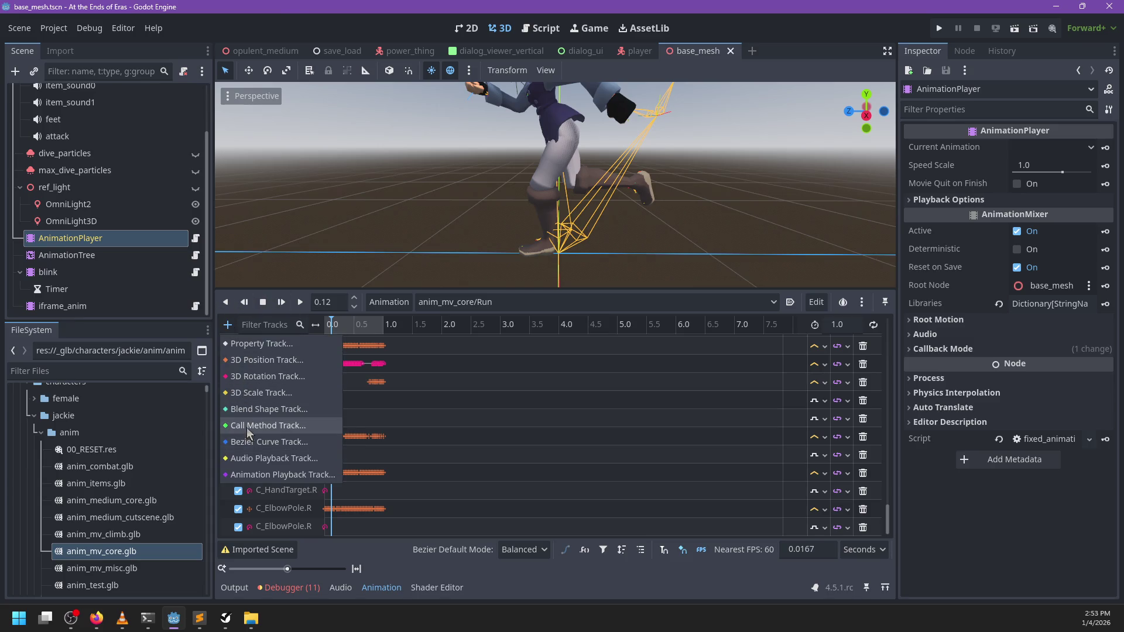
{"action": "left_click", "coordinate": [247, 429]}
{"action": "left_click", "coordinate": [512, 149]}
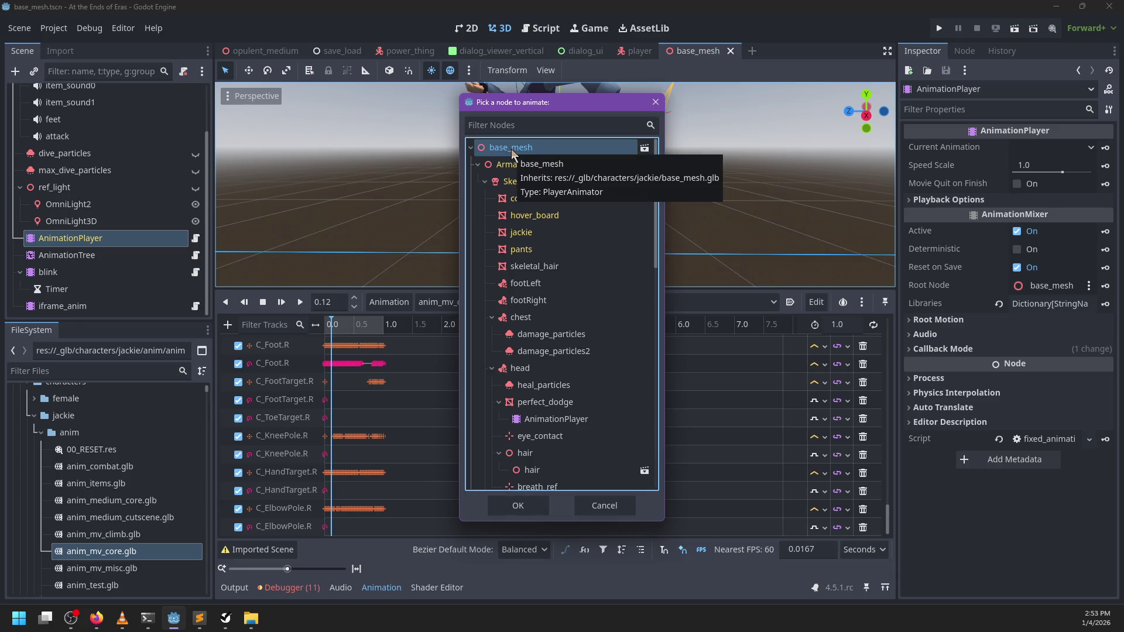
{"action": "left_click_drag", "start_coordinate": [657, 258], "coordinate": [662, 476]}
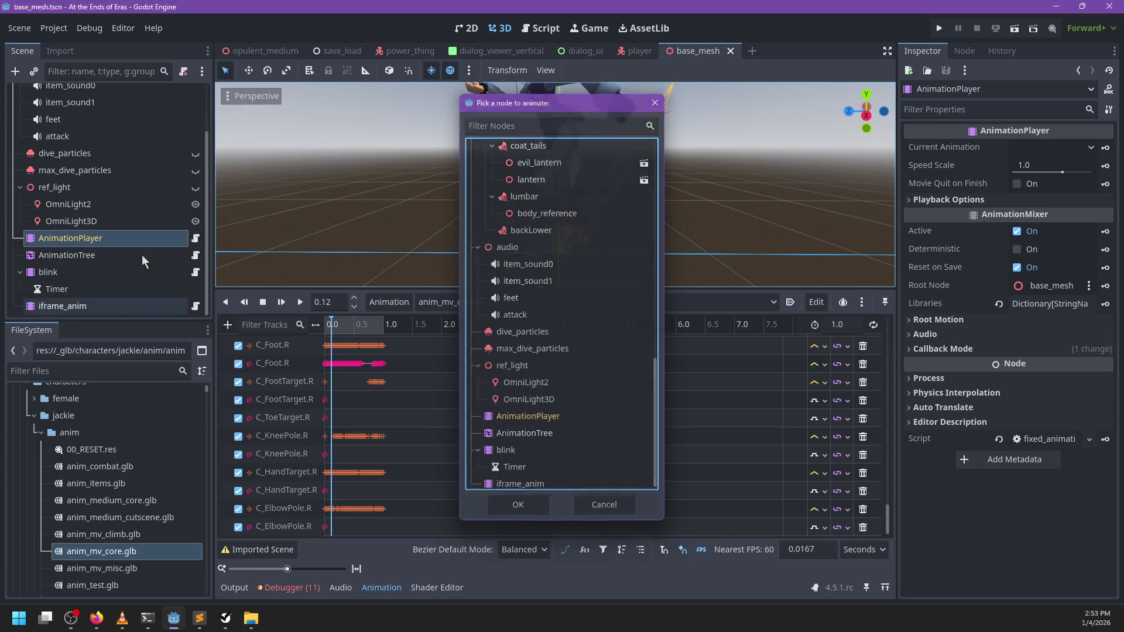
{"action": "key", "text": "Escape"}
{"action": "left_click", "coordinate": [541, 28]}
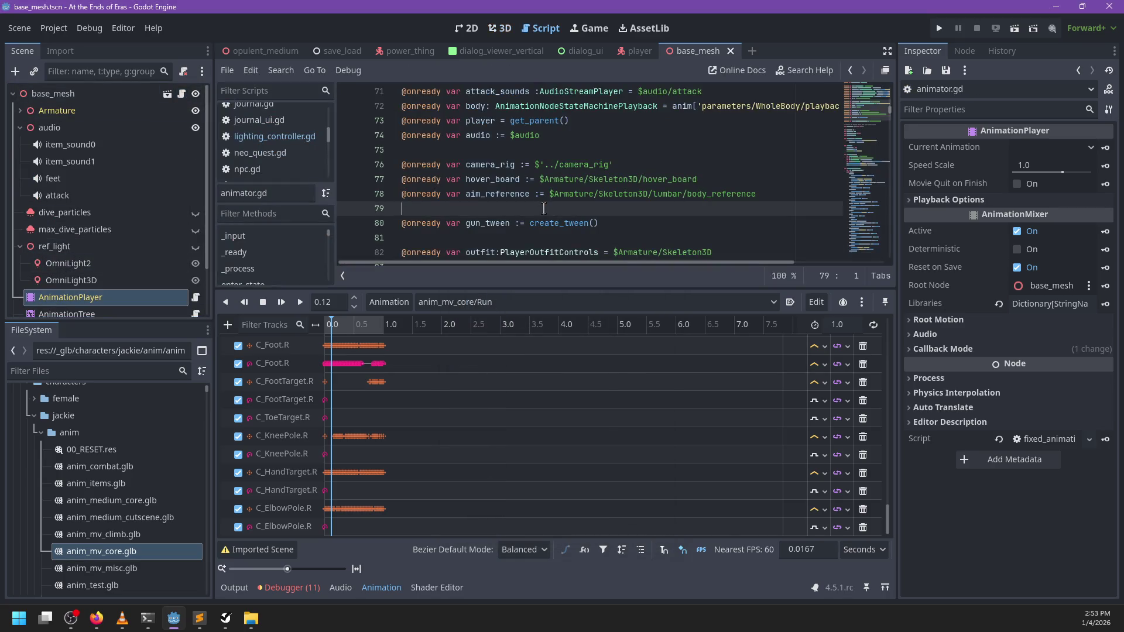
{"action": "key", "text": "ctrl+f"}
{"action": "type", "text": "step"}
{"action": "key", "text": "BackSpace"}
{"action": "key", "text": "BackSpace"}
{"action": "key", "text": "BackSpace"}
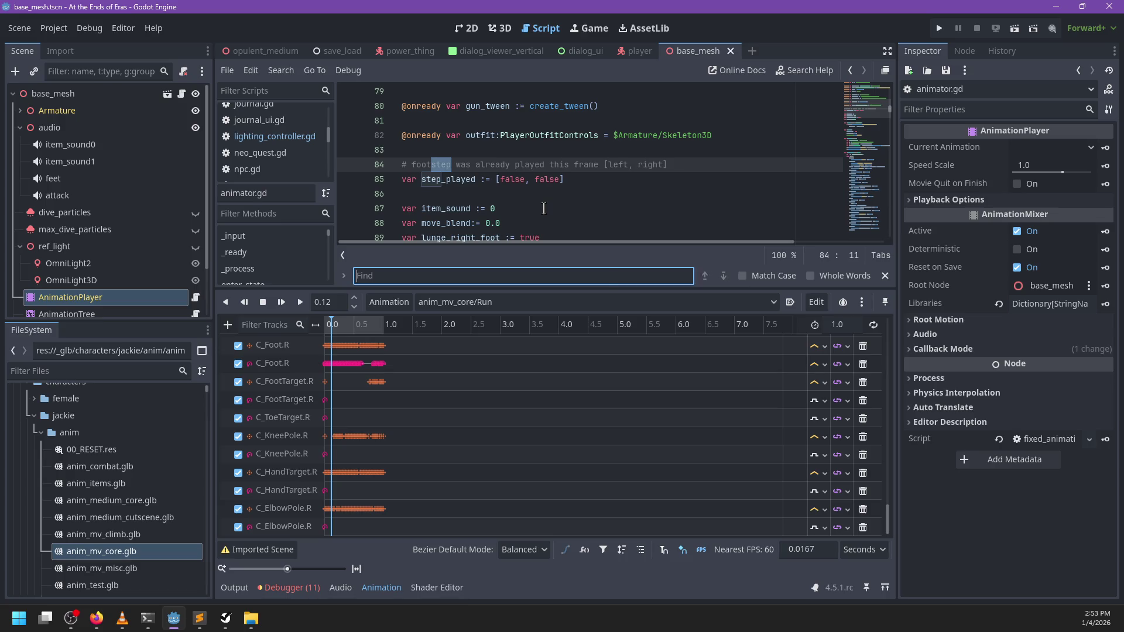
{"action": "type", "text": "func step"}
{"action": "key", "text": "Escape"}
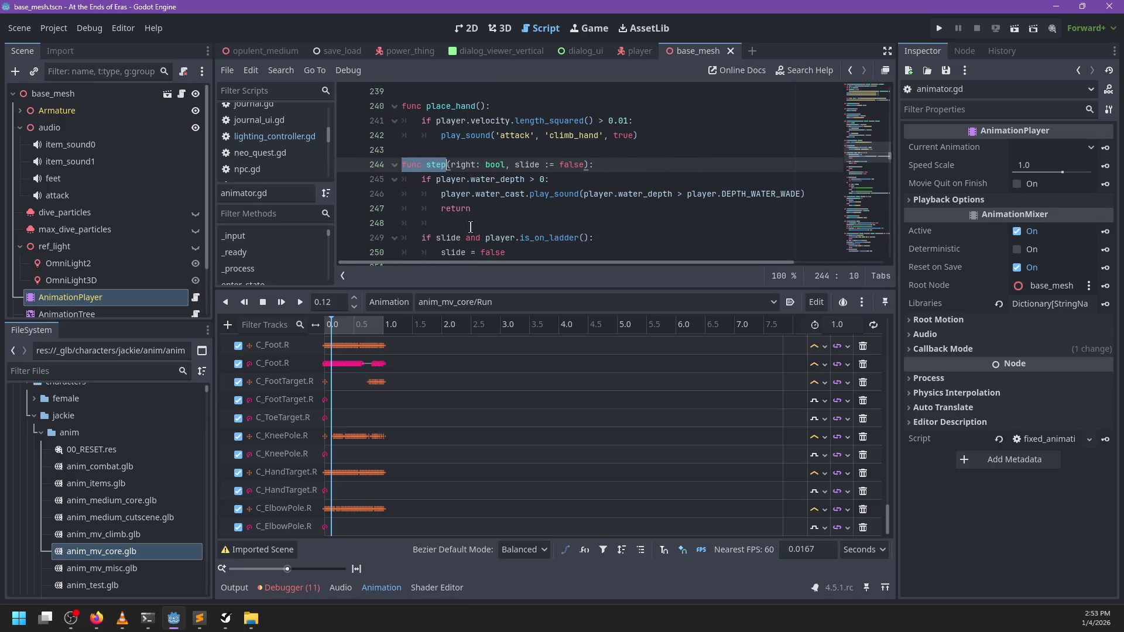
{"action": "left_click", "coordinate": [503, 29]}
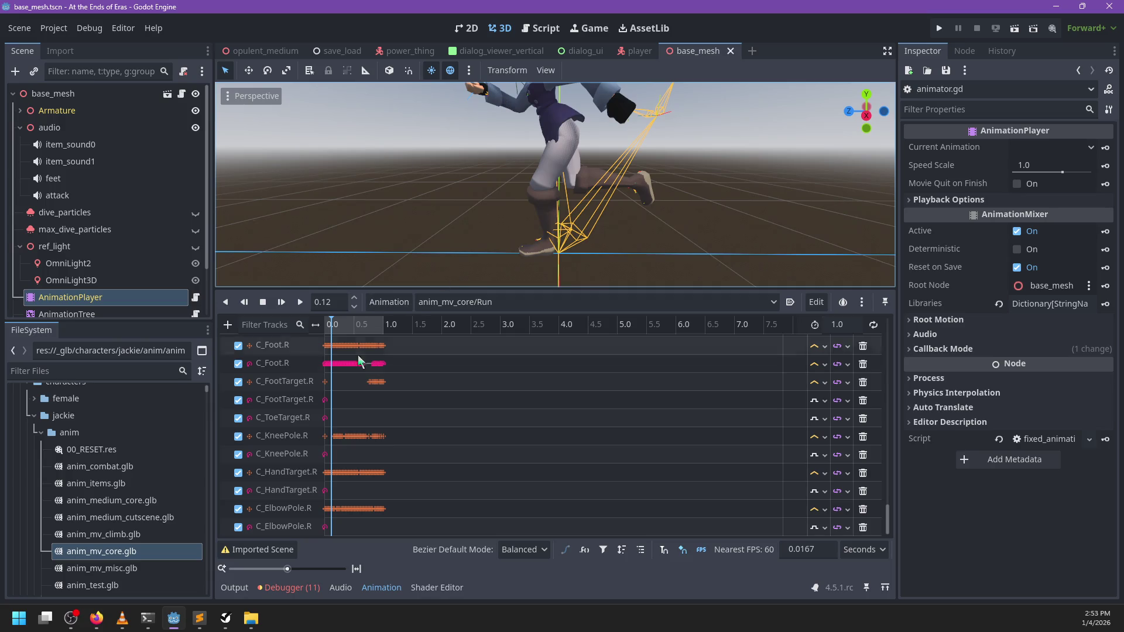
- Add a Call Method track targeting the base_mesh node to the Run animation
{"action": "left_click", "coordinate": [228, 325]}
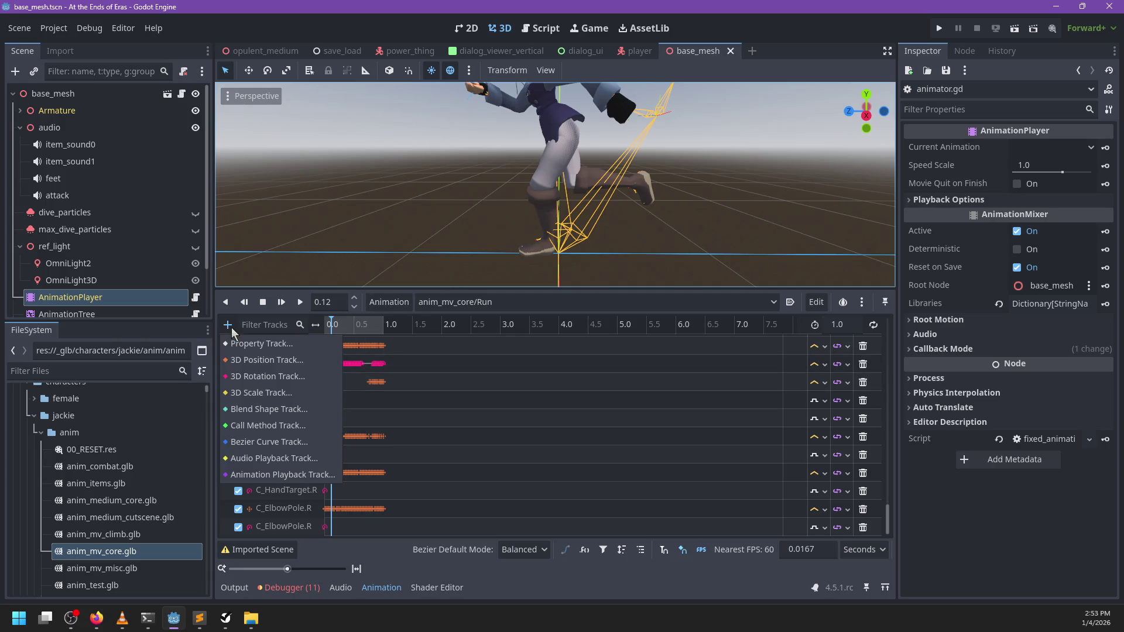
{"action": "left_click", "coordinate": [246, 425]}
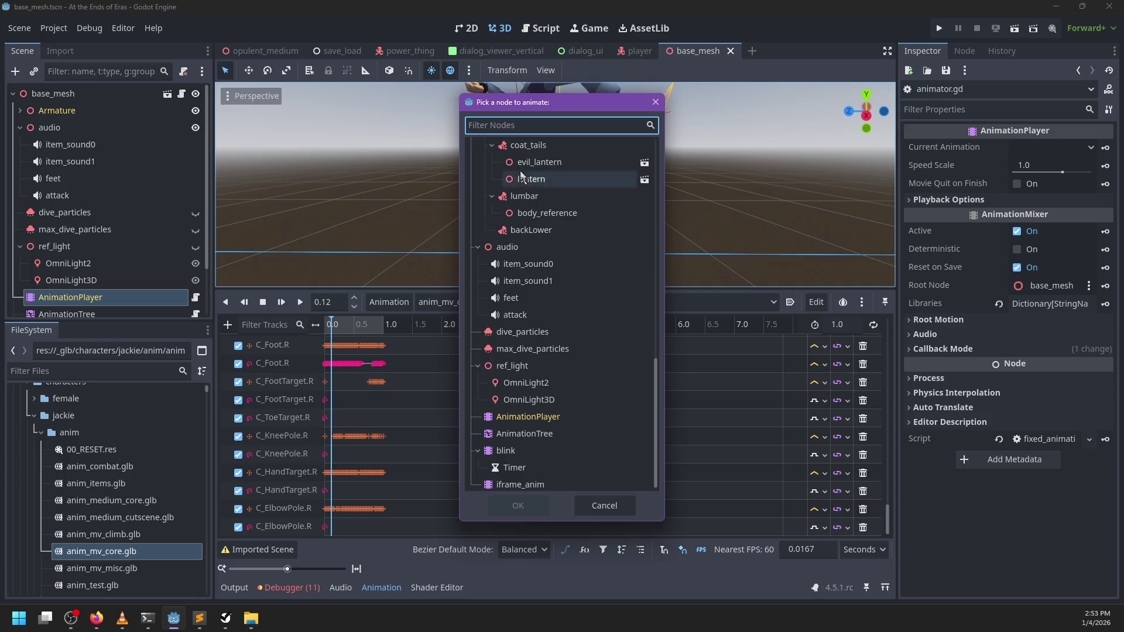
{"action": "scroll", "coordinate": [540, 202], "scroll_direction": "up", "scroll_amount": 10}
{"action": "scroll", "coordinate": [540, 199], "scroll_direction": "up", "scroll_amount": 3}
{"action": "double_click", "coordinate": [511, 150]}
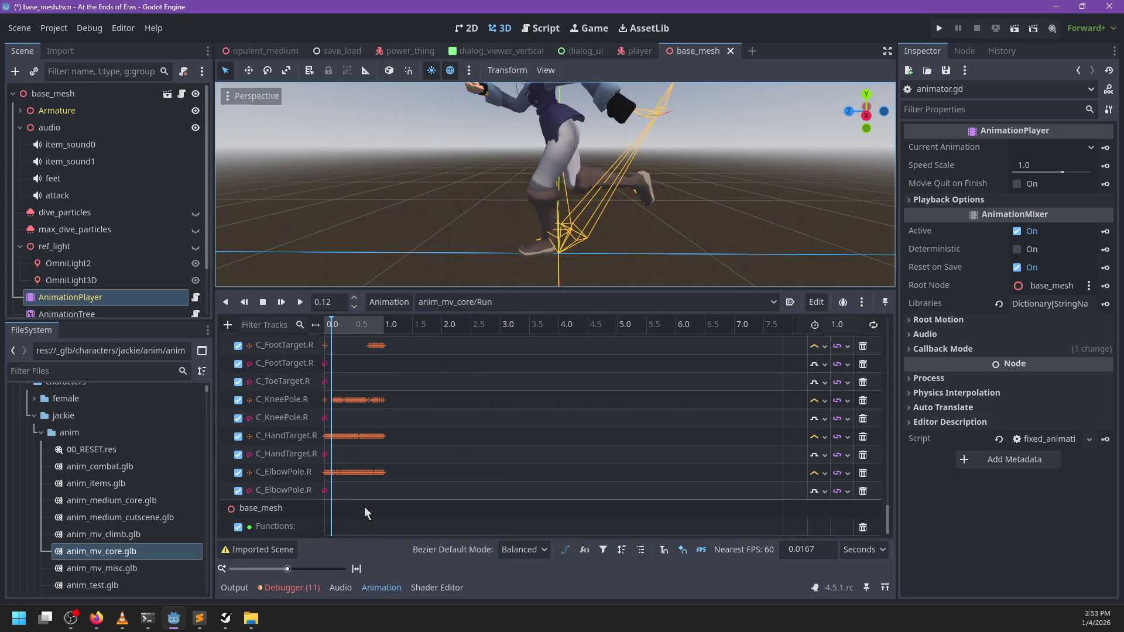
- Insert a step method key at 0.12 s on the Functions track and inspect it
{"action": "right_click", "coordinate": [331, 532]}
{"action": "left_click", "coordinate": [337, 539]}
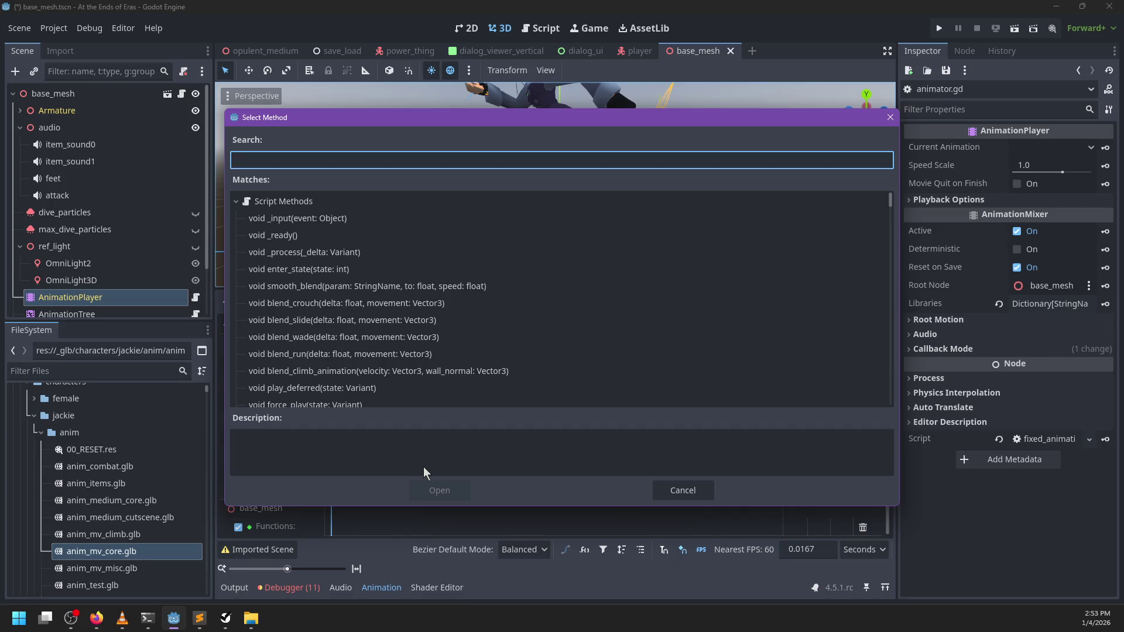
{"action": "type", "text": "step"}
{"action": "key", "text": "Return"}
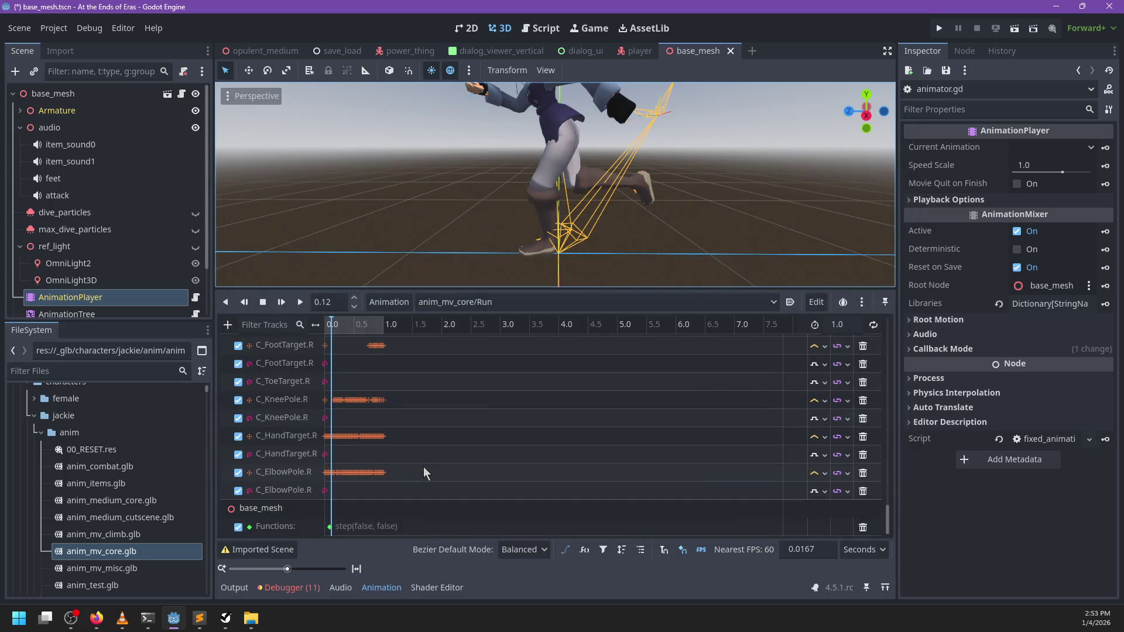
{"action": "left_click", "coordinate": [330, 528]}
- Scrub the Run playhead to 0.633 s and insert a new Functions key there, removing a misplaced 0.65 key
{"action": "mouse_move", "coordinate": [585, 234]}
{"action": "left_mouse_down"}
{"action": "mouse_move", "coordinate": [533, 225]}
{"action": "mouse_move", "coordinate": [574, 210]}
{"action": "left_mouse_up"}
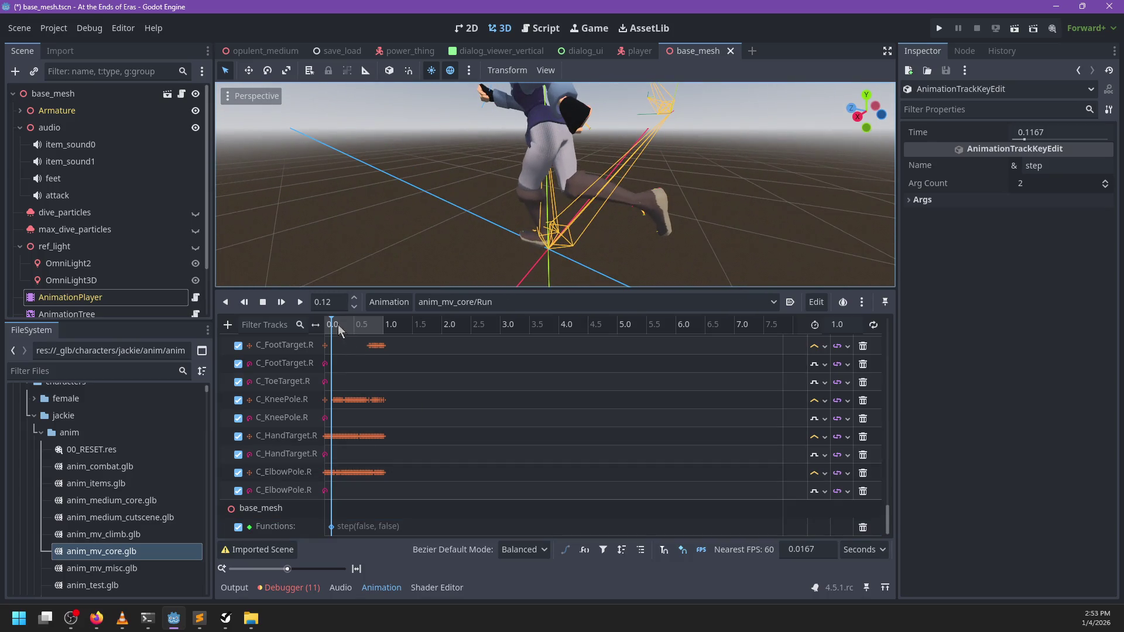
{"action": "left_click_drag", "start_coordinate": [337, 329], "coordinate": [364, 335]}
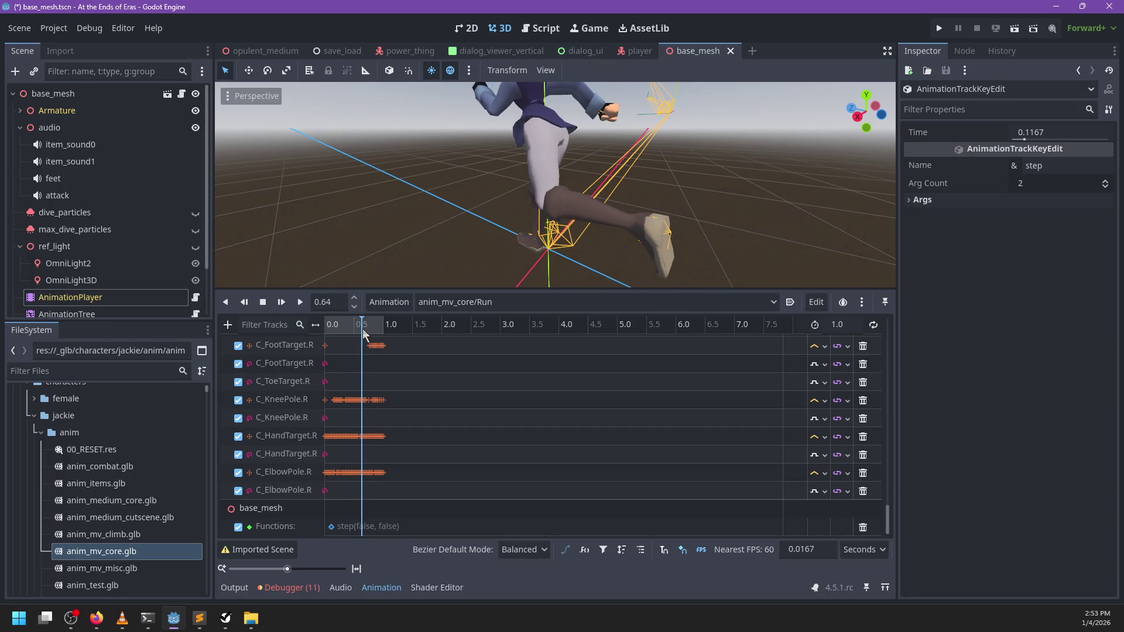
{"action": "scroll", "coordinate": [425, 276], "scroll_direction": "up", "scroll_amount": 1}
{"action": "right_click", "coordinate": [363, 526]}
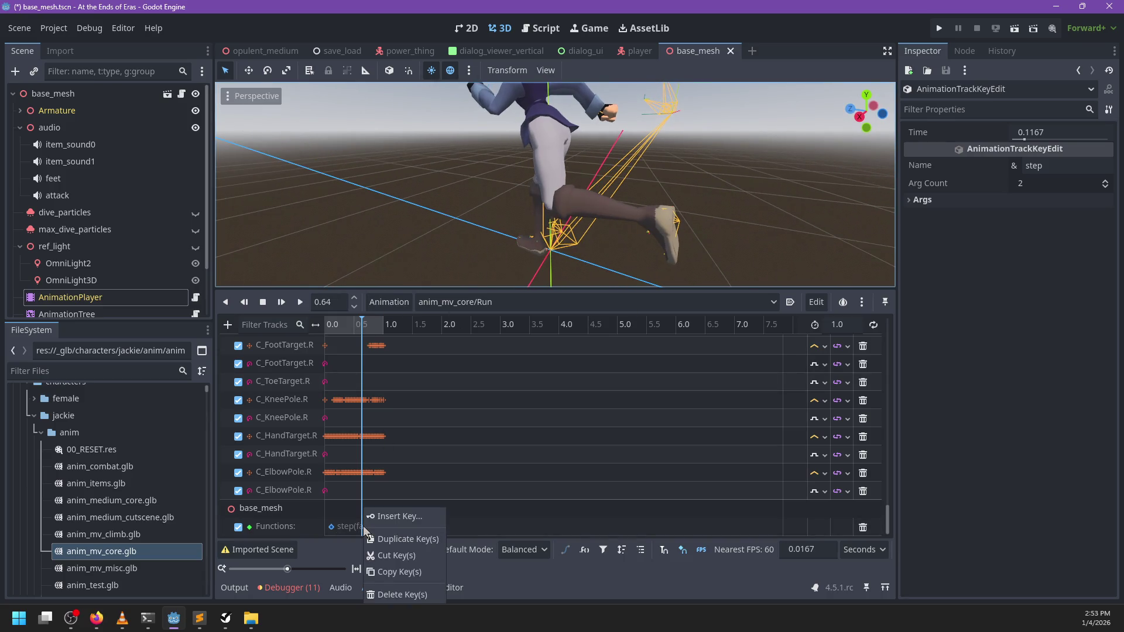
{"action": "left_click", "coordinate": [365, 536]}
{"action": "key", "text": "Delete"}
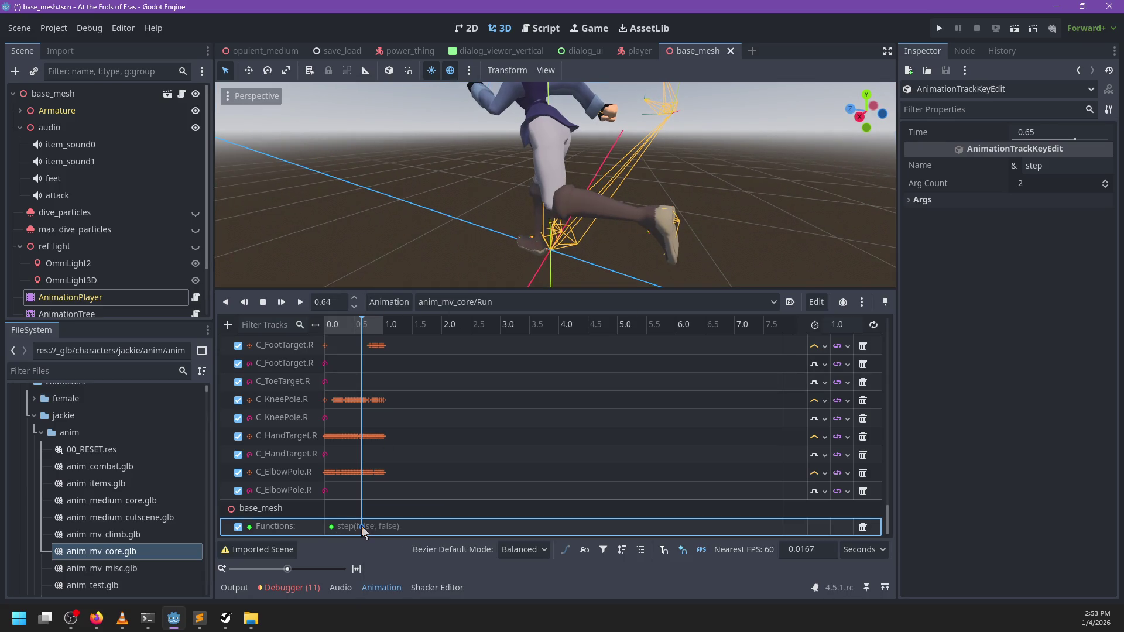
{"action": "key", "text": "ctrl+v"}
- Set the new key to step(true, false), save the scene and run the game with F5
{"action": "double_click", "coordinate": [1048, 168]}
{"action": "type", "text": "true"}
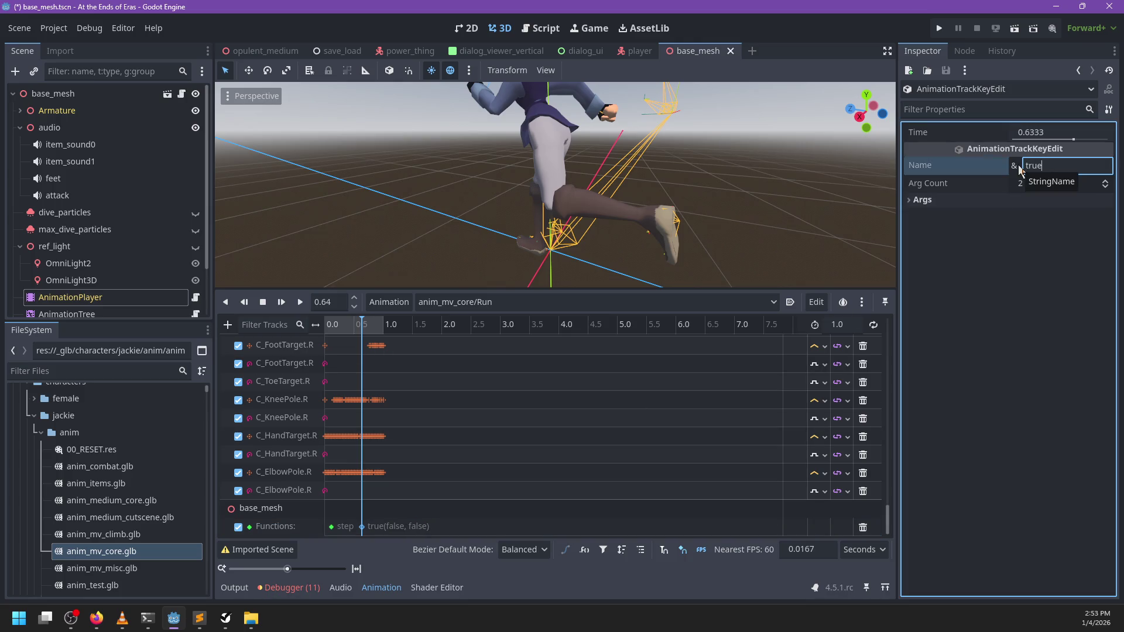
{"action": "scroll", "coordinate": [431, 498], "scroll_direction": "up", "scroll_amount": 3}
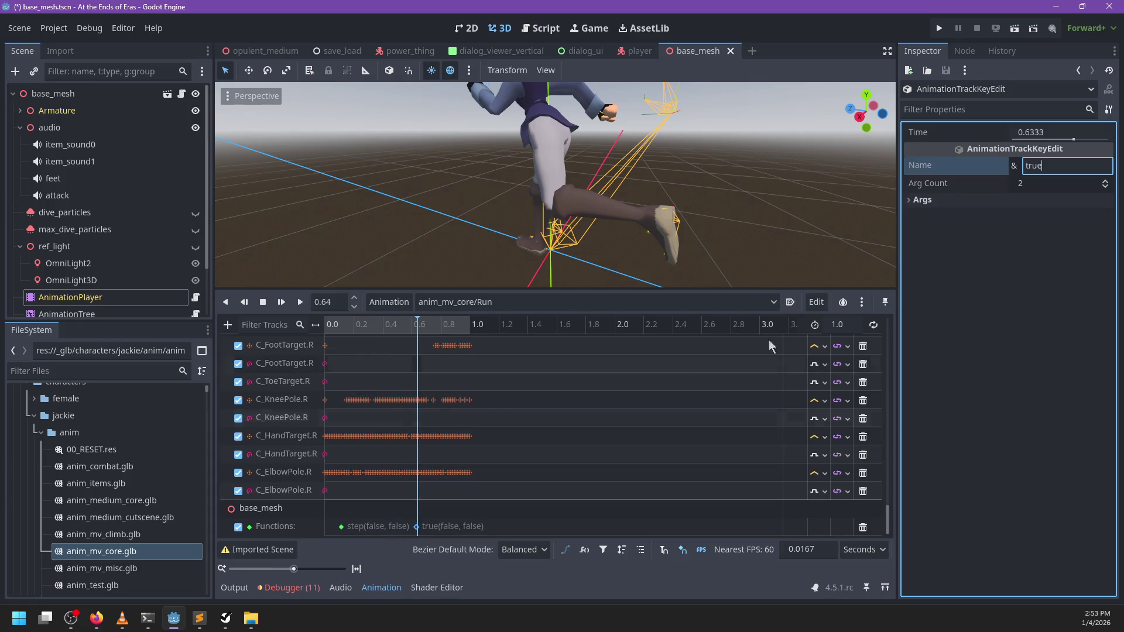
{"action": "key", "text": "BackSpace"}
{"action": "key", "text": "BackSpace"}
{"action": "key", "text": "BackSpace"}
{"action": "key", "text": "BackSpace"}
{"action": "type", "text": "step"}
{"action": "left_click", "coordinate": [955, 202]}
{"action": "left_click", "coordinate": [923, 214]}
{"action": "left_click", "coordinate": [1030, 231]}
{"action": "left_click", "coordinate": [978, 264]}
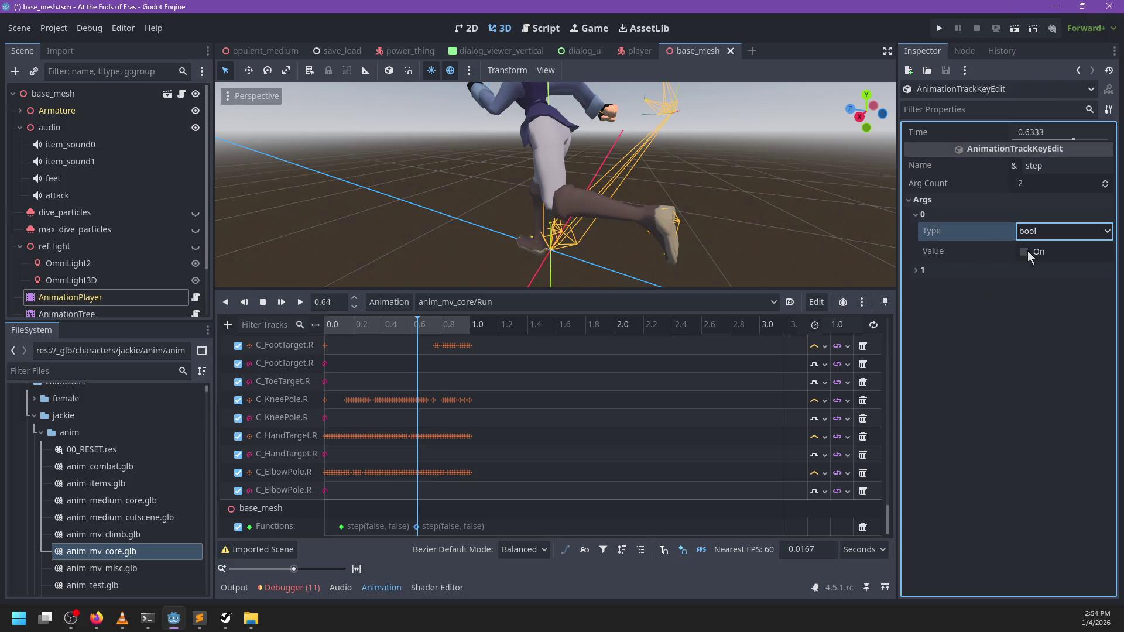
{"action": "left_click", "coordinate": [1027, 250]}
{"action": "key", "text": "ctrl+s"}
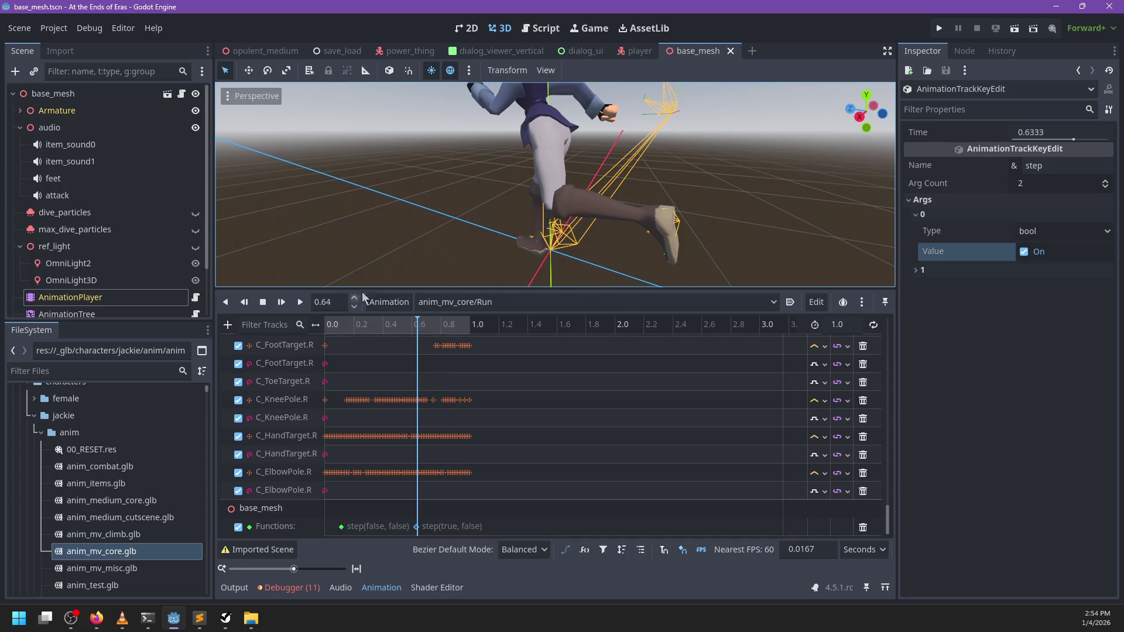
{"action": "key", "text": "F5"}
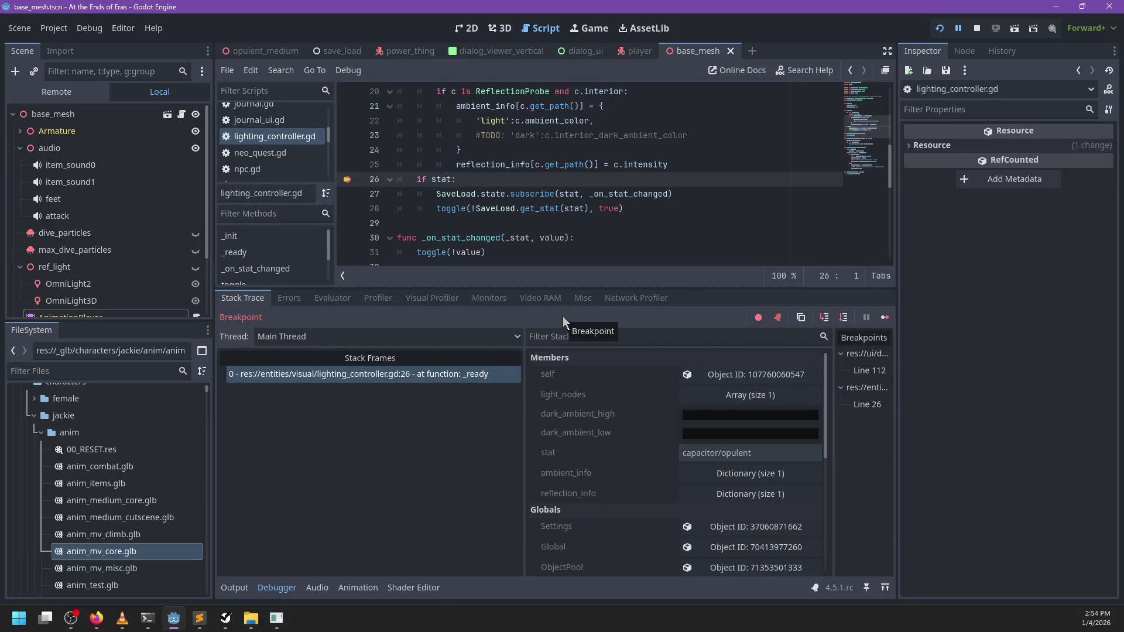
- Remove the line 26 breakpoint in lighting_controller.gd, continue, and start playing from the title menu
{"action": "left_click", "coordinate": [346, 180]}
{"action": "key", "text": "F12"}
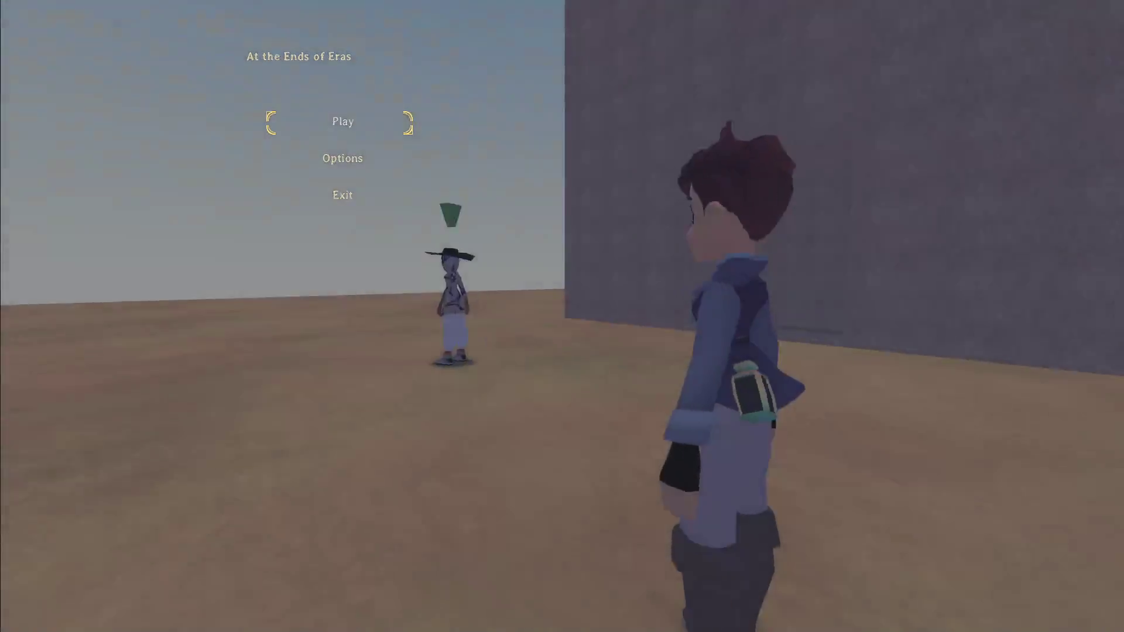
{"action": "key", "text": "Return"}
{"action": "key", "text": "w"}
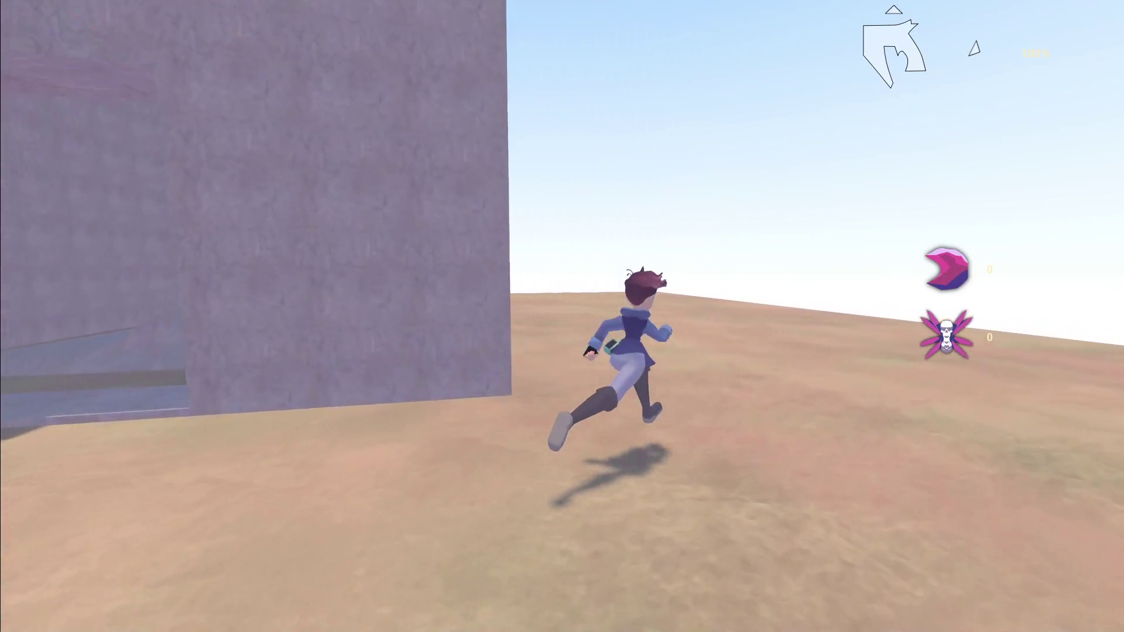
- Run the character around to test footsteps, then stop the game with F8
{"action": "key", "text": "s"}
{"action": "key", "text": "a"}
{"action": "key", "text": "w"}
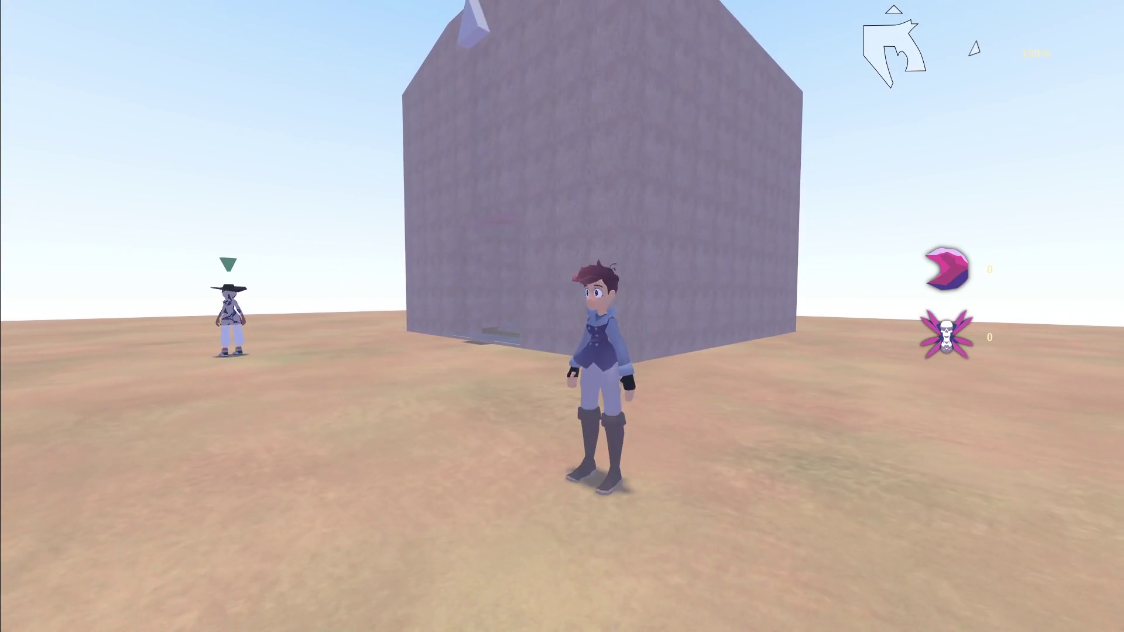
{"action": "key", "text": "d"}
{"action": "key", "text": "w"}
{"action": "key", "text": "a"}
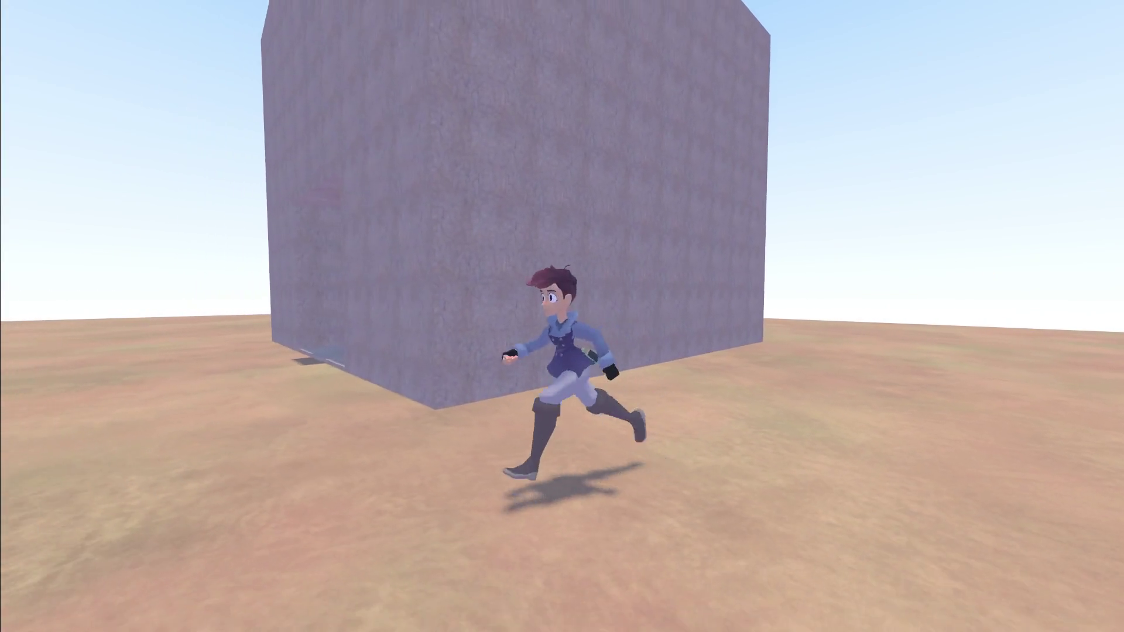
{"action": "key", "text": "w"}
{"action": "key", "text": "s"}
{"action": "key", "text": "a"}
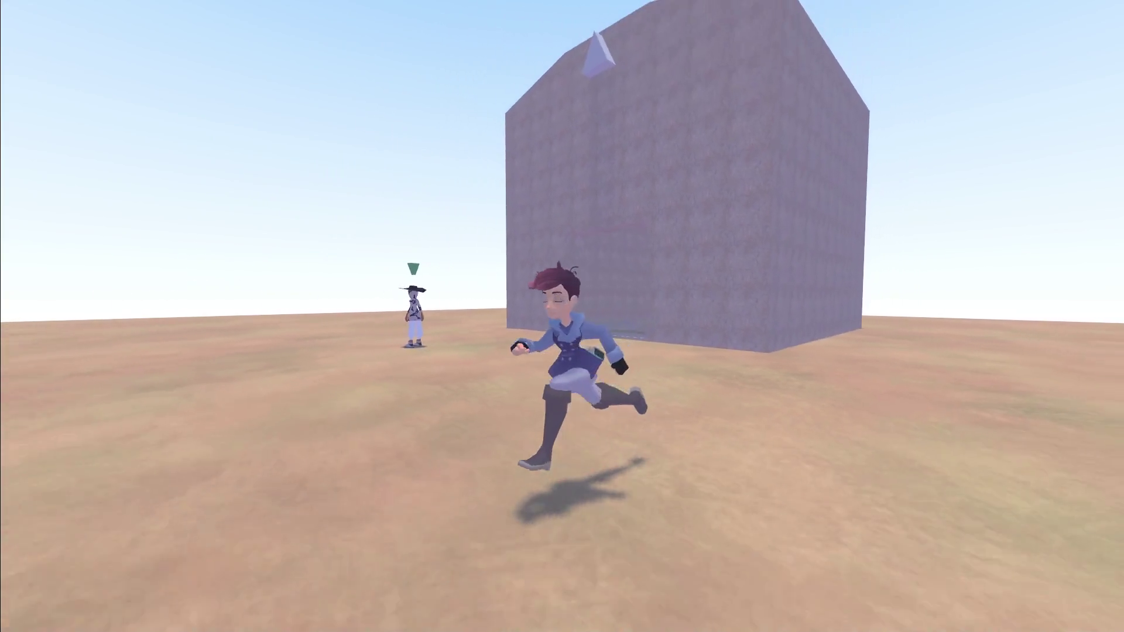
{"action": "key", "text": "d"}
{"action": "key", "text": "F8"}
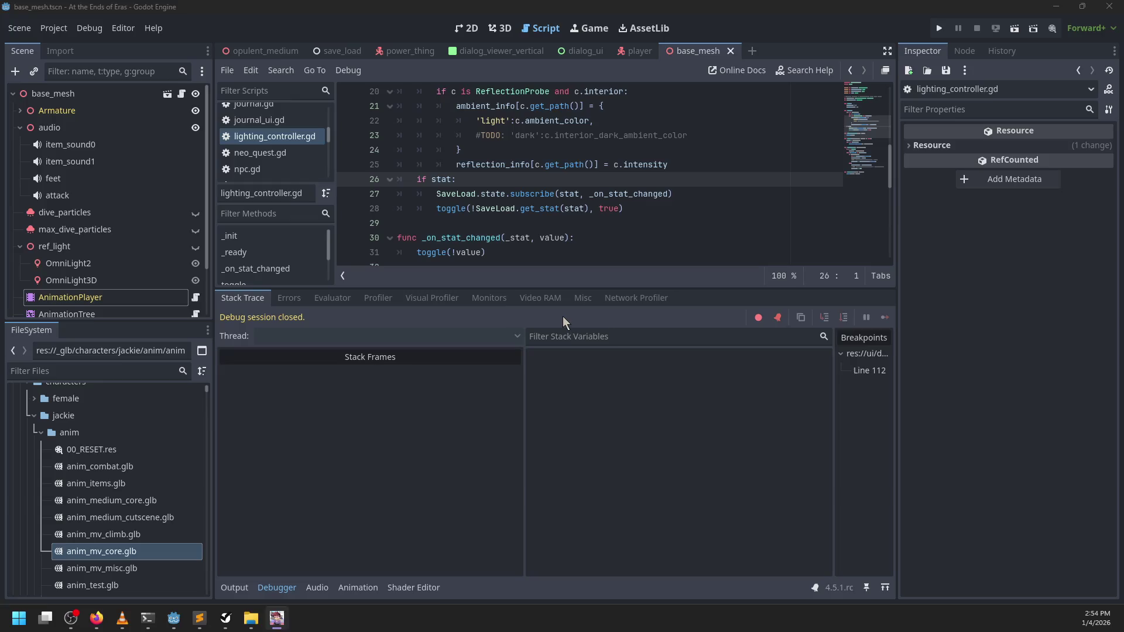
- Select the AnimationPlayer and turn on Animation Looping for the Run animation
{"action": "left_click", "coordinate": [94, 298]}
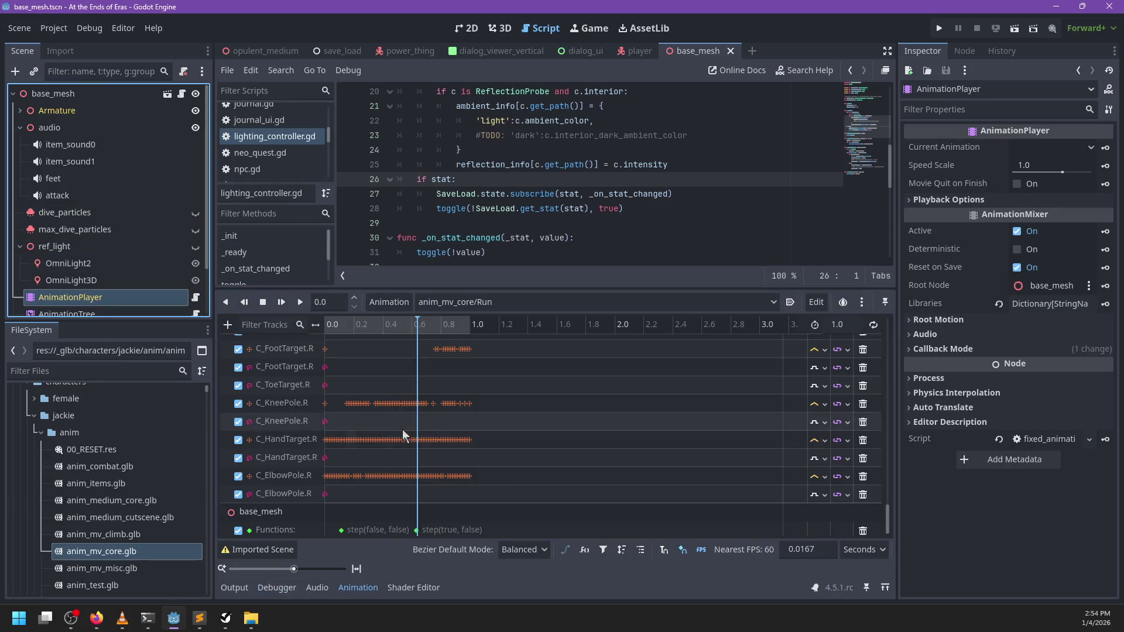
{"action": "scroll", "coordinate": [523, 413], "scroll_direction": "up", "scroll_amount": 15}
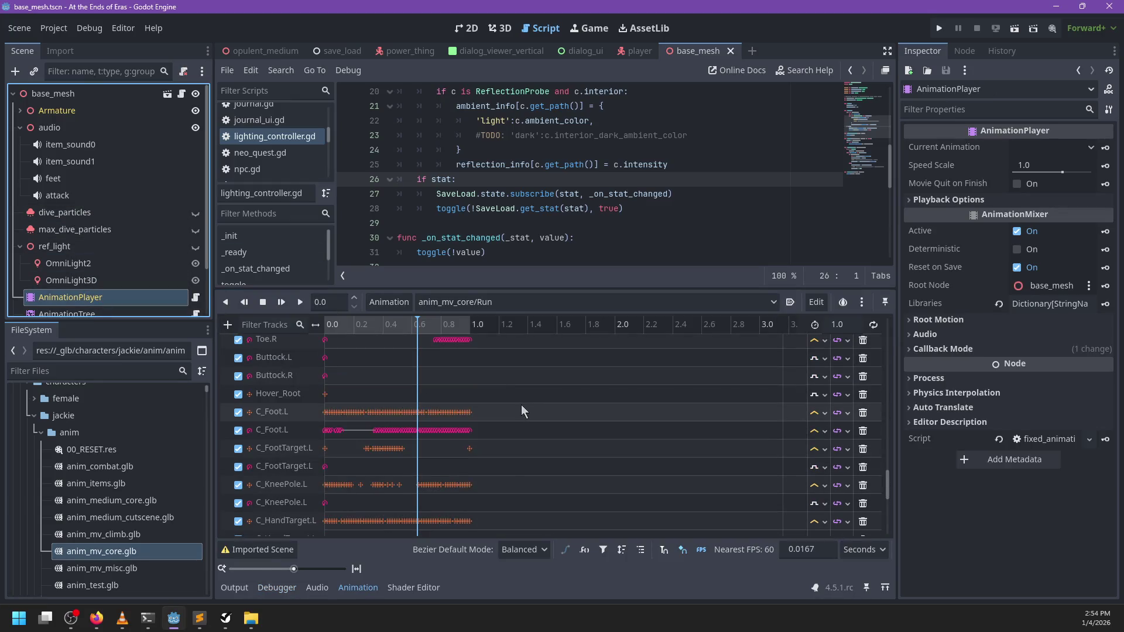
{"action": "scroll", "coordinate": [523, 413], "scroll_direction": "up", "scroll_amount": 5}
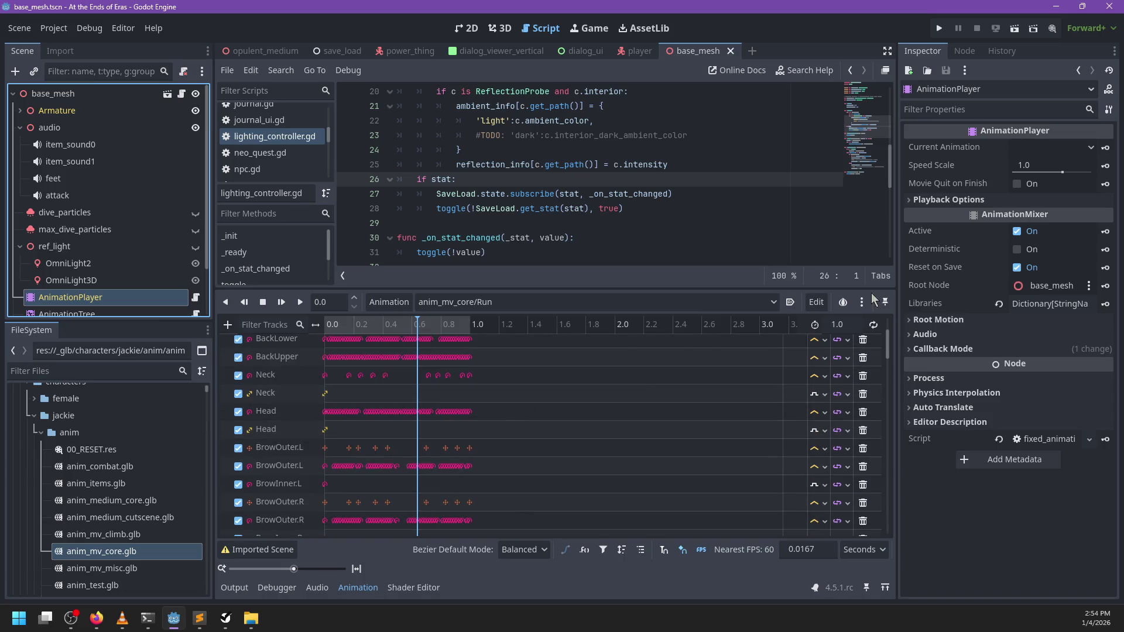
{"action": "left_click", "coordinate": [875, 326]}
- Load anim_mv_core/Walk, turn on its looping, and save the base_mesh scene
{"action": "left_click", "coordinate": [618, 303]}
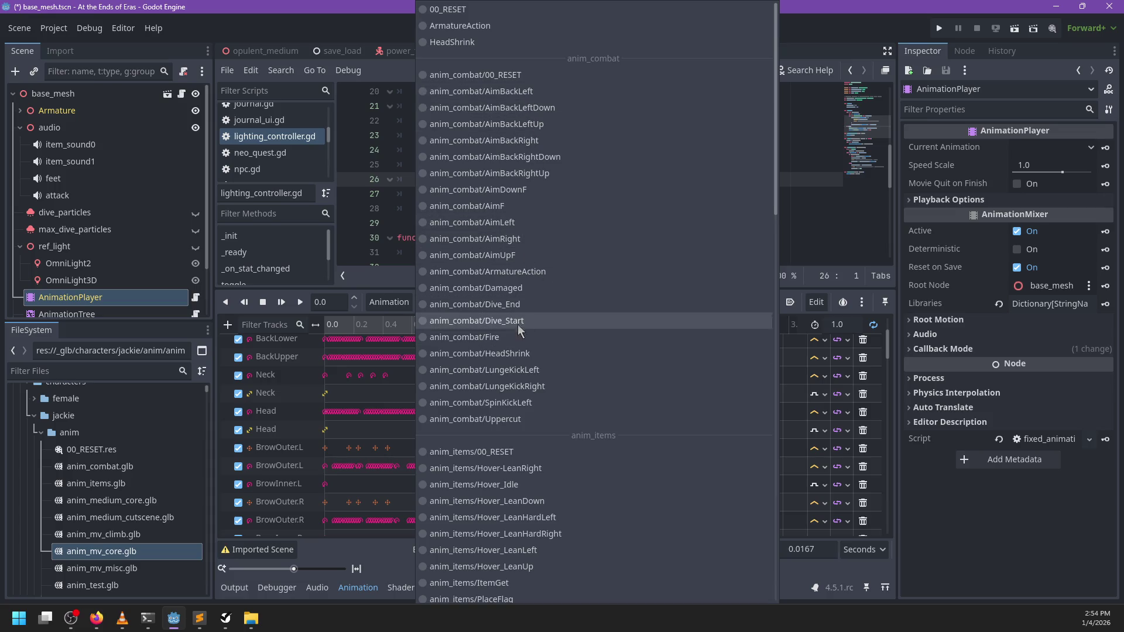
{"action": "scroll", "coordinate": [595, 342], "scroll_direction": "down", "scroll_amount": 10}
{"action": "scroll", "coordinate": [594, 346], "scroll_direction": "down", "scroll_amount": 8}
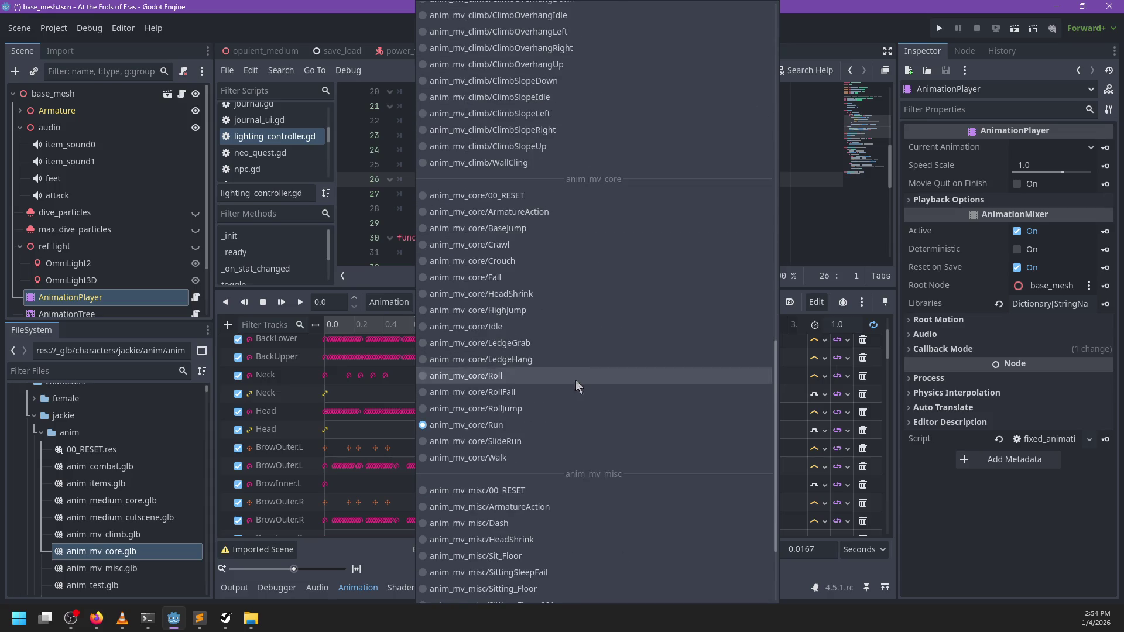
{"action": "left_click", "coordinate": [499, 459]}
{"action": "left_click", "coordinate": [873, 325]}
{"action": "scroll", "coordinate": [564, 377], "scroll_direction": "up", "scroll_amount": 3}
{"action": "key", "text": "ctrl+s"}
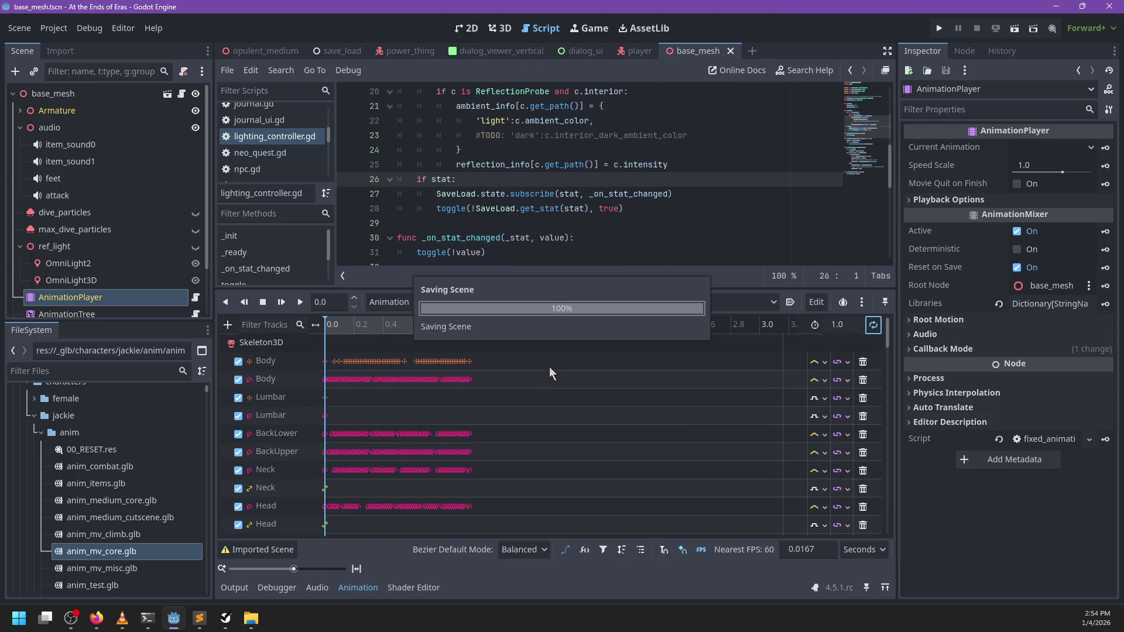
- Launch the project with F5, run the character outdoors, then pause and return to the editor
{"action": "key", "text": "F5"}
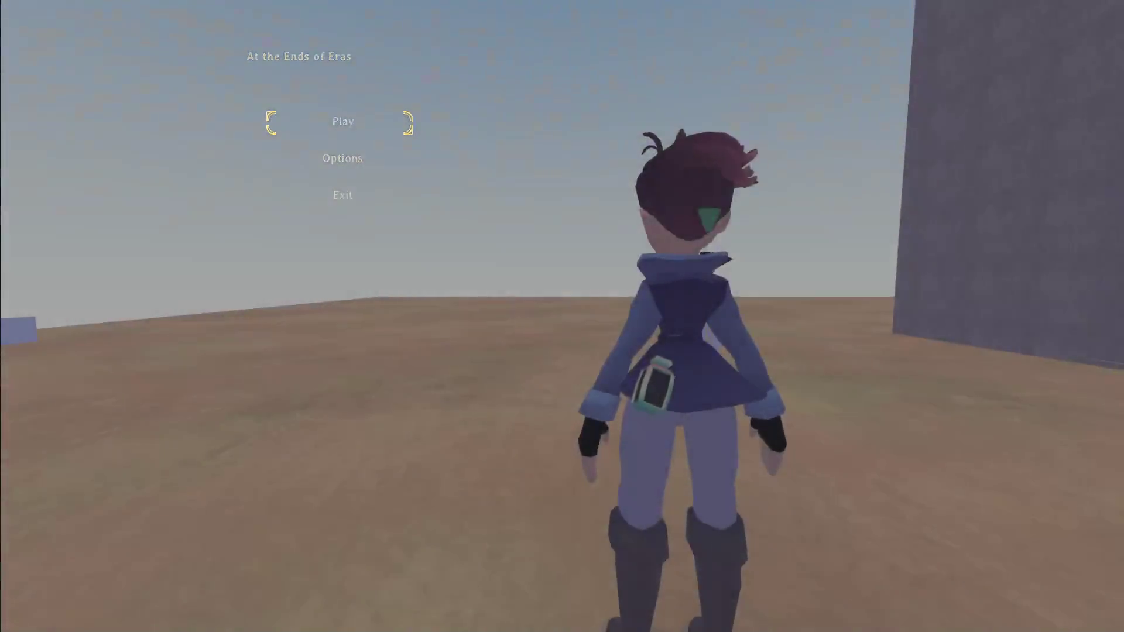
{"action": "key", "text": "a"}
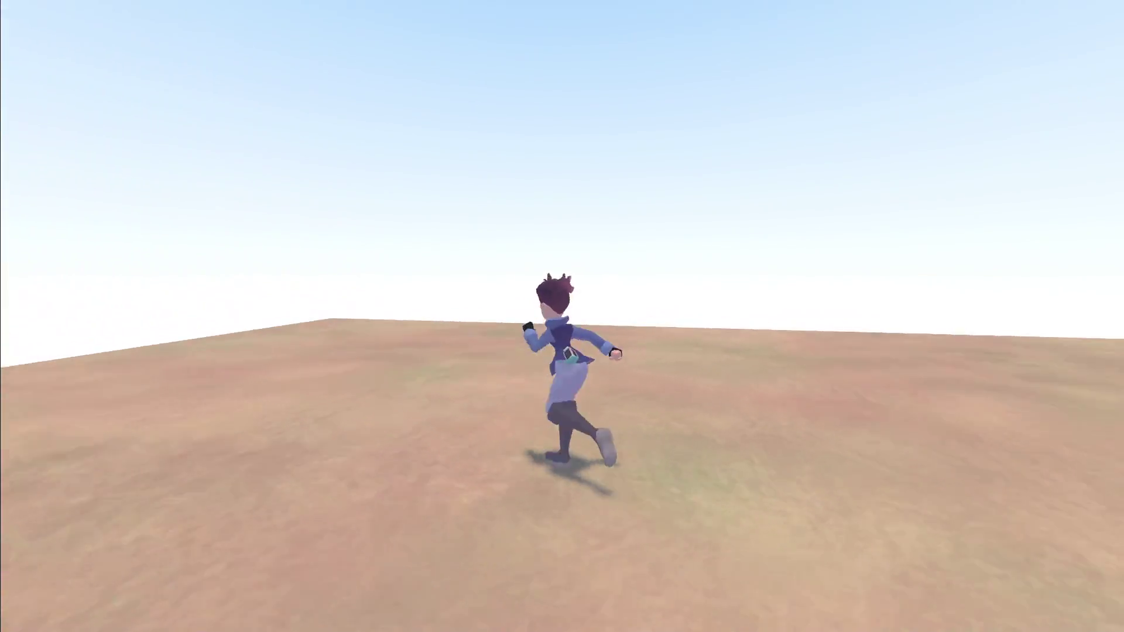
{"action": "key", "text": "a"}
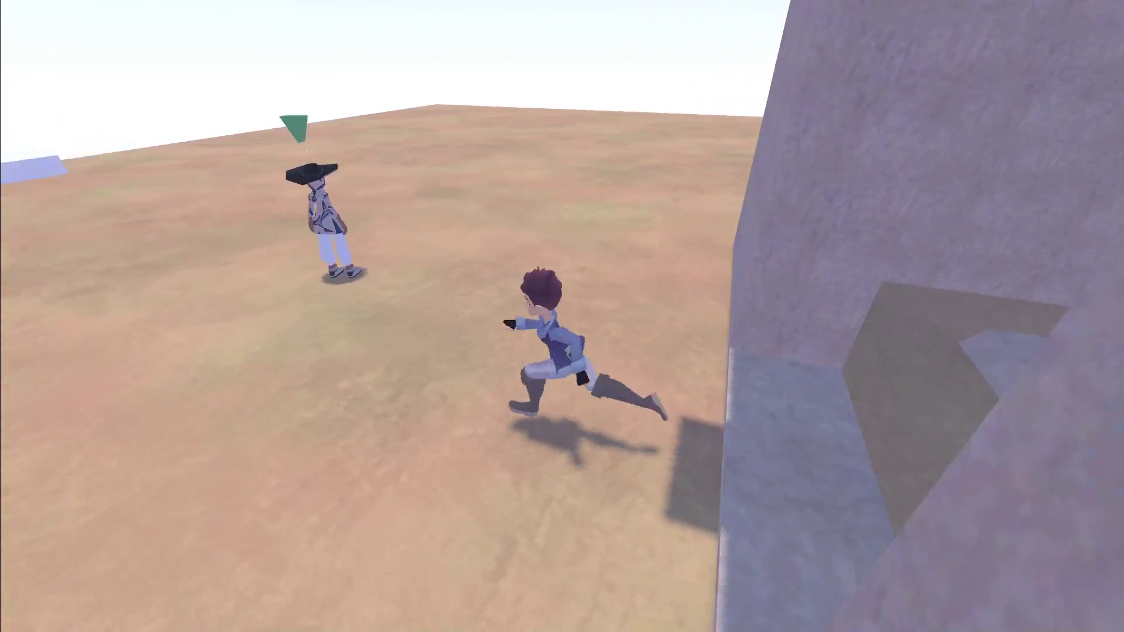
{"action": "key", "text": "Escape"}
{"action": "key", "text": "alt+Tab"}
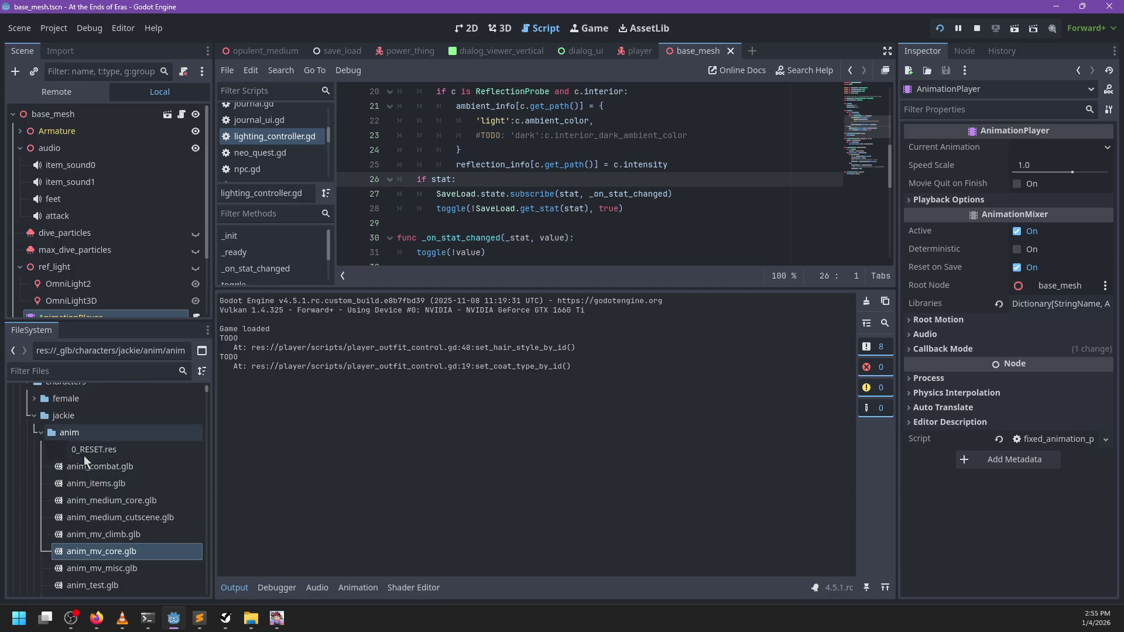
- Open the Advanced Import Settings for anim_mv_core.glb
{"action": "scroll", "coordinate": [119, 501], "scroll_direction": "down", "scroll_amount": 3}
{"action": "scroll", "coordinate": [121, 500], "scroll_direction": "up", "scroll_amount": 1}
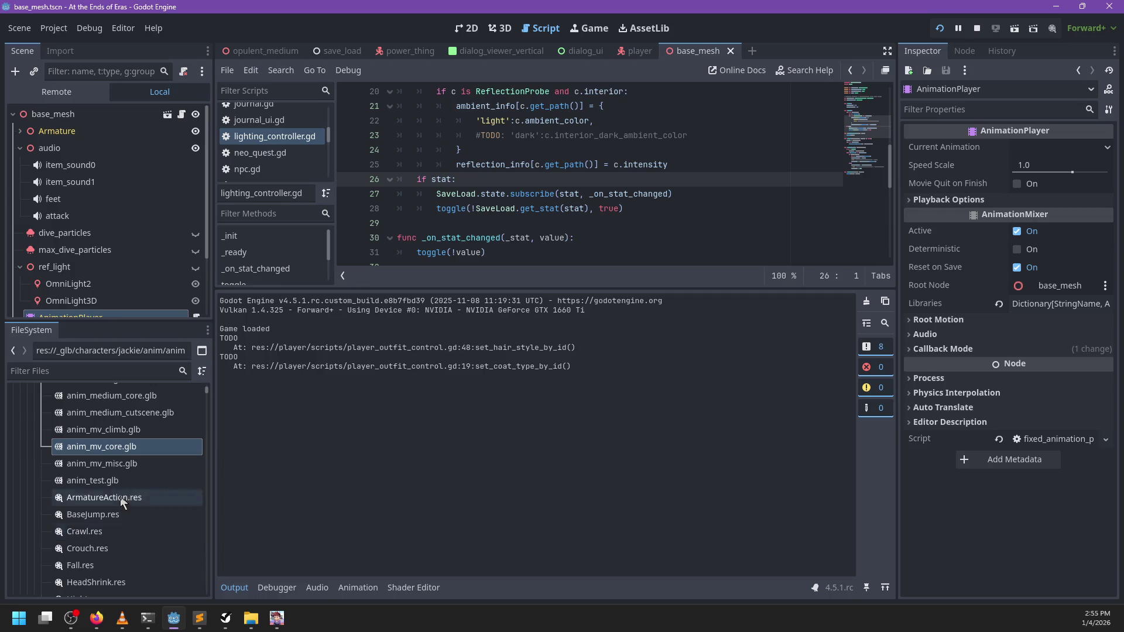
{"action": "right_click", "coordinate": [116, 446]}
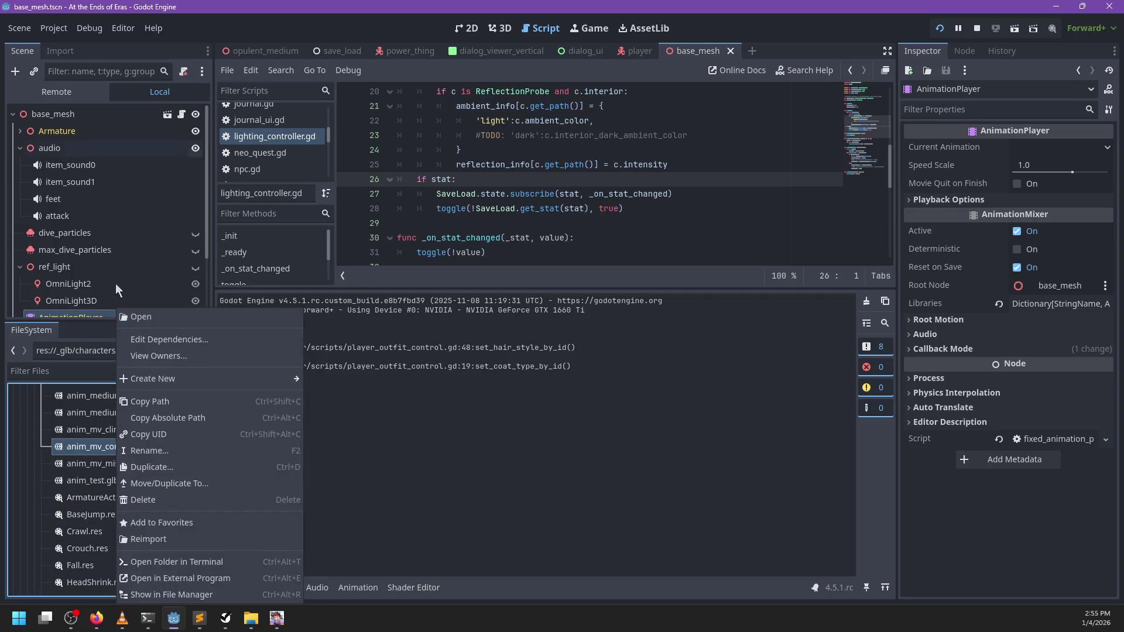
{"action": "left_click", "coordinate": [116, 447]}
{"action": "double_click", "coordinate": [117, 447]}
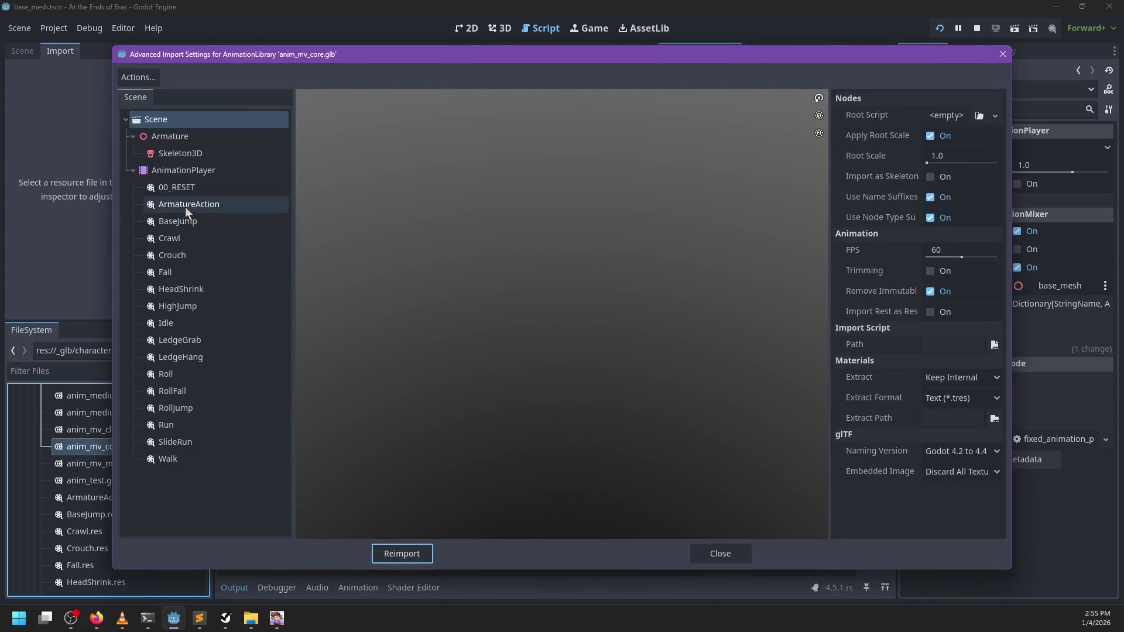
- Turn on Keep Custom Tracks for the Walk, SlideRun and Run animations
{"action": "left_click", "coordinate": [185, 206]}
{"action": "key", "text": "Down"}
{"action": "key", "text": "Down"}
{"action": "key", "text": "Down"}
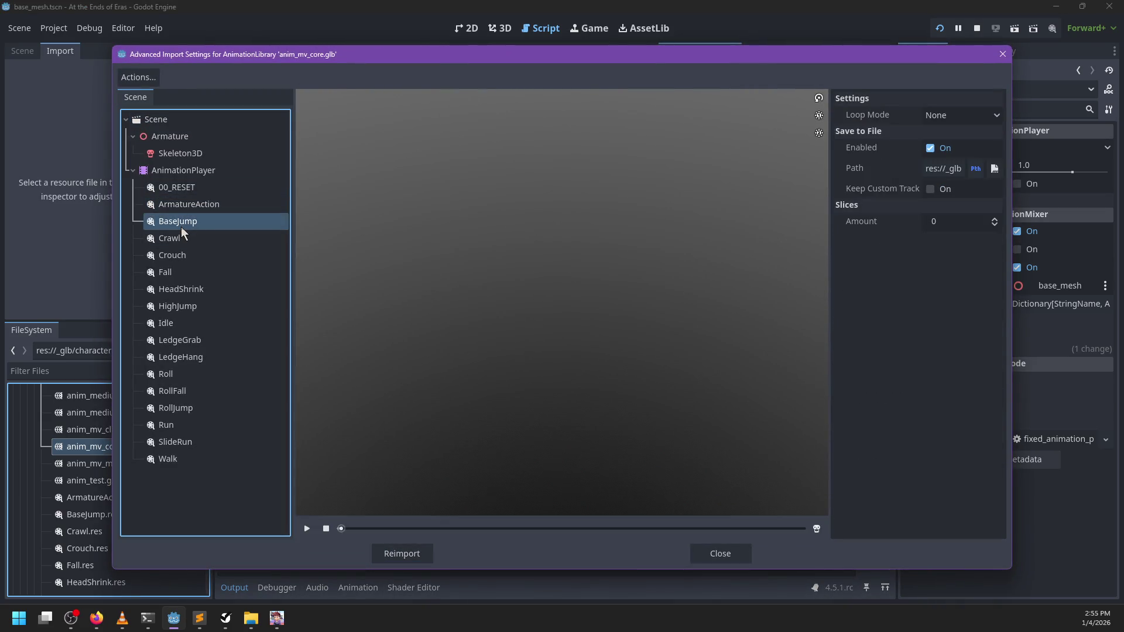
{"action": "left_click", "coordinate": [168, 188]}
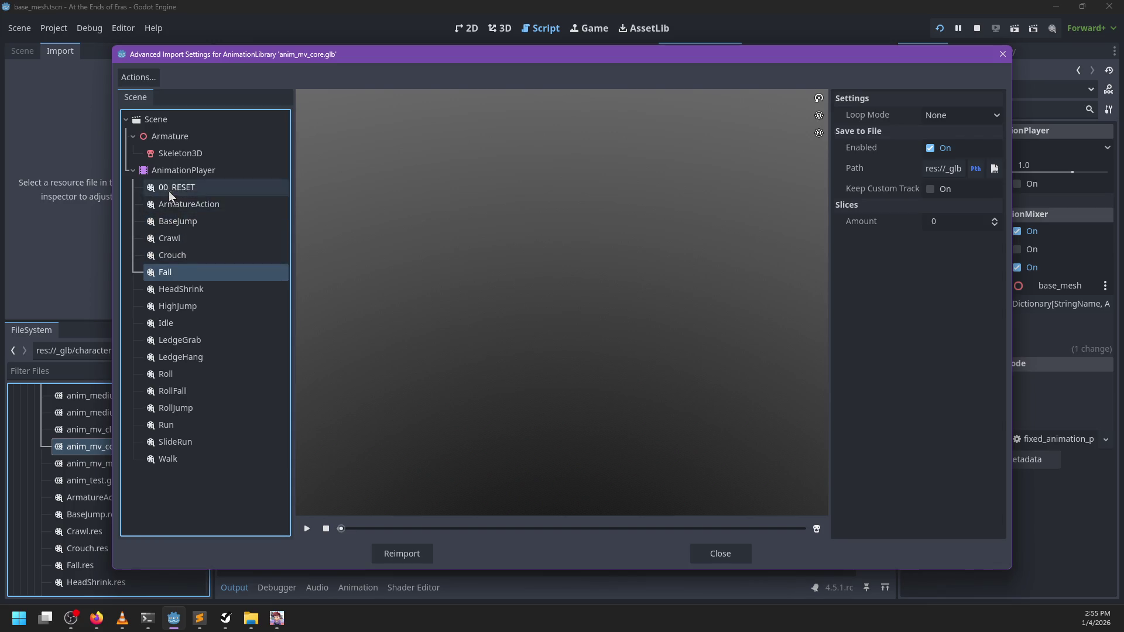
{"action": "left_click", "coordinate": [193, 459]}
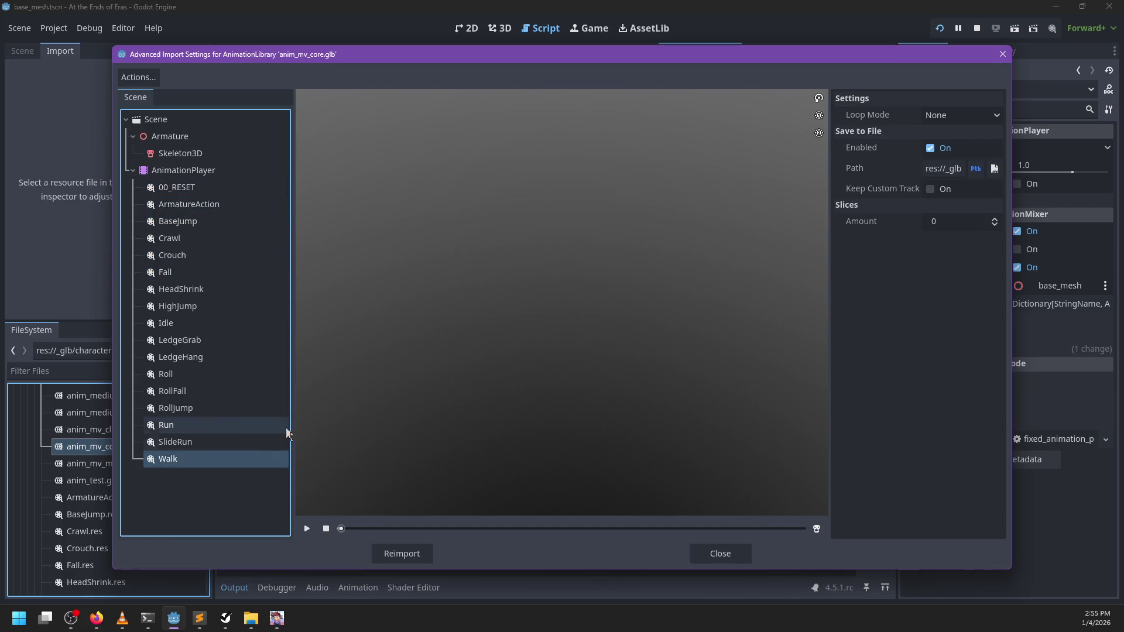
{"action": "left_click", "coordinate": [936, 194]}
{"action": "left_click", "coordinate": [175, 442]}
{"action": "left_click", "coordinate": [931, 191]}
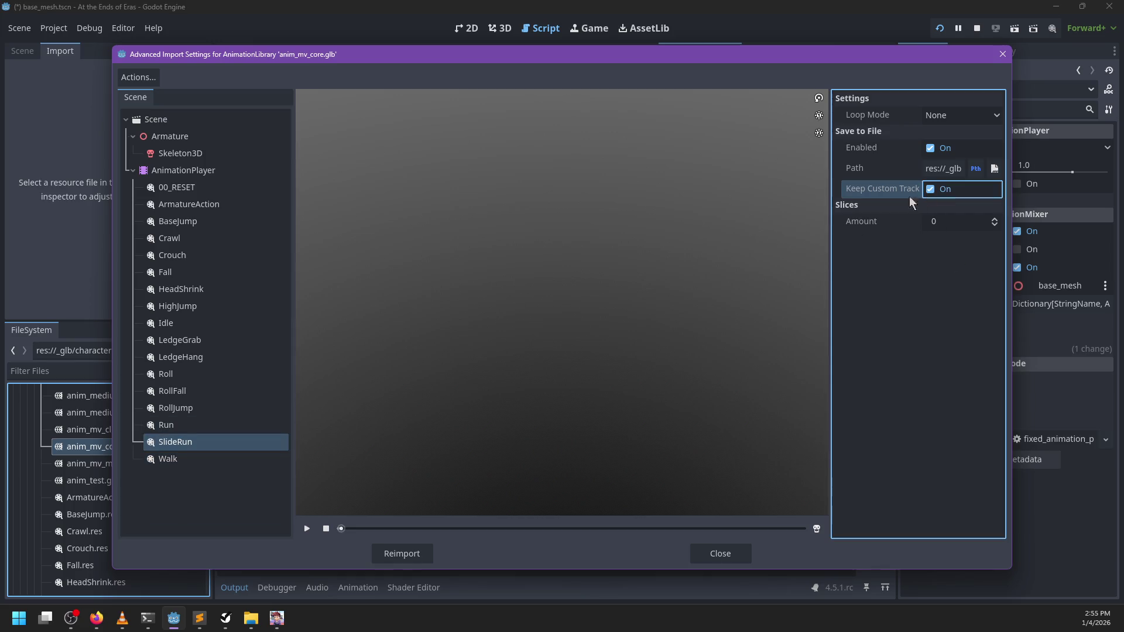
{"action": "left_click", "coordinate": [221, 426]}
{"action": "left_click", "coordinate": [931, 189]}
- Turn on Keep Custom Tracks for RollJump, RollFall, Roll, LedgeHang and LedgeGrab
{"action": "left_click", "coordinate": [162, 413]}
{"action": "left_click", "coordinate": [931, 189]}
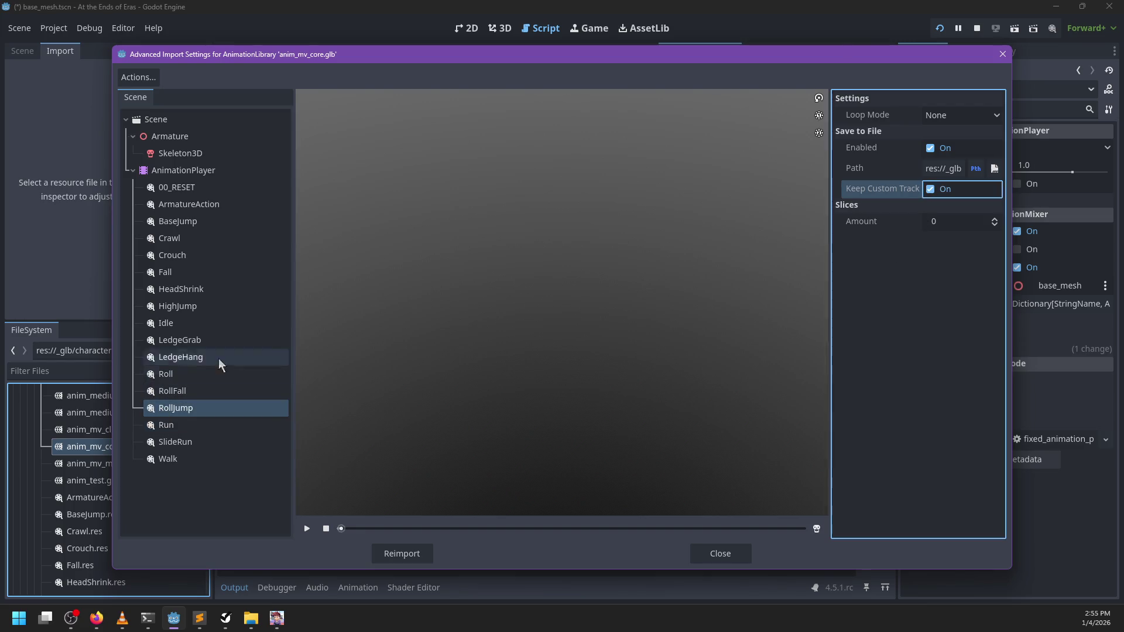
{"action": "left_click", "coordinate": [164, 393]}
{"action": "left_click", "coordinate": [931, 189]}
{"action": "left_click", "coordinate": [160, 375]}
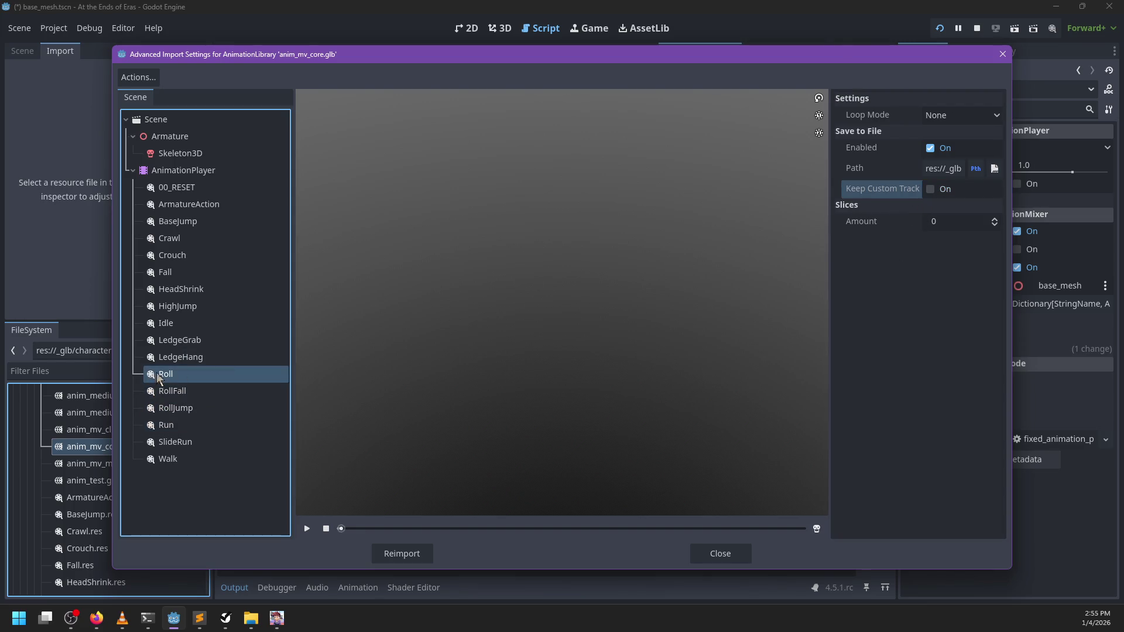
{"action": "left_click", "coordinate": [930, 189]}
{"action": "left_click", "coordinate": [252, 357]}
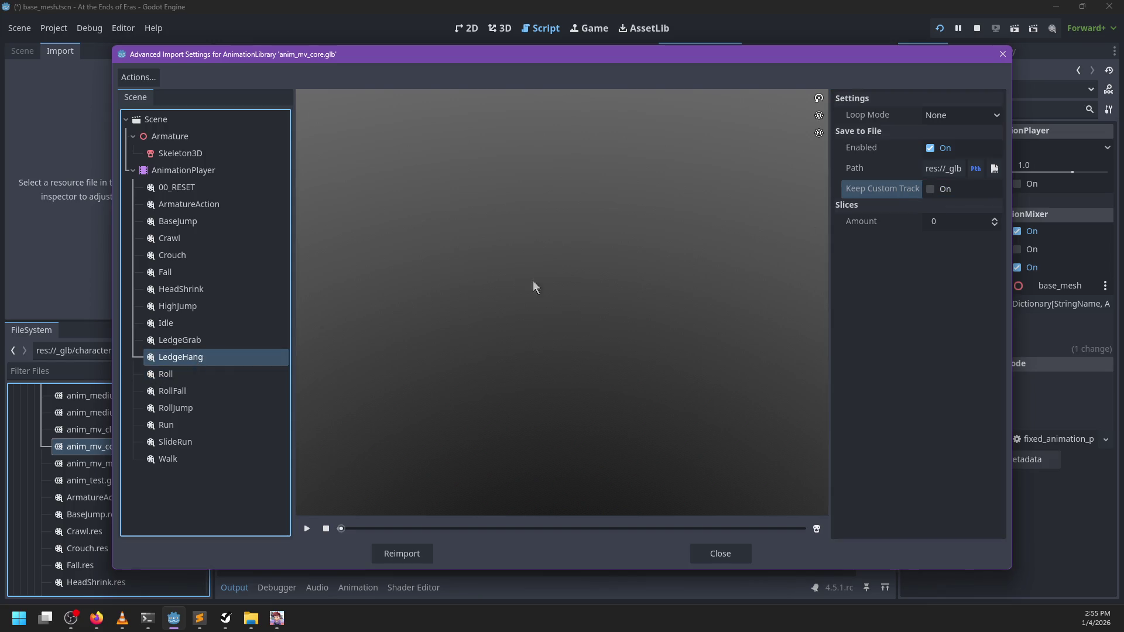
{"action": "left_click", "coordinate": [931, 190]}
{"action": "left_click", "coordinate": [233, 334]}
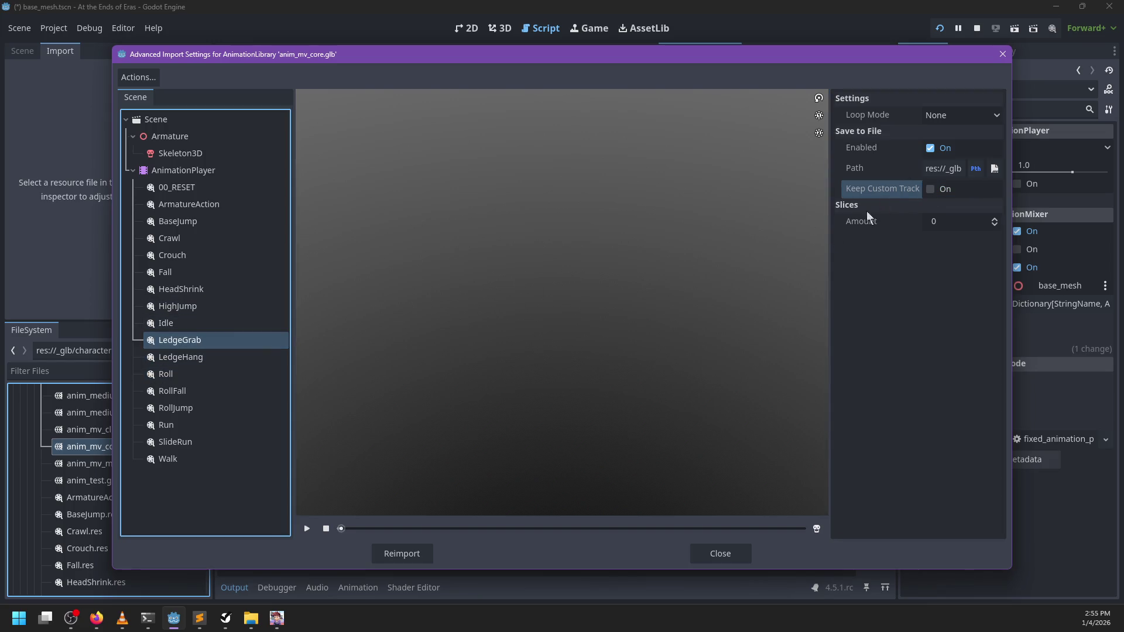
{"action": "left_click", "coordinate": [931, 189]}
- Turn on Keep Custom Tracks for Idle, HighJump, HeadShrink, Fall and Crouch
{"action": "left_click", "coordinate": [249, 323]}
{"action": "left_click", "coordinate": [918, 195]}
{"action": "left_click", "coordinate": [222, 306]}
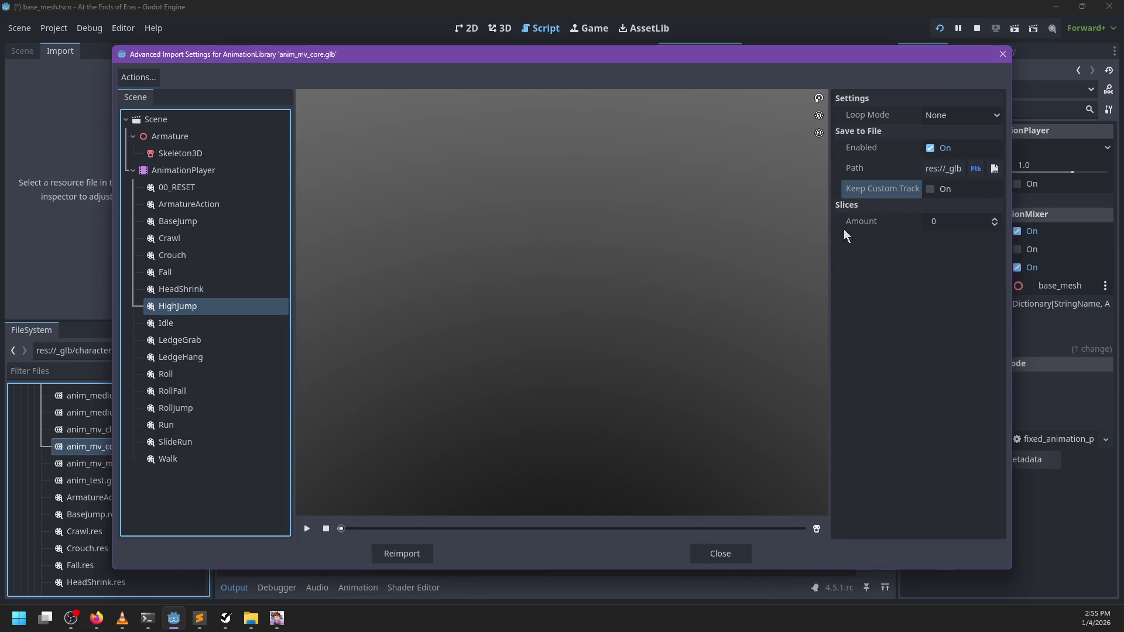
{"action": "left_click", "coordinate": [929, 192]}
{"action": "left_click", "coordinate": [253, 289]}
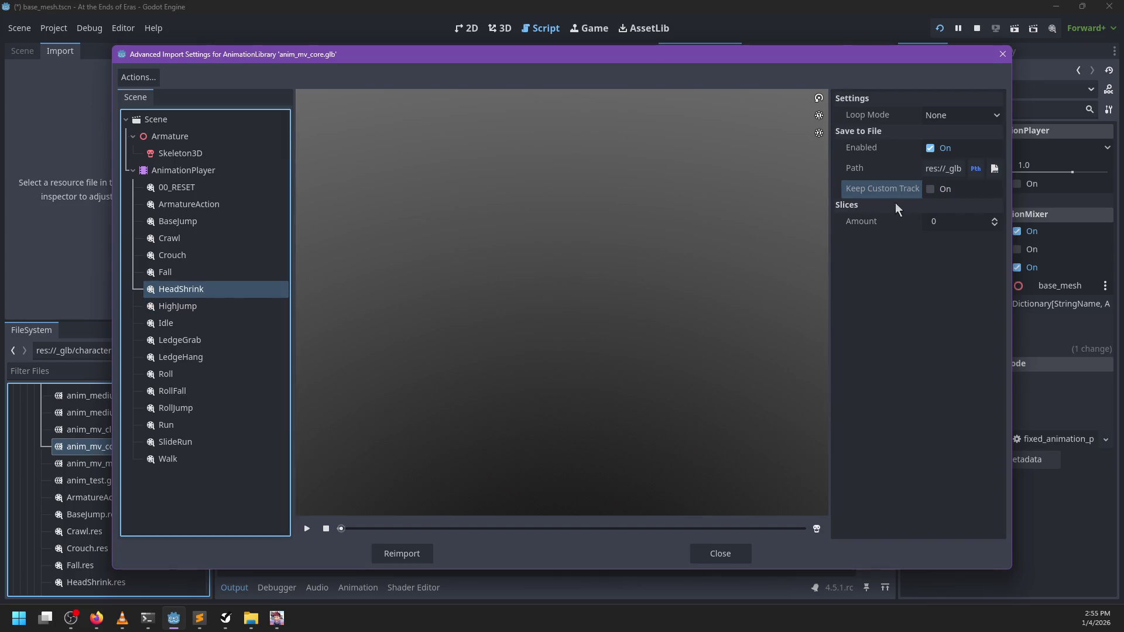
{"action": "left_click", "coordinate": [933, 187]}
{"action": "left_click", "coordinate": [223, 274]}
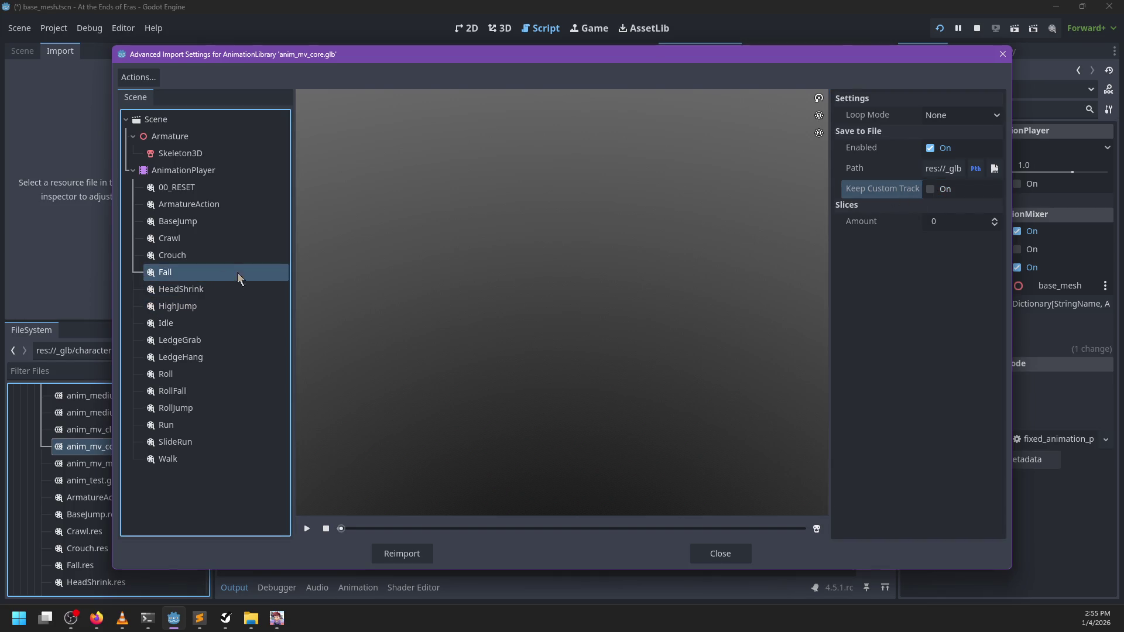
{"action": "left_click", "coordinate": [941, 189]}
{"action": "left_click", "coordinate": [159, 253]}
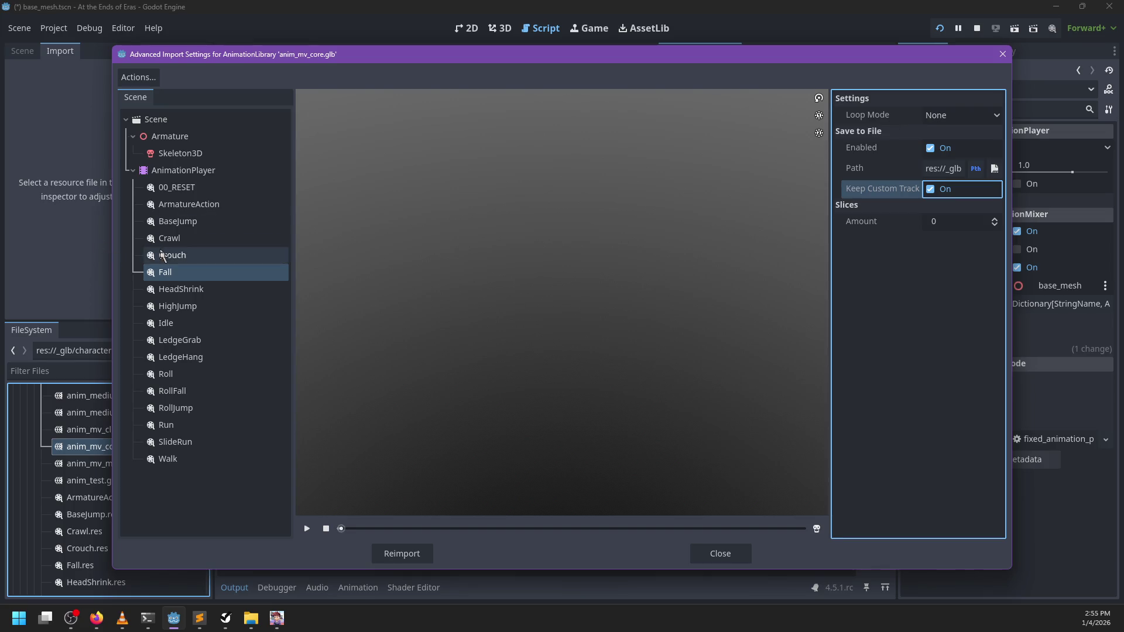
{"action": "left_click", "coordinate": [930, 190]}
- Turn on Keep Custom Tracks for Crawl, BaseJump, ArmatureAction and 00_RESET, leaving 00_RESET non-looping
{"action": "left_click", "coordinate": [258, 238]}
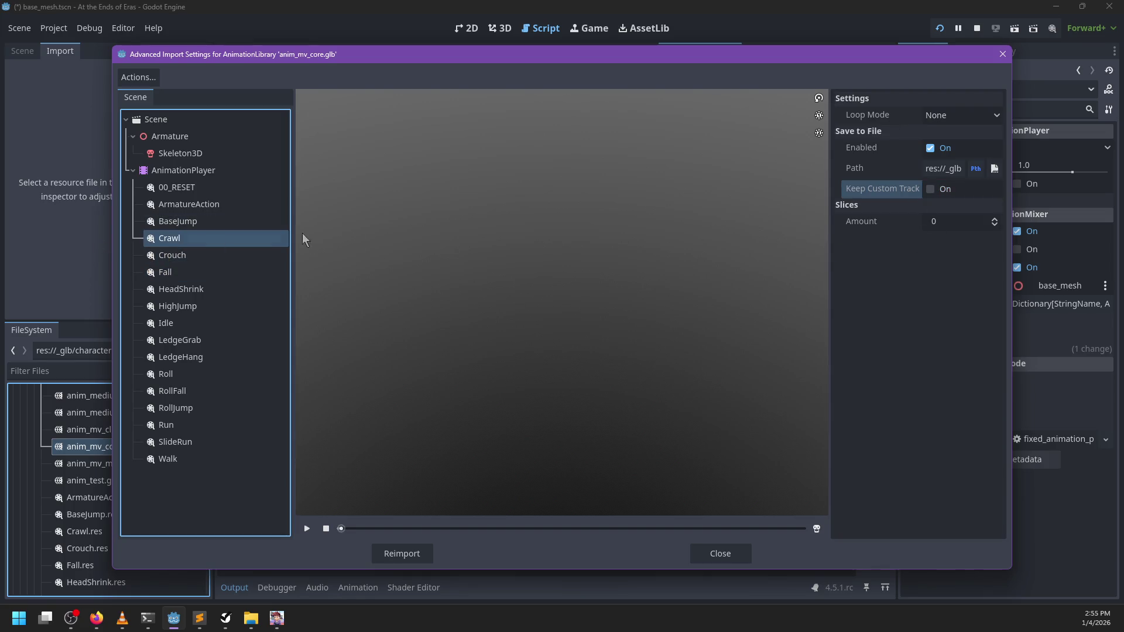
{"action": "left_click", "coordinate": [923, 192]}
{"action": "left_click", "coordinate": [225, 221]}
{"action": "left_click", "coordinate": [931, 189]}
{"action": "left_click", "coordinate": [206, 205]}
{"action": "left_click", "coordinate": [922, 192]}
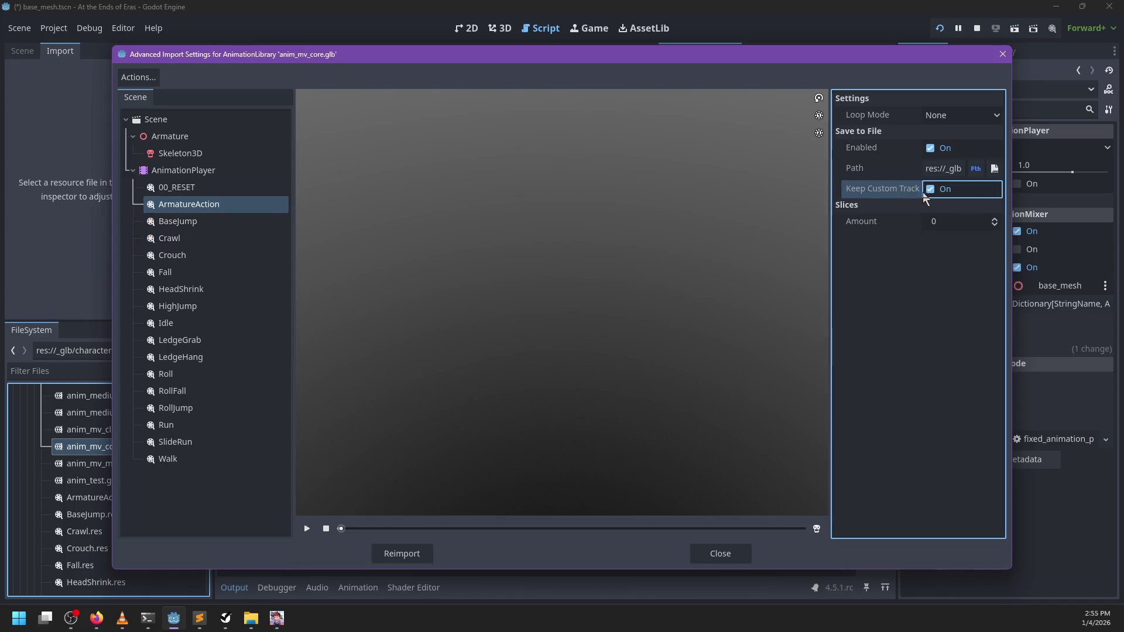
{"action": "left_click", "coordinate": [233, 185]}
{"action": "left_click", "coordinate": [931, 189]}
{"action": "left_click", "coordinate": [937, 117]}
{"action": "left_click", "coordinate": [931, 148]}
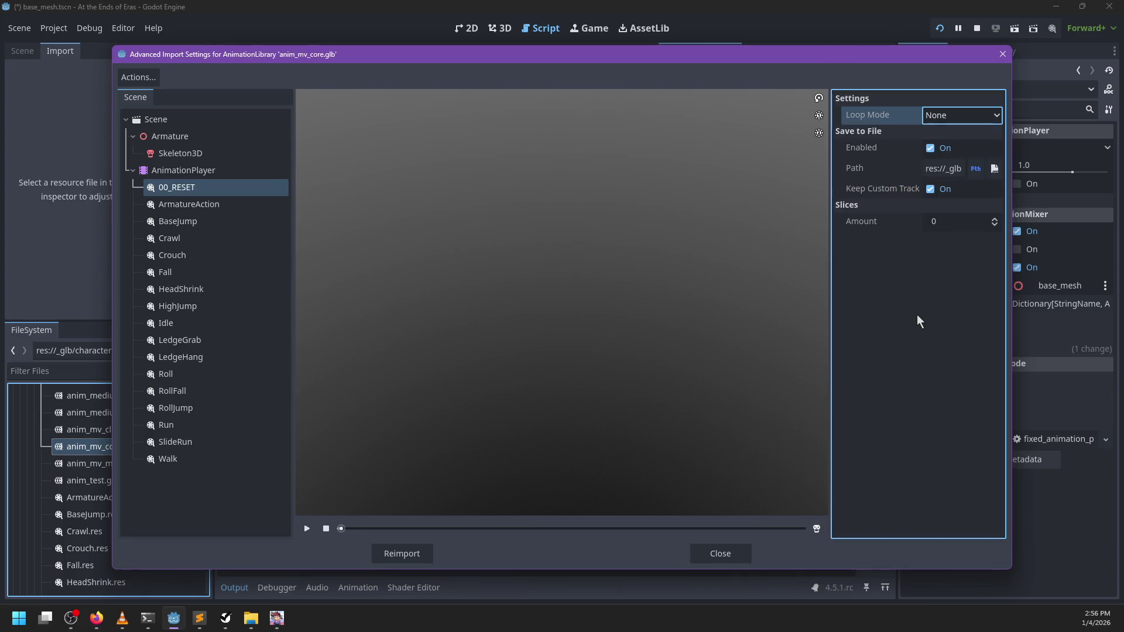
- Set the Crawl and Crouch animations to Linear loop mode
{"action": "left_click", "coordinate": [212, 240]}
{"action": "left_click", "coordinate": [183, 254]}
{"action": "left_click", "coordinate": [183, 240]}
{"action": "left_click", "coordinate": [960, 114]}
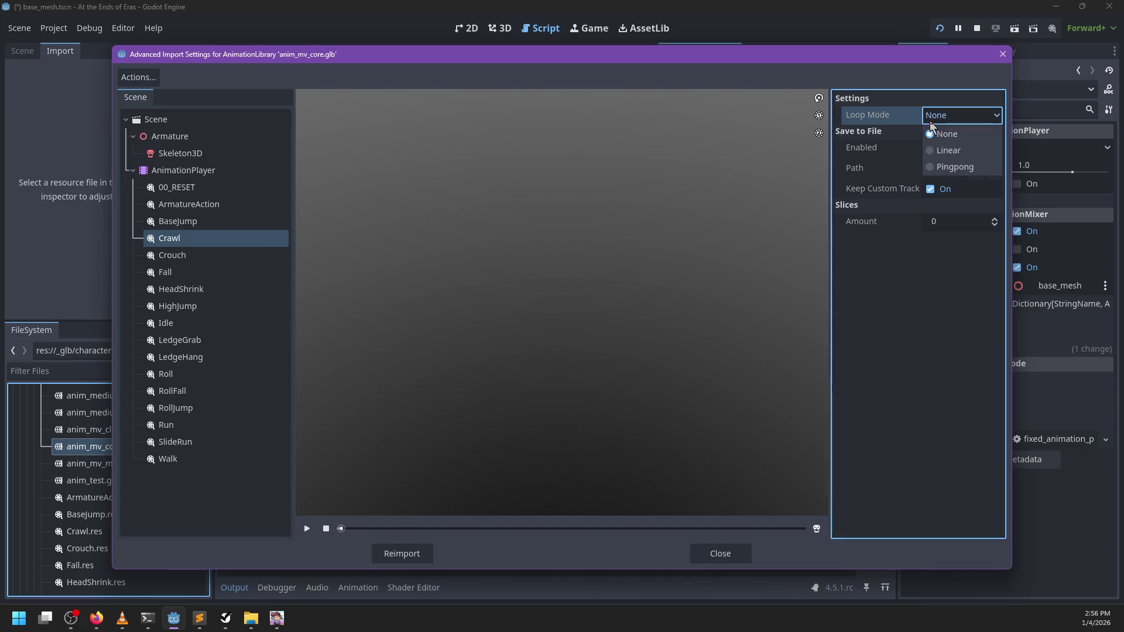
{"action": "left_click", "coordinate": [940, 152]}
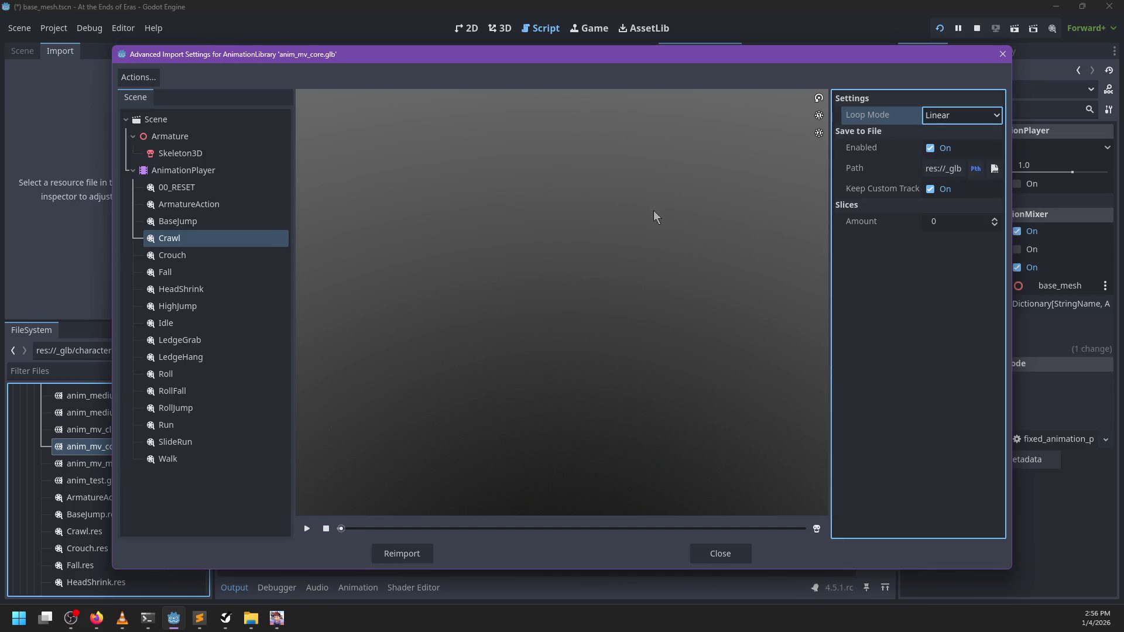
{"action": "left_click", "coordinate": [195, 255]}
{"action": "left_click", "coordinate": [963, 115]}
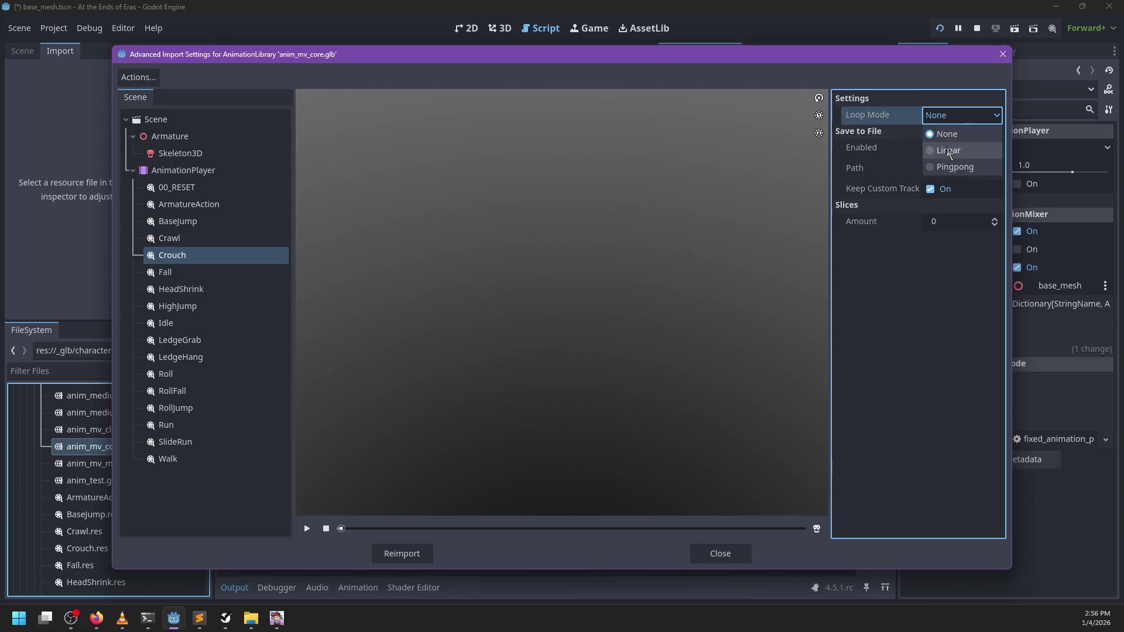
{"action": "left_click", "coordinate": [943, 148]}
- Set the Fall and Idle animations to Linear loop mode
{"action": "left_click", "coordinate": [225, 272]}
{"action": "left_click", "coordinate": [956, 117]}
{"action": "left_click", "coordinate": [954, 166]}
{"action": "left_click", "coordinate": [950, 117]}
{"action": "left_click", "coordinate": [944, 151]}
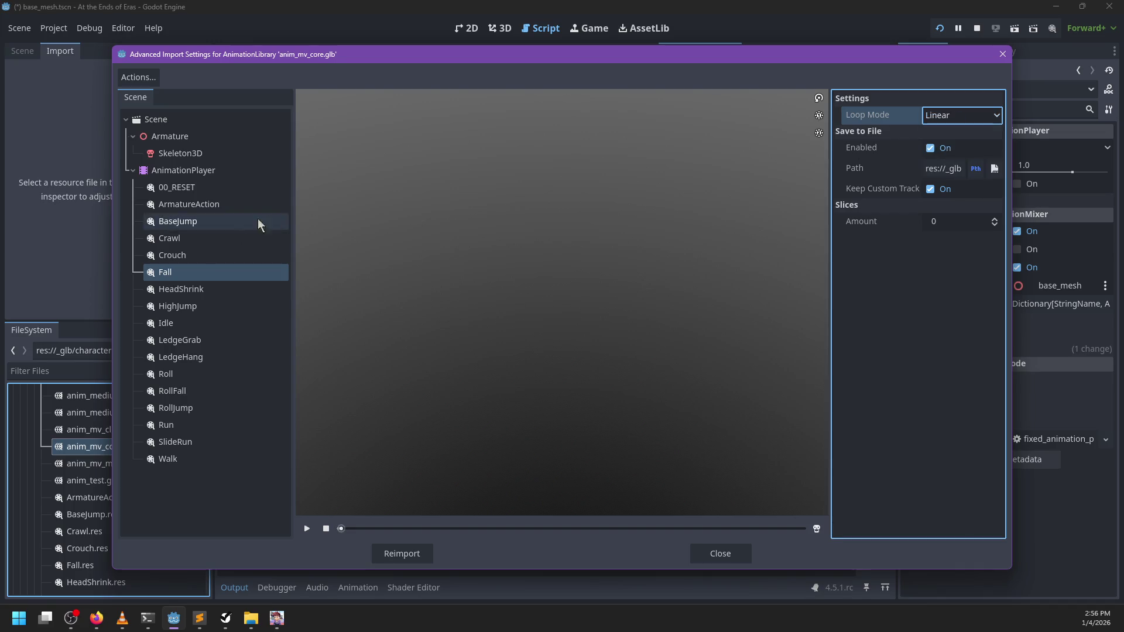
{"action": "left_click", "coordinate": [192, 307]}
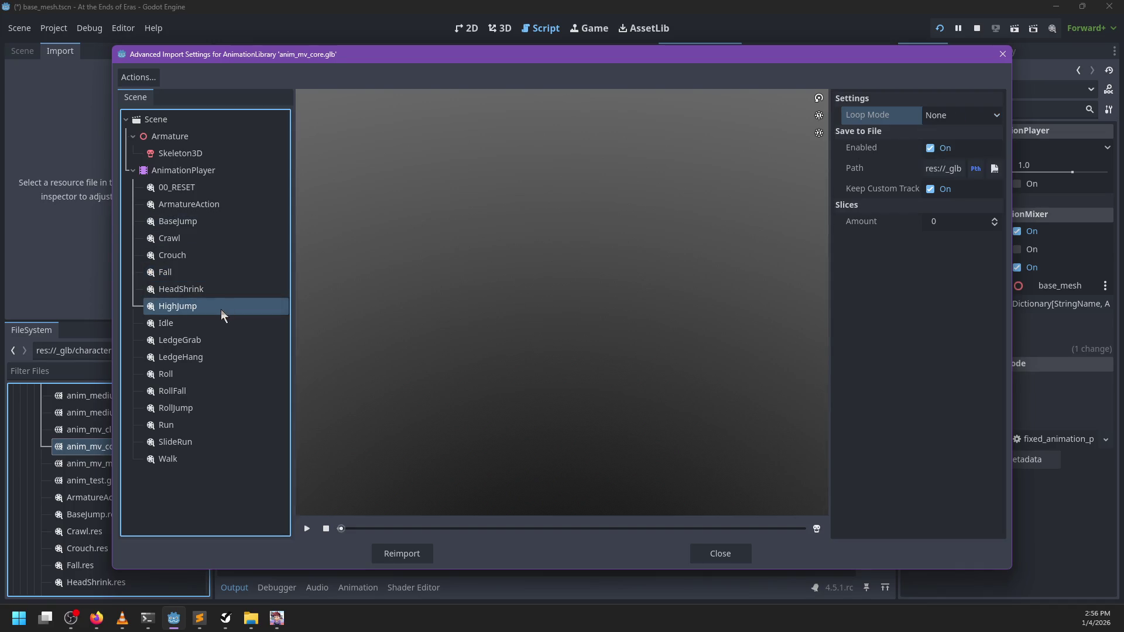
{"action": "left_click", "coordinate": [195, 321]}
{"action": "left_click", "coordinate": [951, 114]}
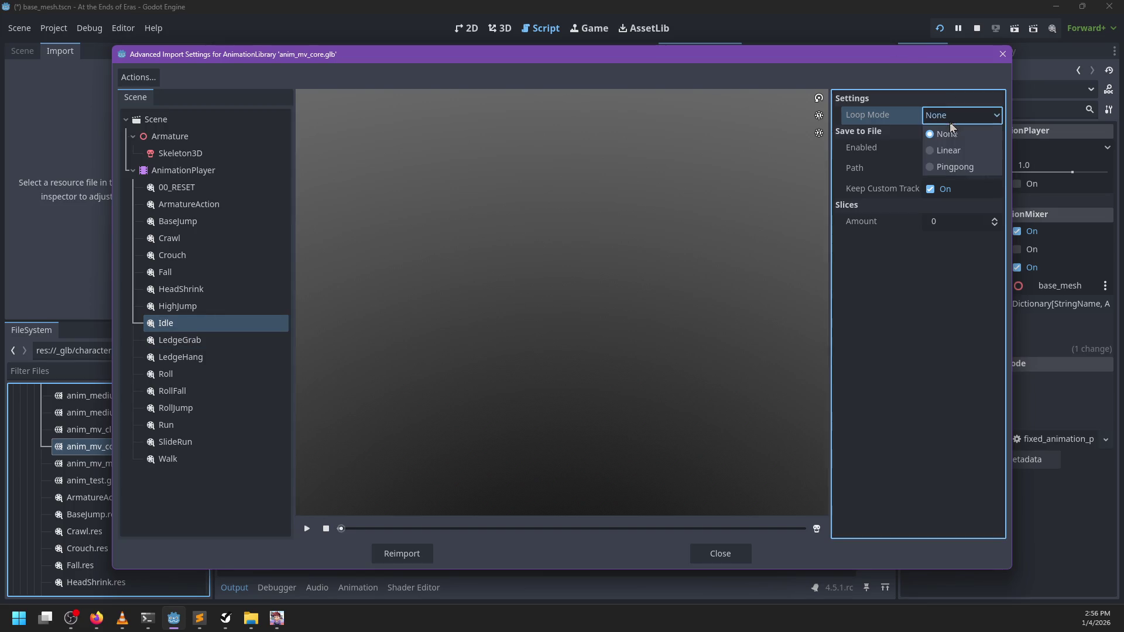
{"action": "left_click", "coordinate": [950, 149]}
- Set the LedgeHang and RollFall animations to Linear loop mode
{"action": "left_click", "coordinate": [223, 341]}
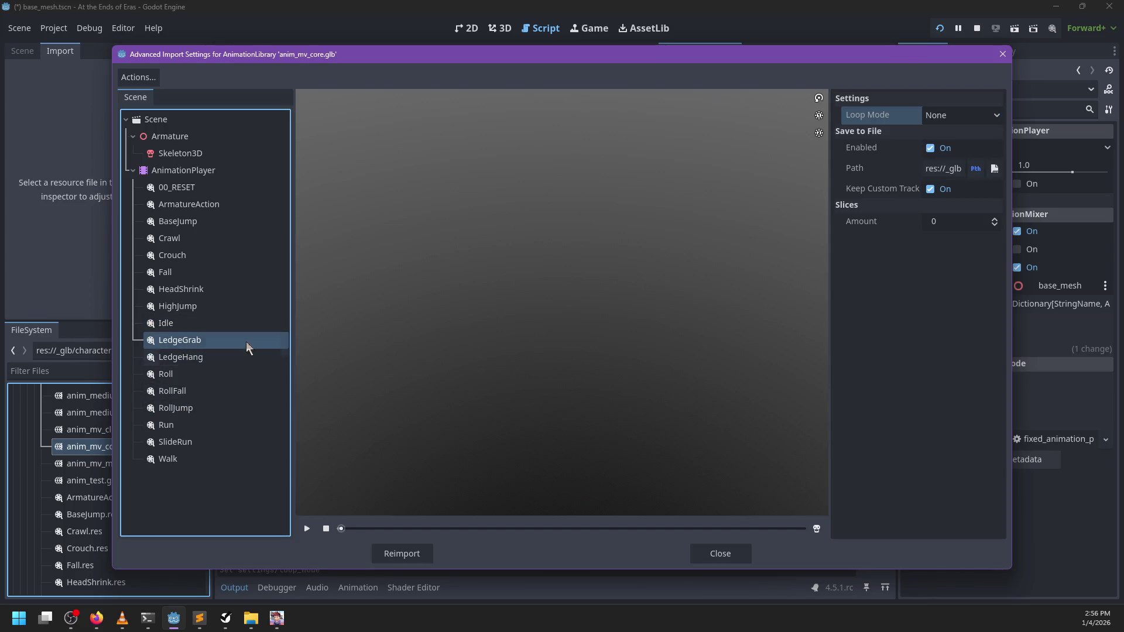
{"action": "left_click", "coordinate": [181, 357]}
{"action": "left_click", "coordinate": [961, 114]}
{"action": "left_click", "coordinate": [949, 144]}
{"action": "left_click", "coordinate": [179, 375]}
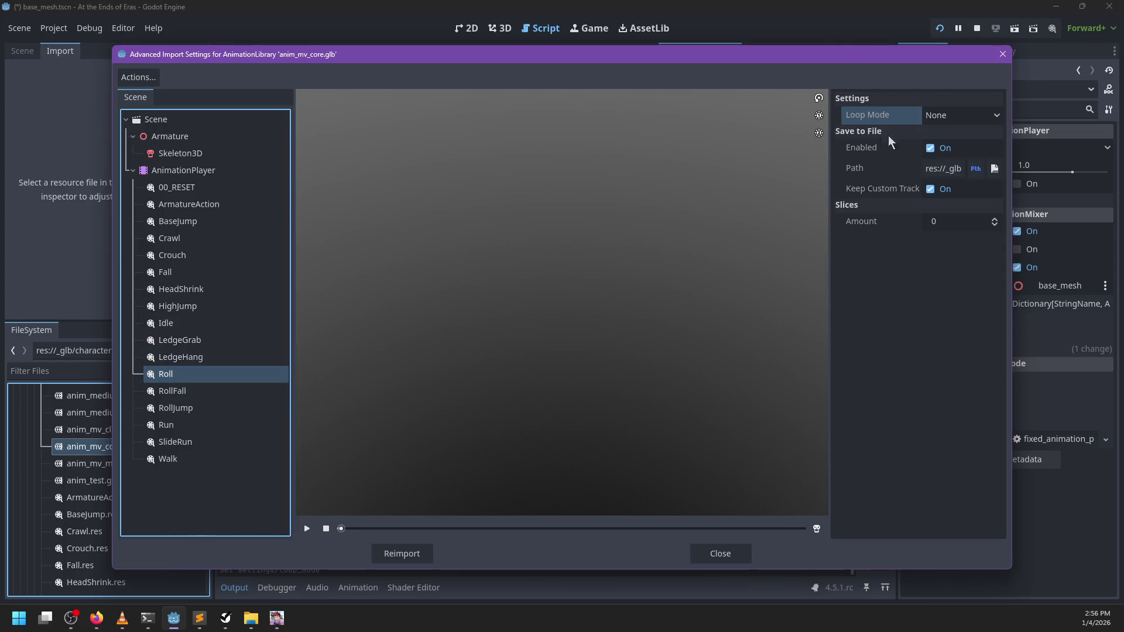
{"action": "left_click", "coordinate": [196, 392]}
{"action": "left_click", "coordinate": [960, 114]}
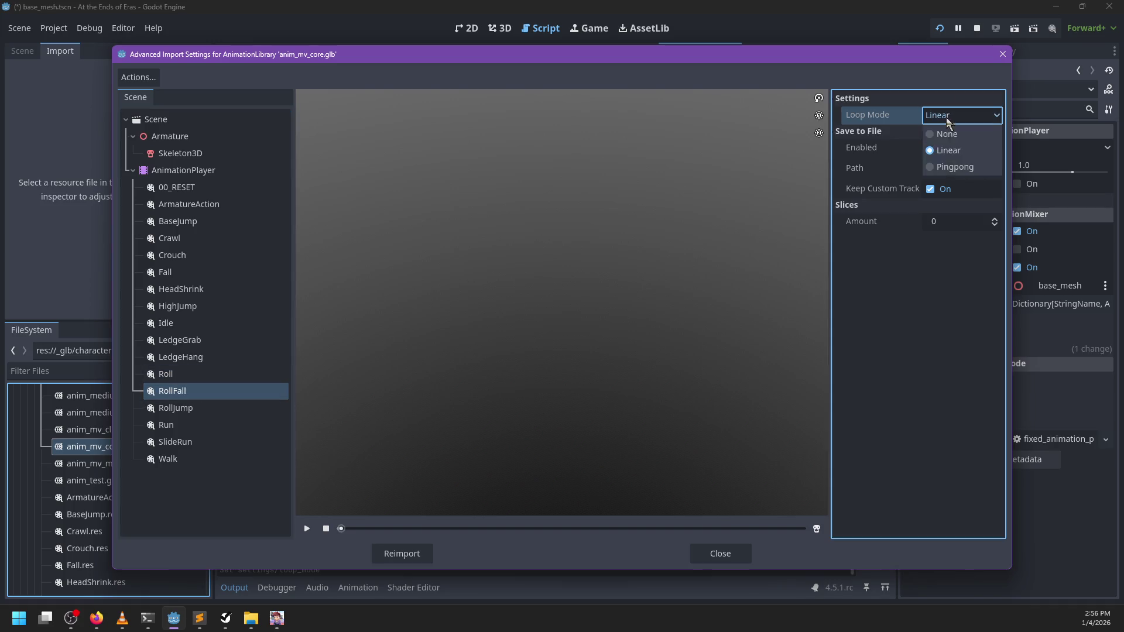
{"action": "left_click", "coordinate": [944, 144]}
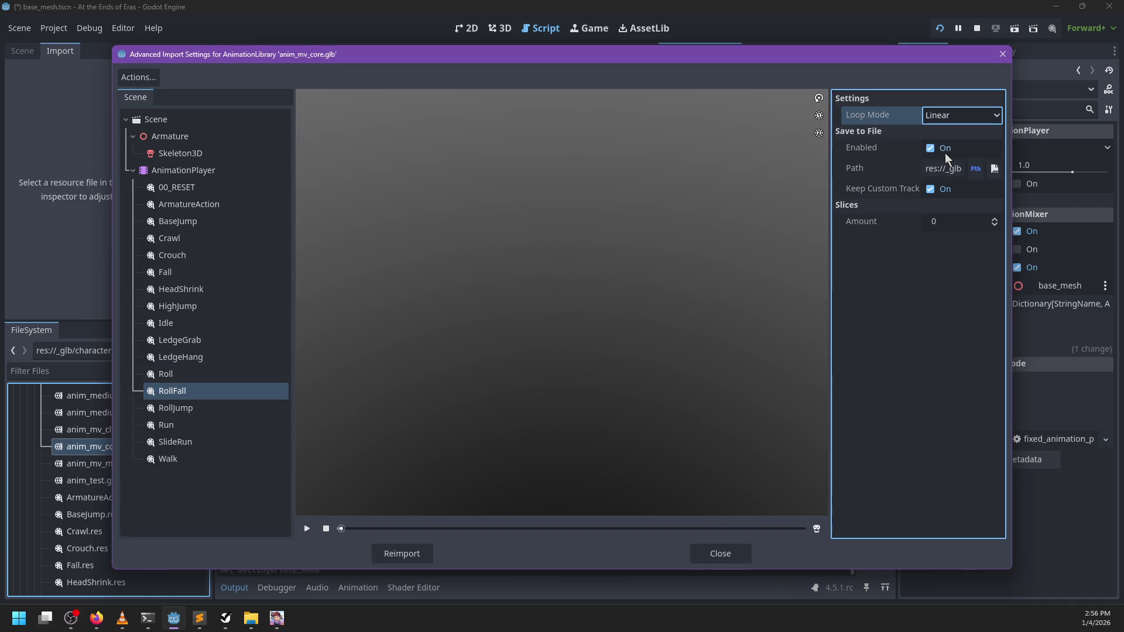
- Set Run, SlideRun and Walk to Linear loop mode, then reimport anim_mv_core.glb
{"action": "left_click", "coordinate": [209, 405]}
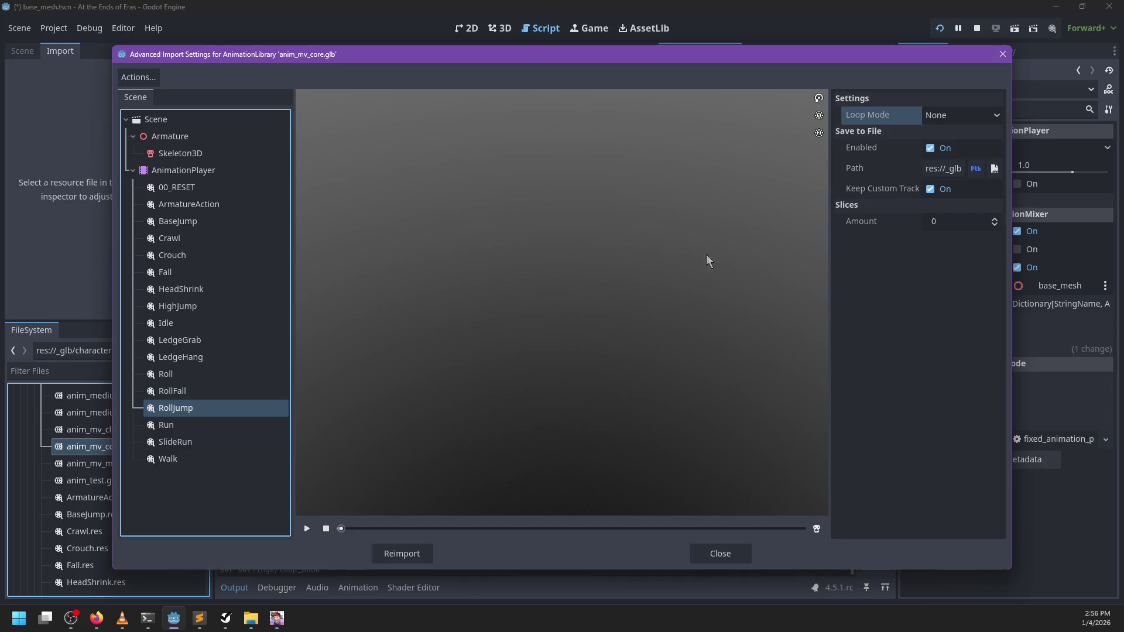
{"action": "left_click", "coordinate": [185, 425]}
{"action": "left_click", "coordinate": [949, 115]}
{"action": "left_click", "coordinate": [948, 151]}
{"action": "left_click", "coordinate": [181, 444]}
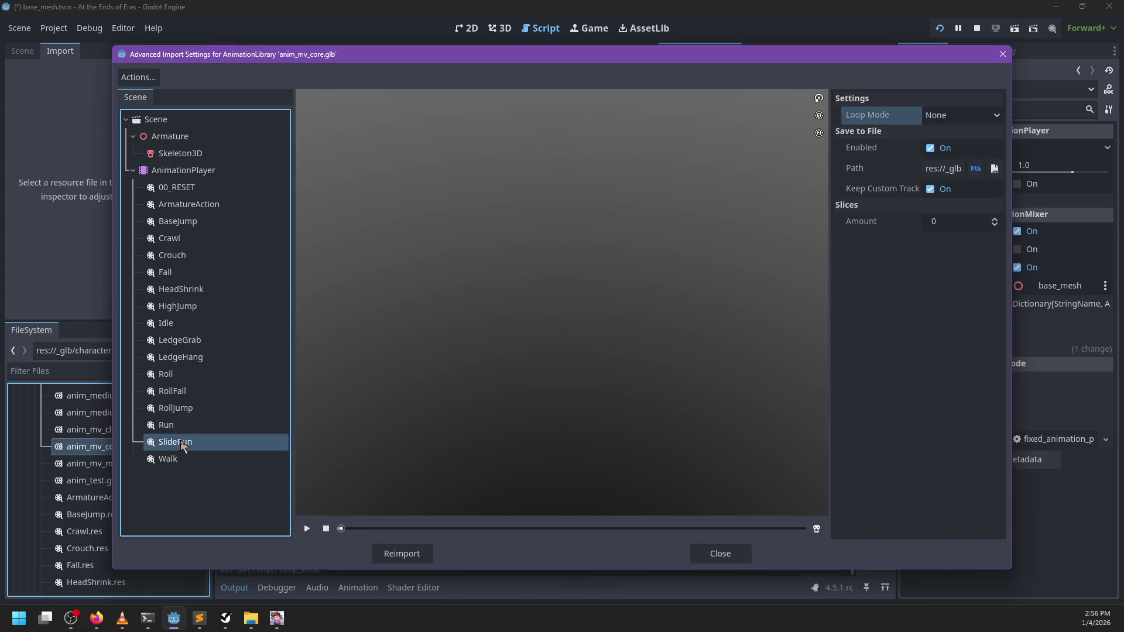
{"action": "left_click", "coordinate": [936, 120]}
{"action": "left_click", "coordinate": [945, 153]}
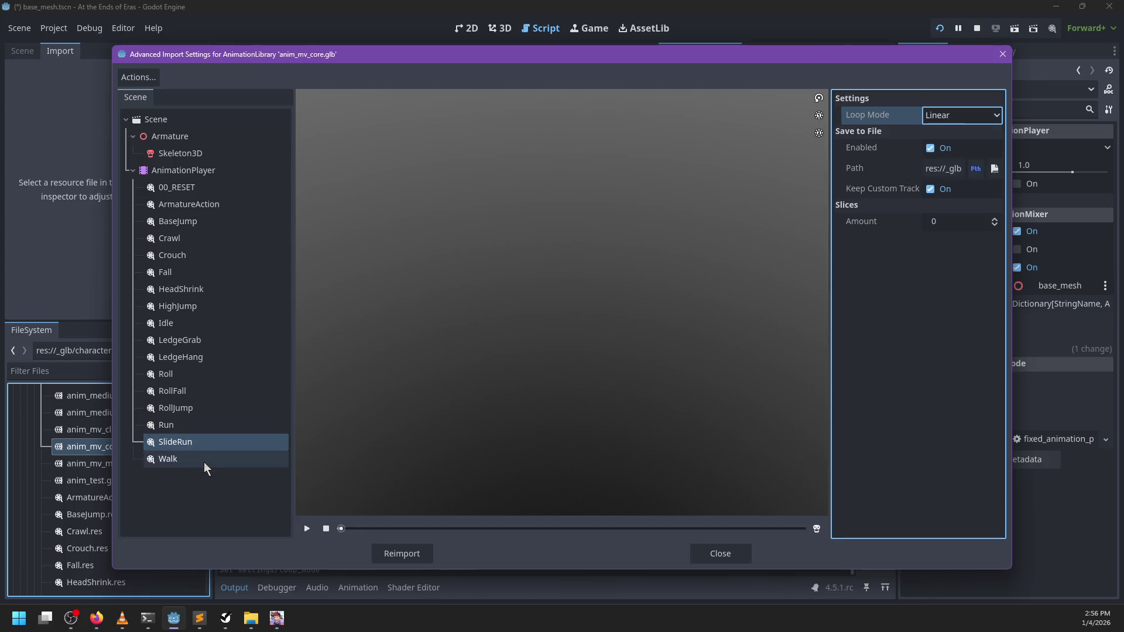
{"action": "left_click", "coordinate": [203, 462]}
{"action": "left_click", "coordinate": [933, 113]}
{"action": "left_click", "coordinate": [940, 150]}
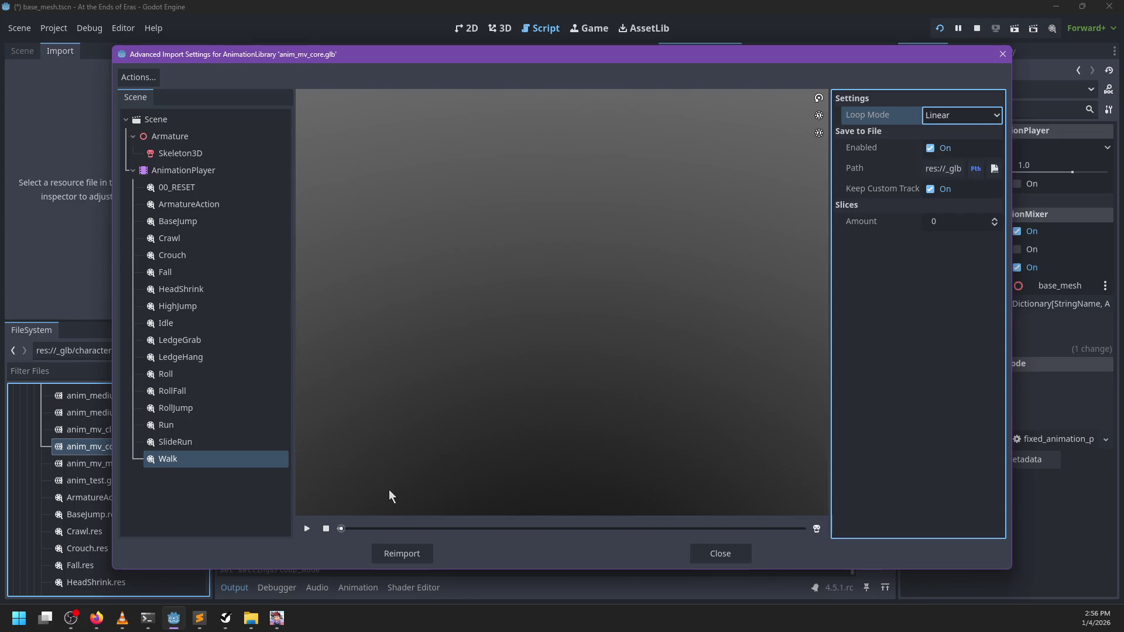
{"action": "left_click", "coordinate": [403, 553]}
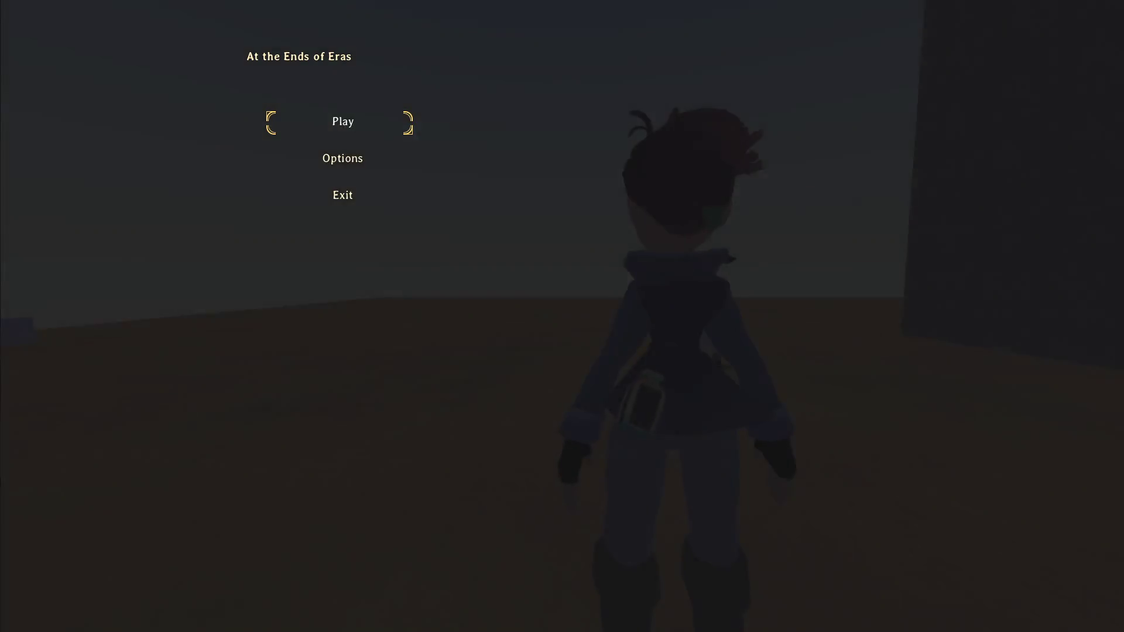
- Run the character around outdoors and make it jump
{"action": "key", "text": "w"}
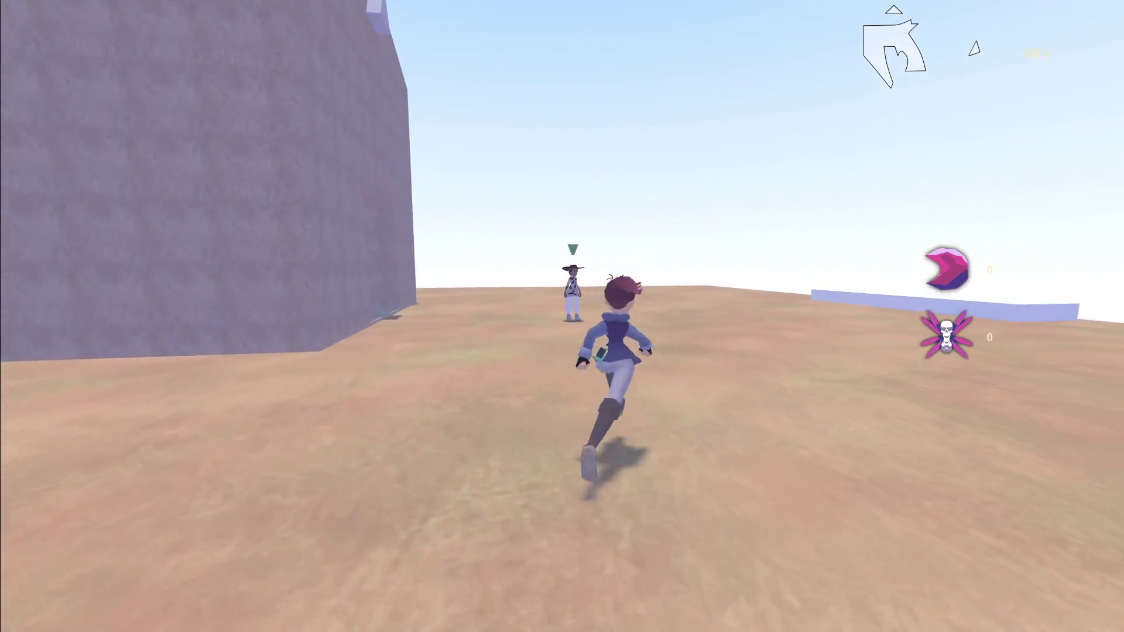
{"action": "key", "text": "space"}
{"action": "key", "text": "w"}
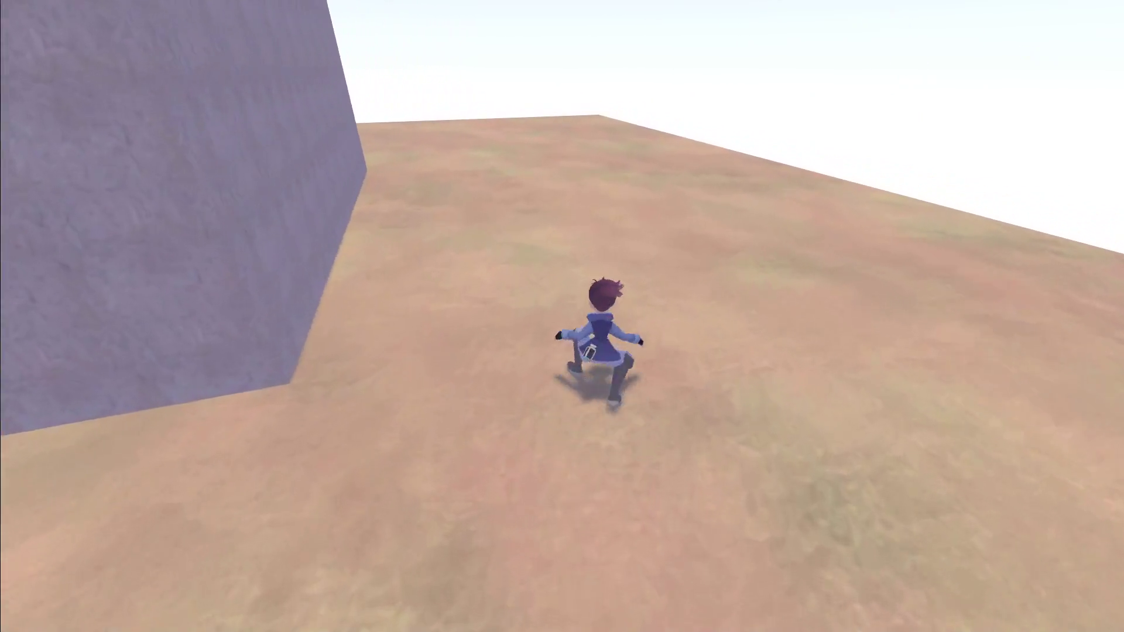
{"action": "key", "text": "w"}
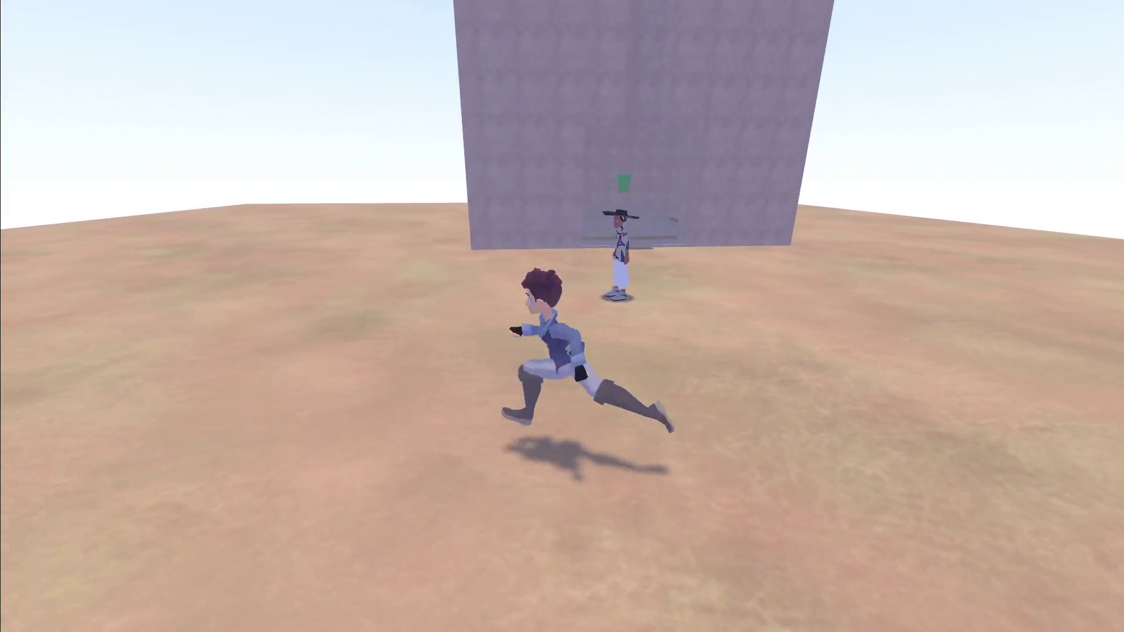
- Choose Save and Quit from the pause menu and return to the editor
{"action": "key", "text": "Escape"}
{"action": "key", "text": "Down"}
{"action": "key", "text": "Down"}
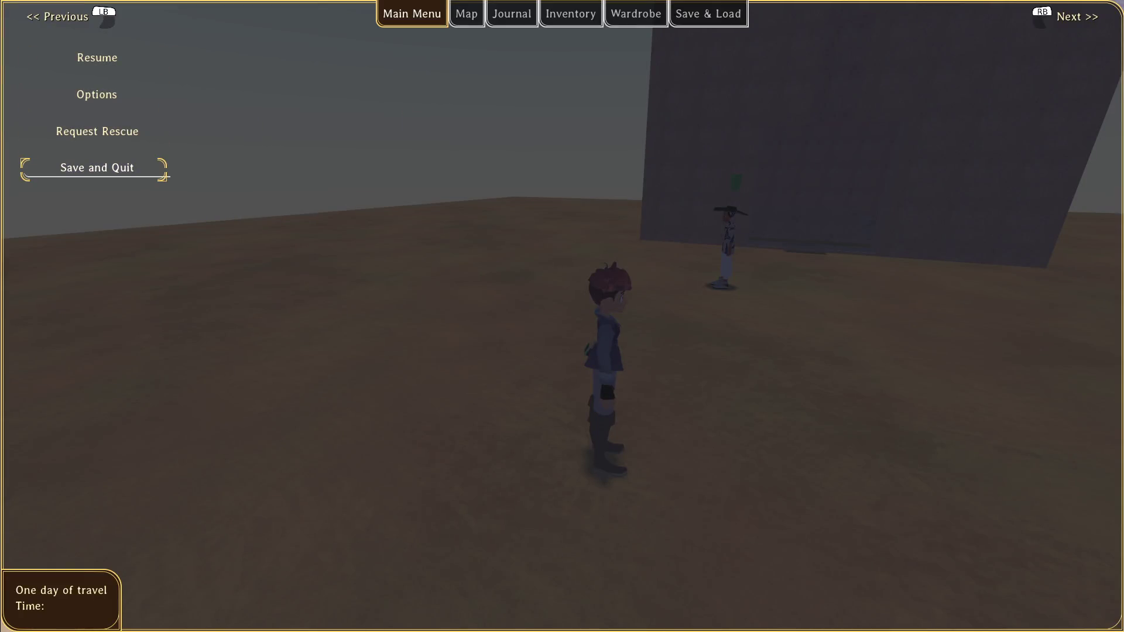
{"action": "key", "text": "Return"}
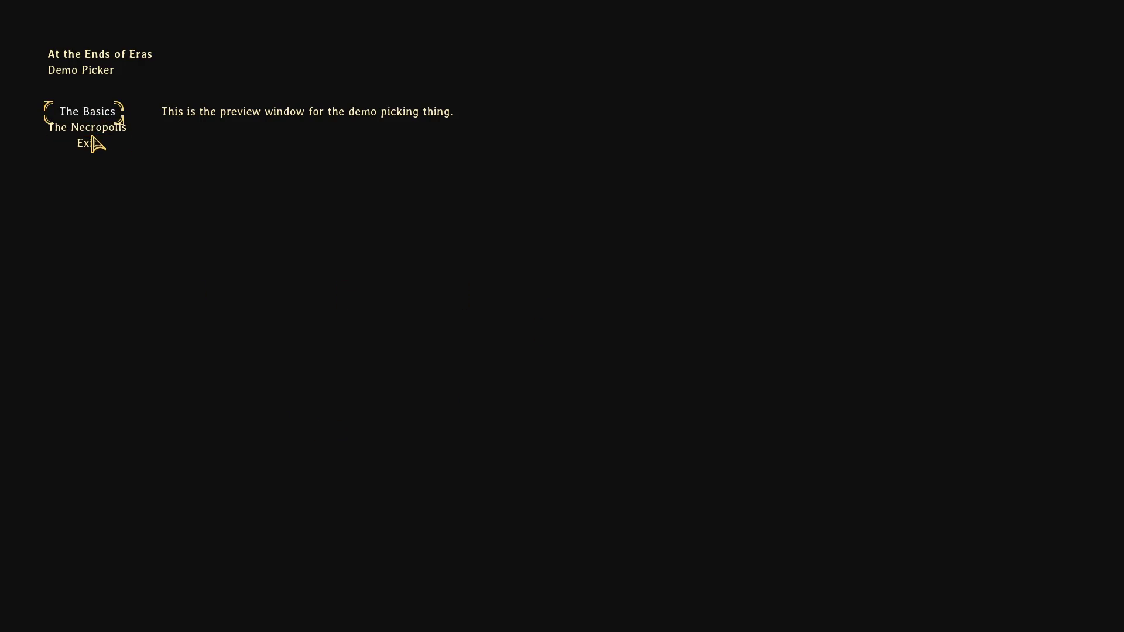
{"action": "left_click", "coordinate": [96, 146]}
- Switch to the base_mesh scene with the Animation panel open
{"action": "scroll", "coordinate": [164, 486], "scroll_direction": "up", "scroll_amount": 2}
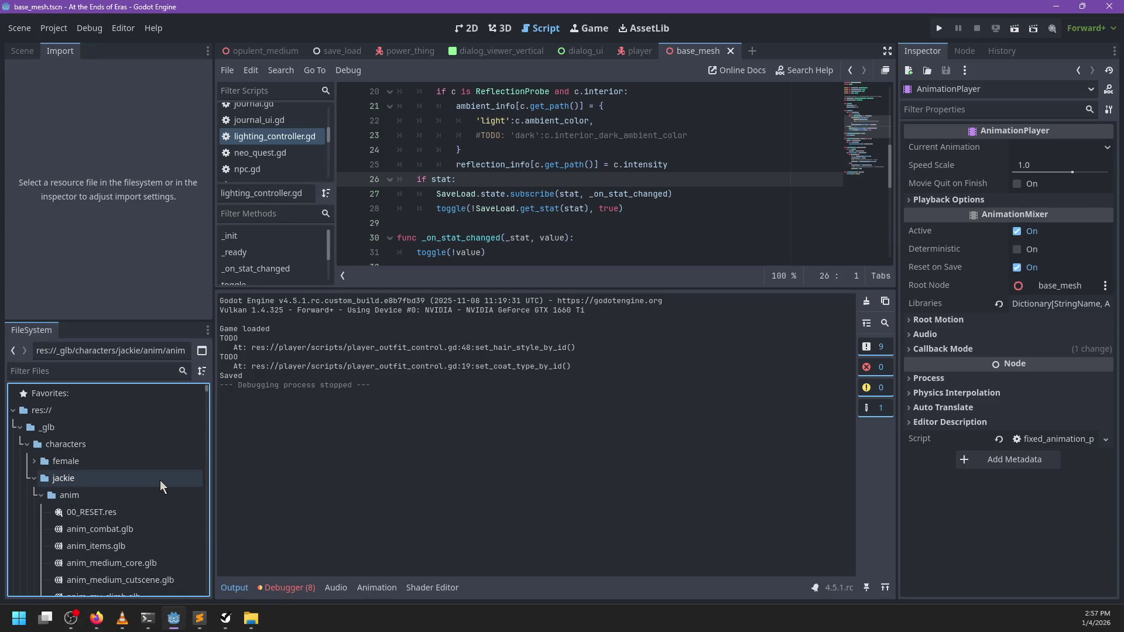
{"action": "scroll", "coordinate": [163, 486], "scroll_direction": "down", "scroll_amount": 3}
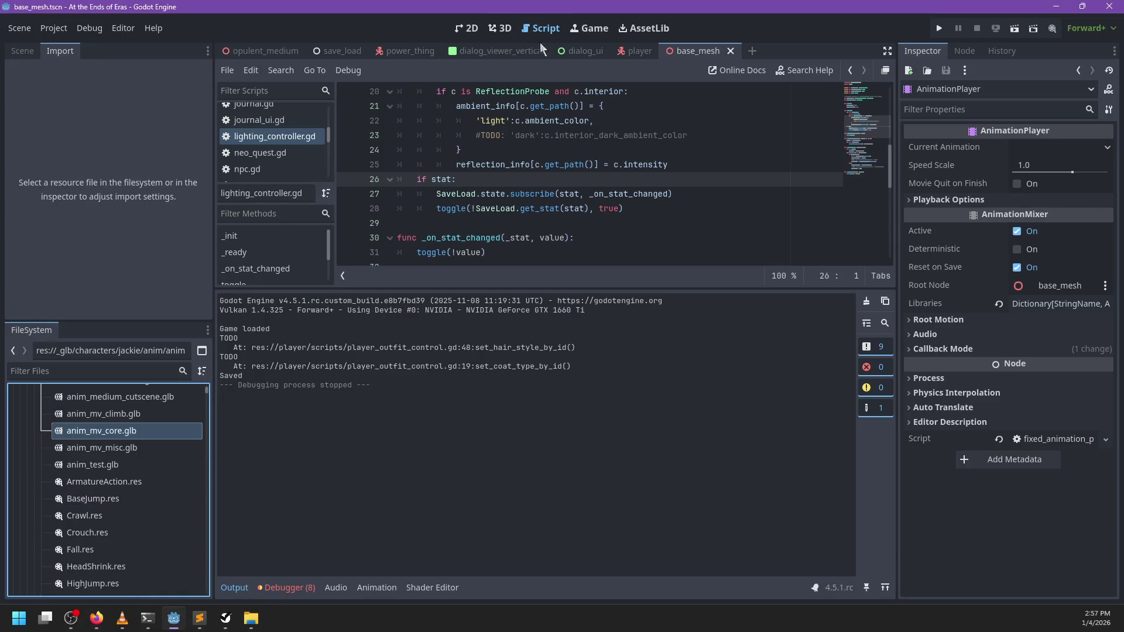
{"action": "left_click", "coordinate": [637, 51]}
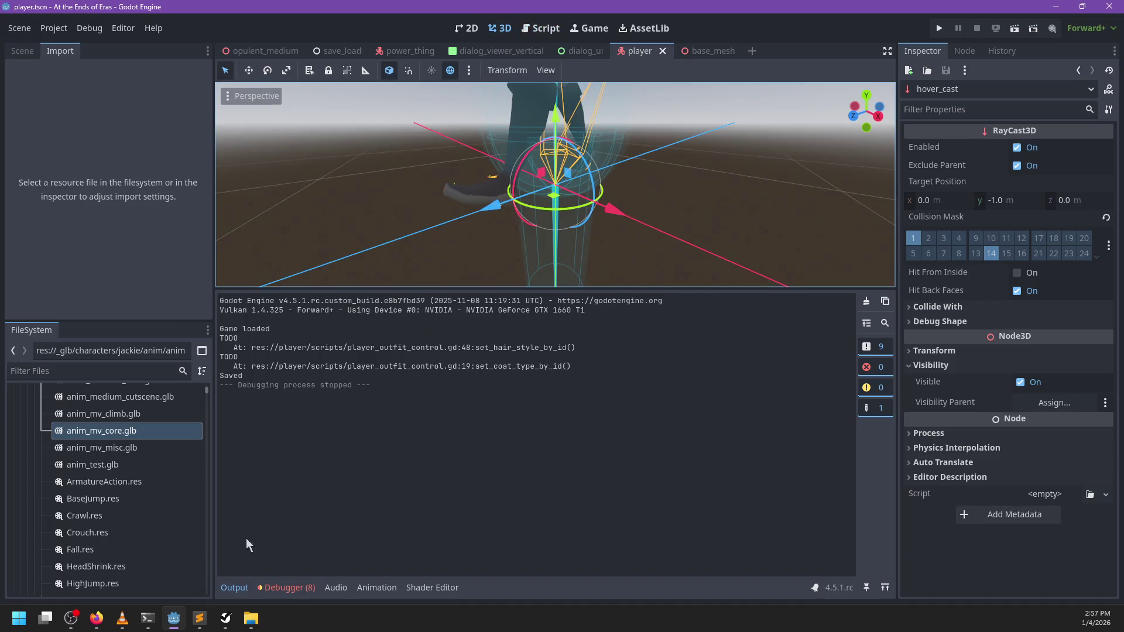
{"action": "left_click", "coordinate": [421, 588]}
{"action": "left_click", "coordinate": [377, 588]}
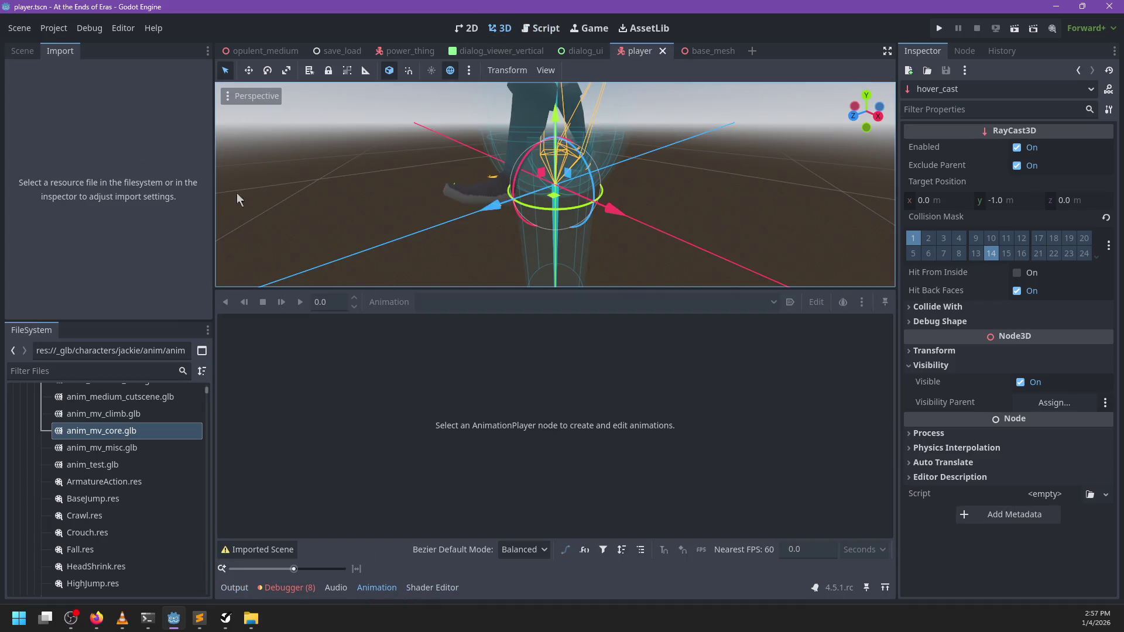
{"action": "left_click", "coordinate": [22, 51]}
{"action": "scroll", "coordinate": [73, 244], "scroll_direction": "down", "scroll_amount": 1}
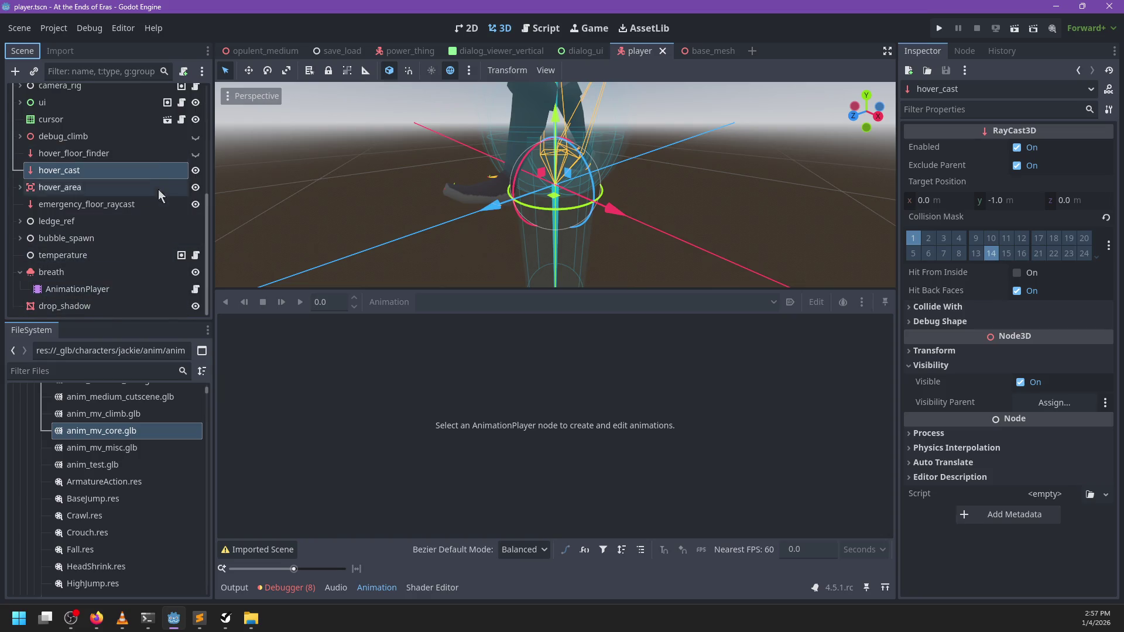
{"action": "left_click", "coordinate": [698, 50]}
- Load anim_mv_core/Crawl into the AnimationPlayer and scrub its timeline to about 0.117 s
{"action": "left_click_drag", "start_coordinate": [484, 290], "coordinate": [477, 364]}
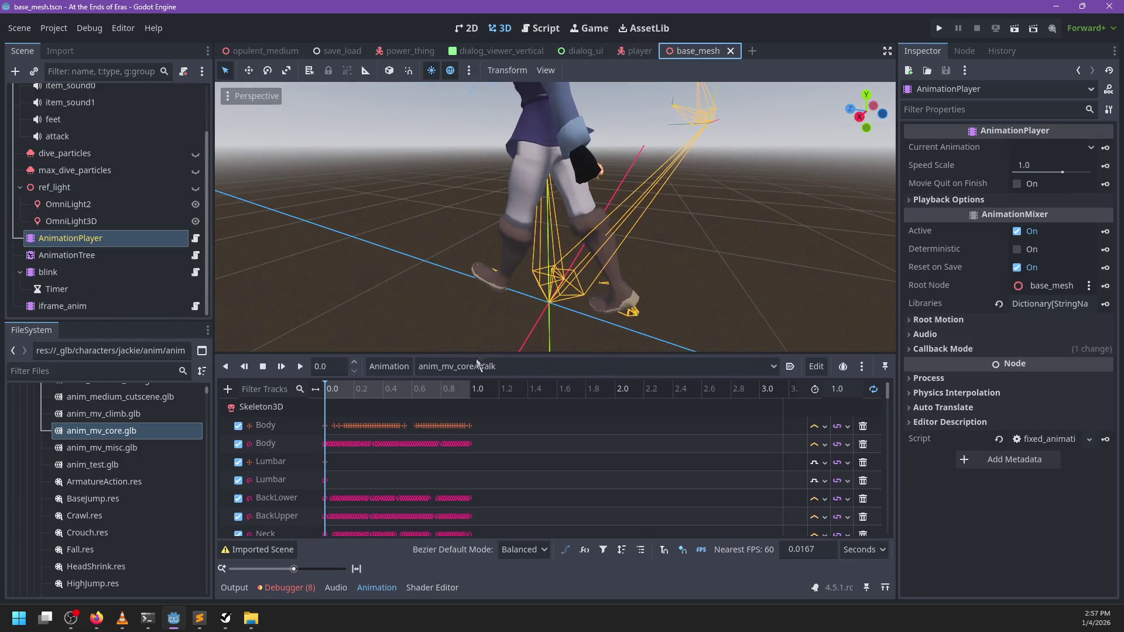
{"action": "left_click", "coordinate": [478, 365]}
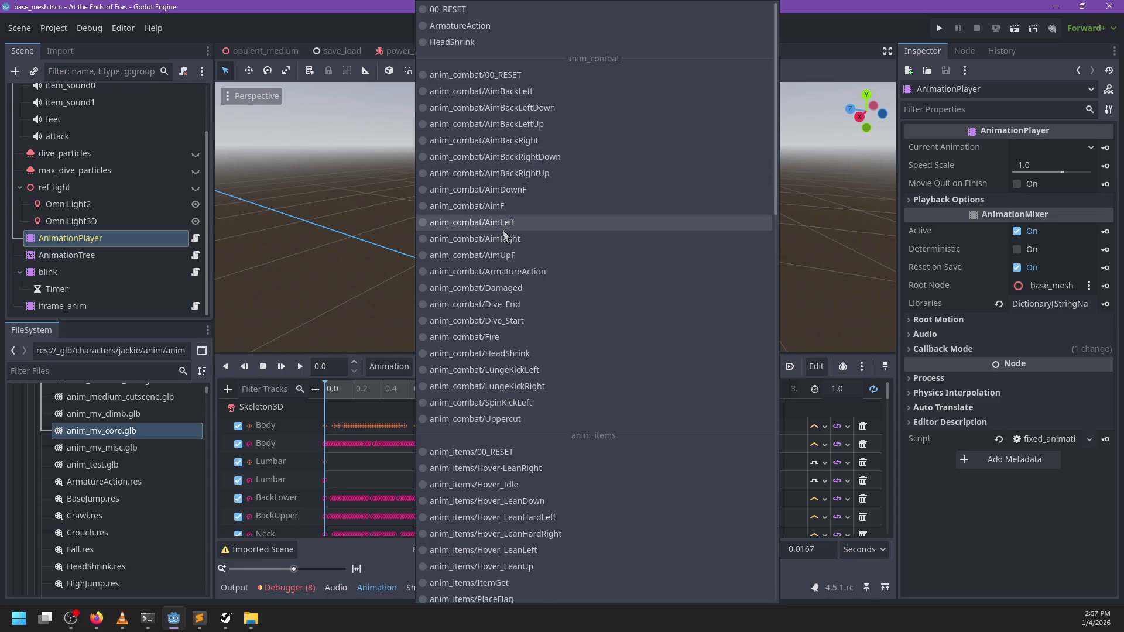
{"action": "scroll", "coordinate": [484, 414], "scroll_direction": "down", "scroll_amount": 8}
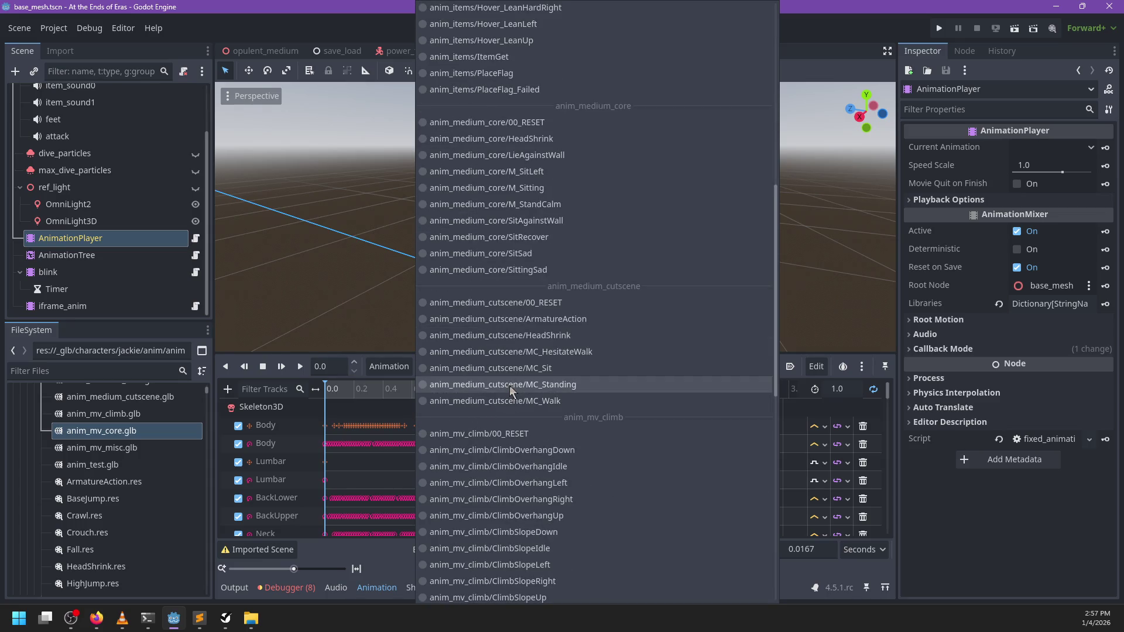
{"action": "scroll", "coordinate": [511, 391], "scroll_direction": "down", "scroll_amount": 5}
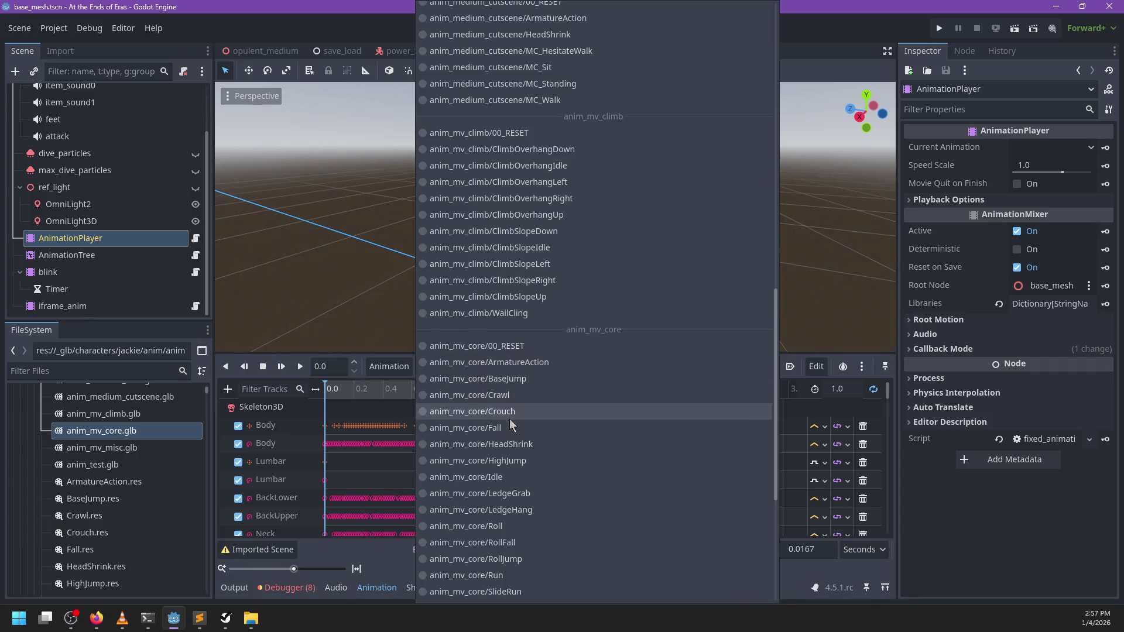
{"action": "left_click", "coordinate": [506, 396]}
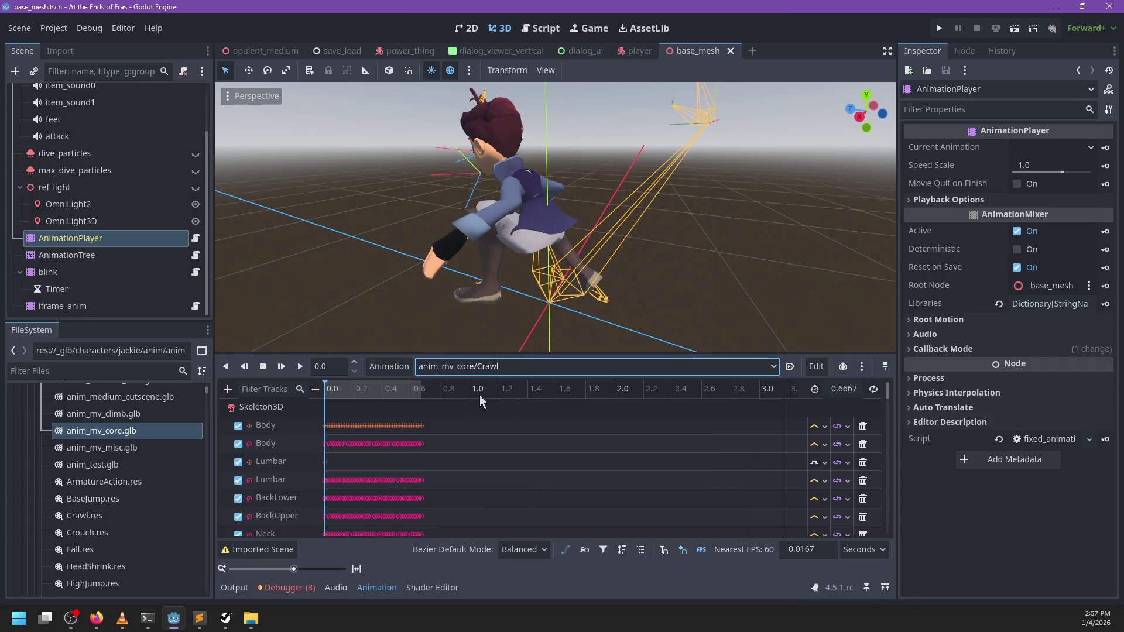
{"action": "left_click_drag", "start_coordinate": [590, 283], "coordinate": [460, 287]}
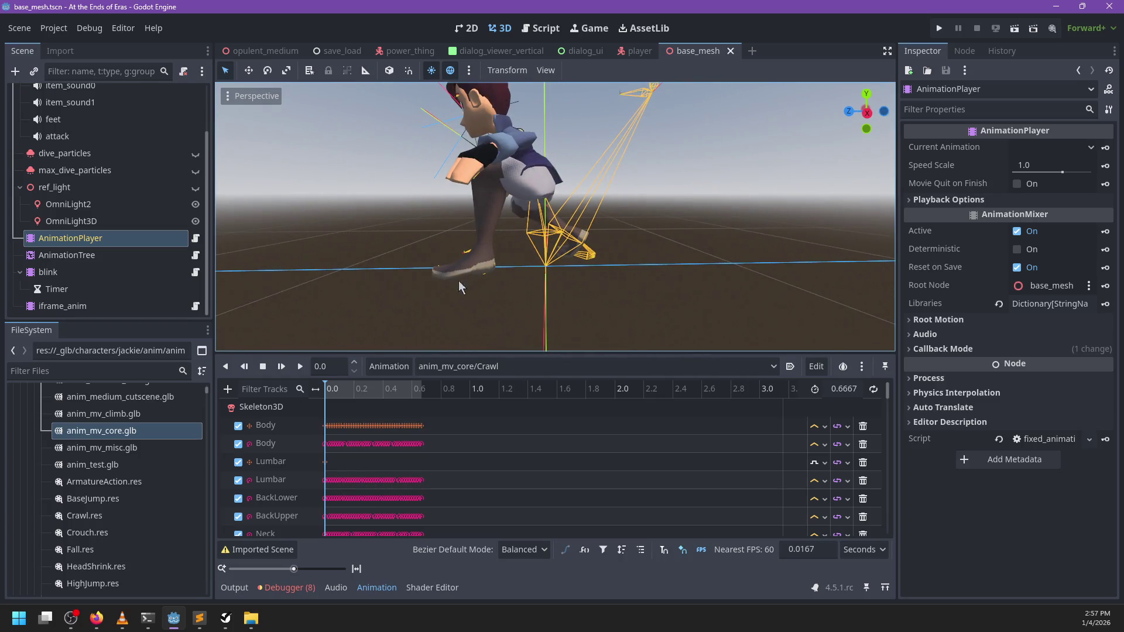
{"action": "left_click_drag", "start_coordinate": [329, 389], "coordinate": [343, 392]}
{"action": "scroll", "coordinate": [379, 489], "scroll_direction": "down", "scroll_amount": 10}
{"action": "left_click", "coordinate": [228, 388]}
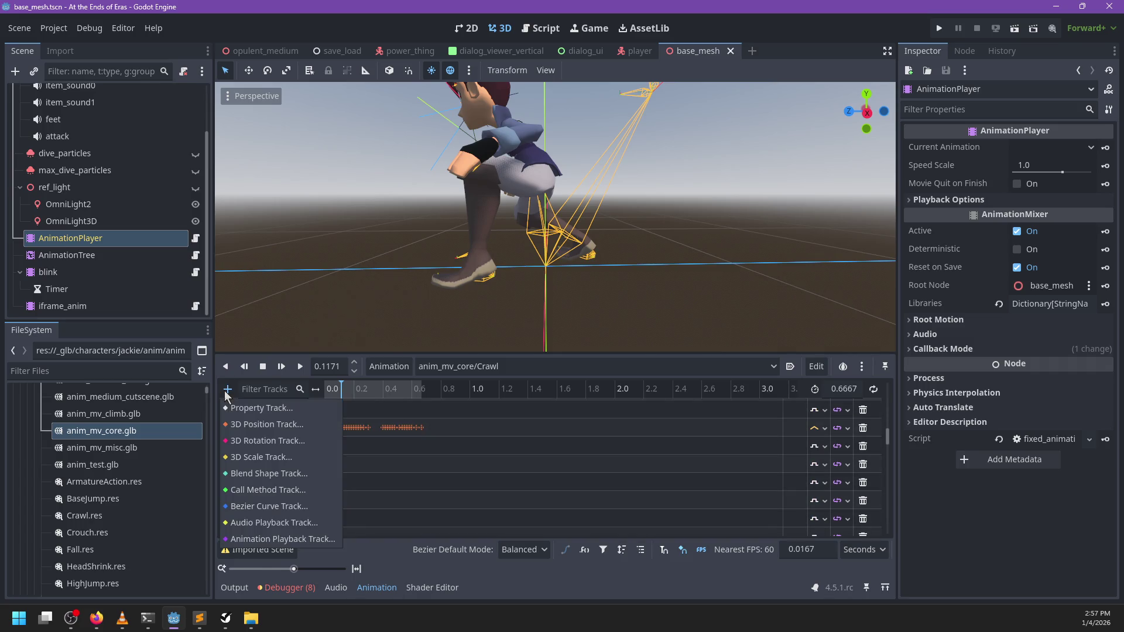
- Add a base_mesh call-method track to Crawl with a step(false, false) key
{"action": "left_click", "coordinate": [246, 491]}
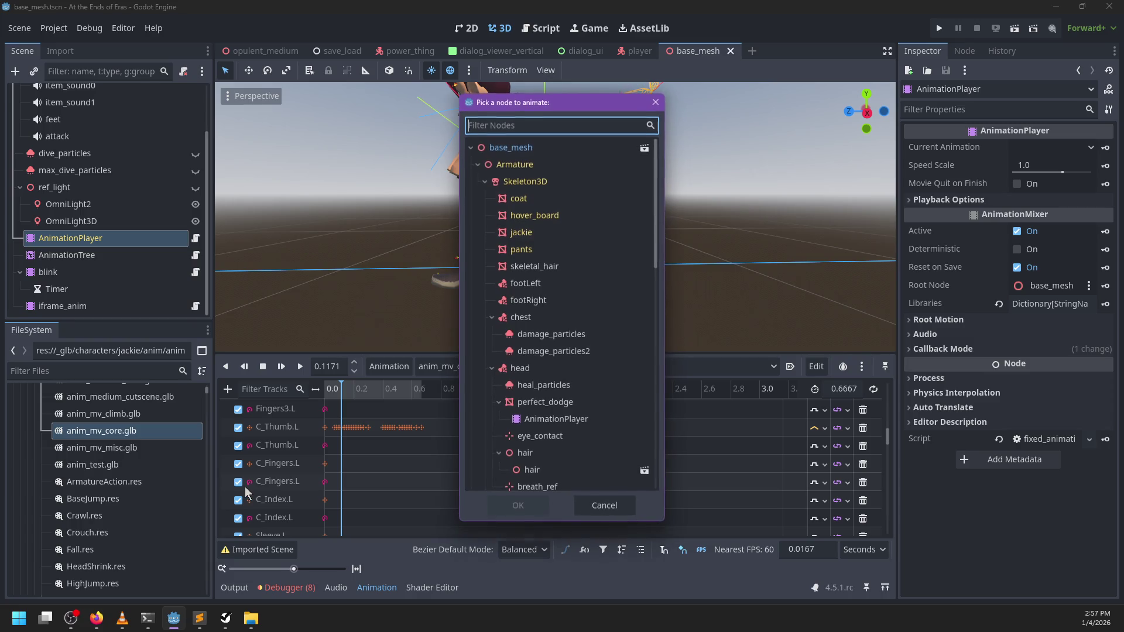
{"action": "double_click", "coordinate": [508, 151]}
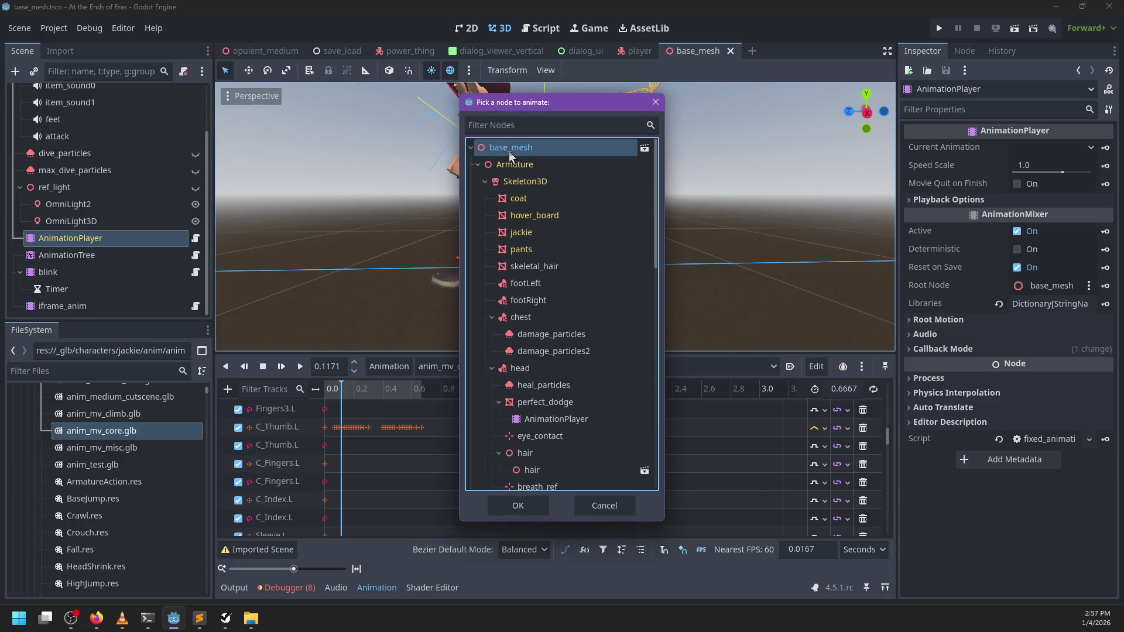
{"action": "scroll", "coordinate": [375, 530], "scroll_direction": "down", "scroll_amount": 10}
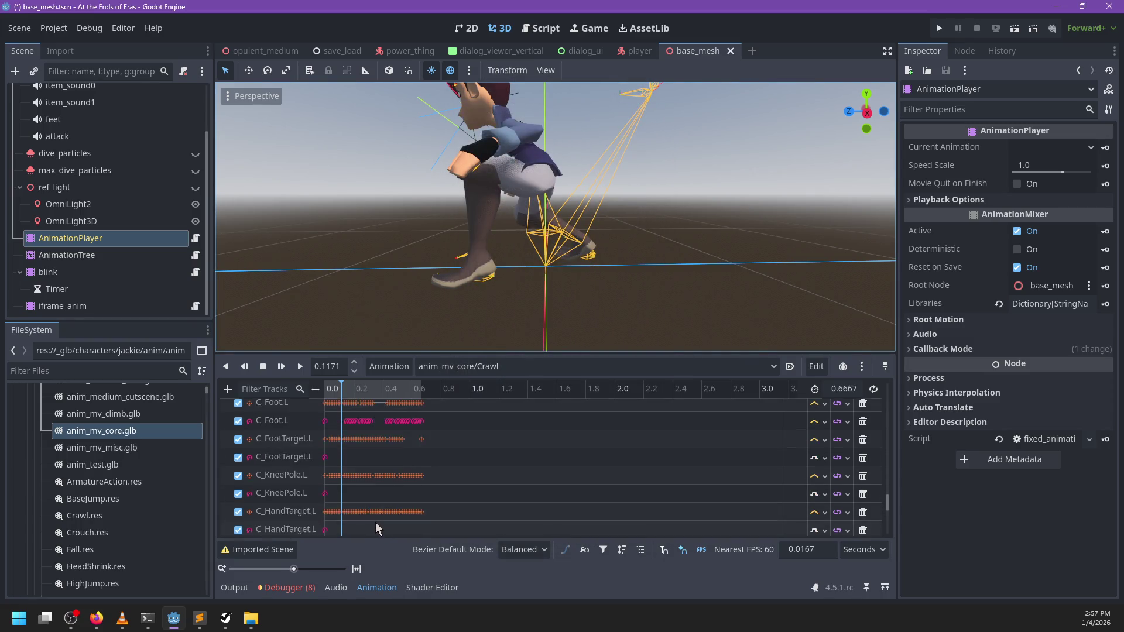
{"action": "right_click", "coordinate": [343, 528]}
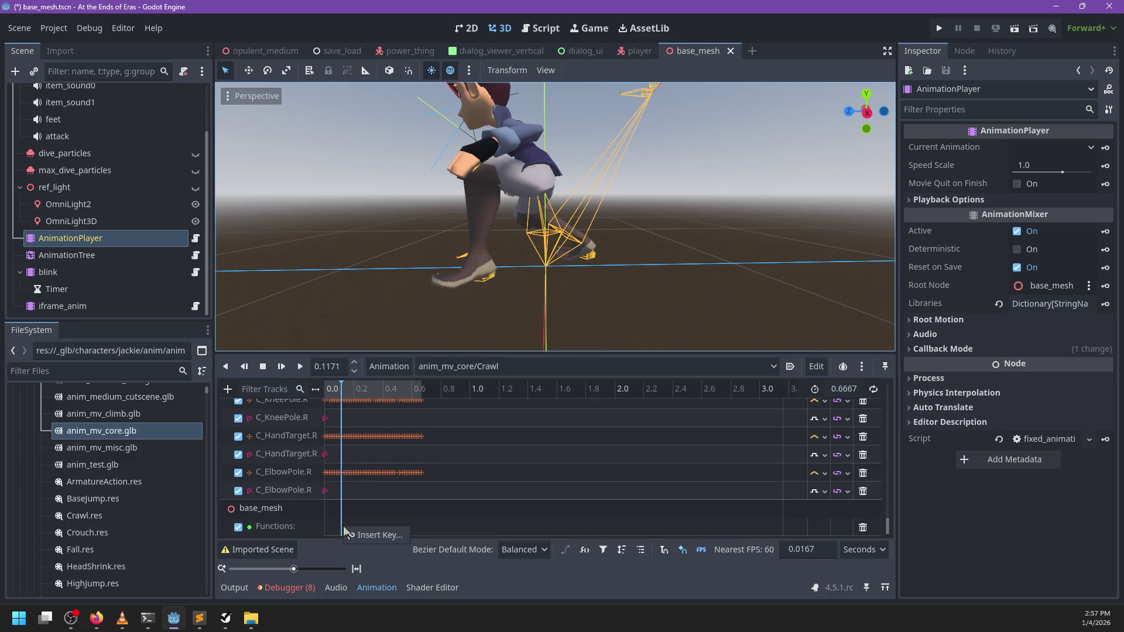
{"action": "left_click", "coordinate": [349, 532]}
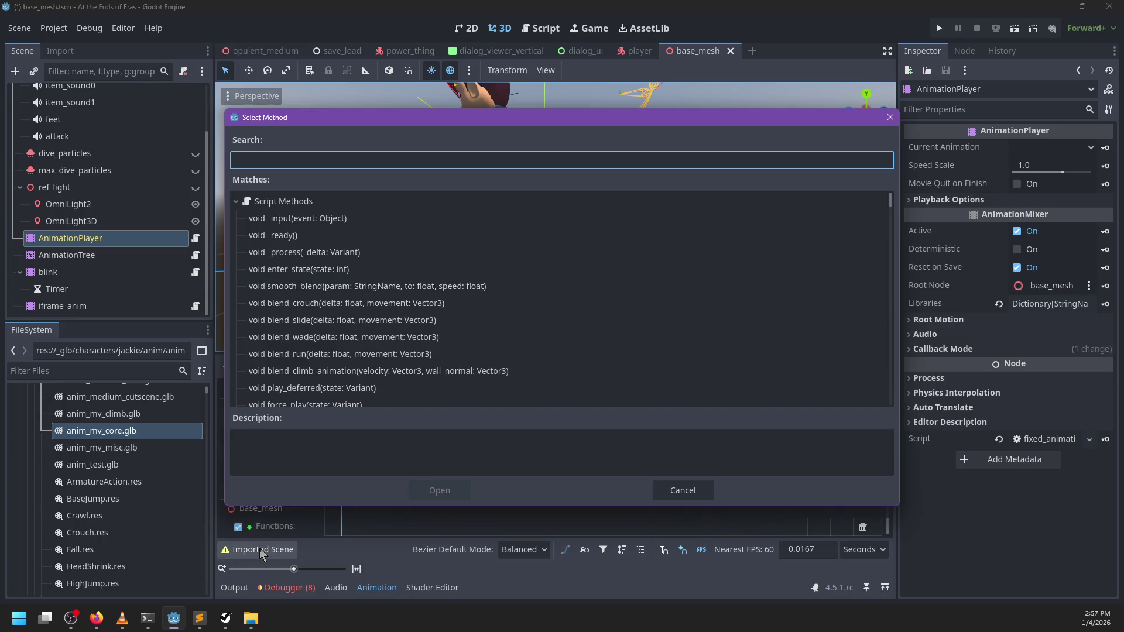
{"action": "scroll", "coordinate": [368, 322], "scroll_direction": "down", "scroll_amount": 5}
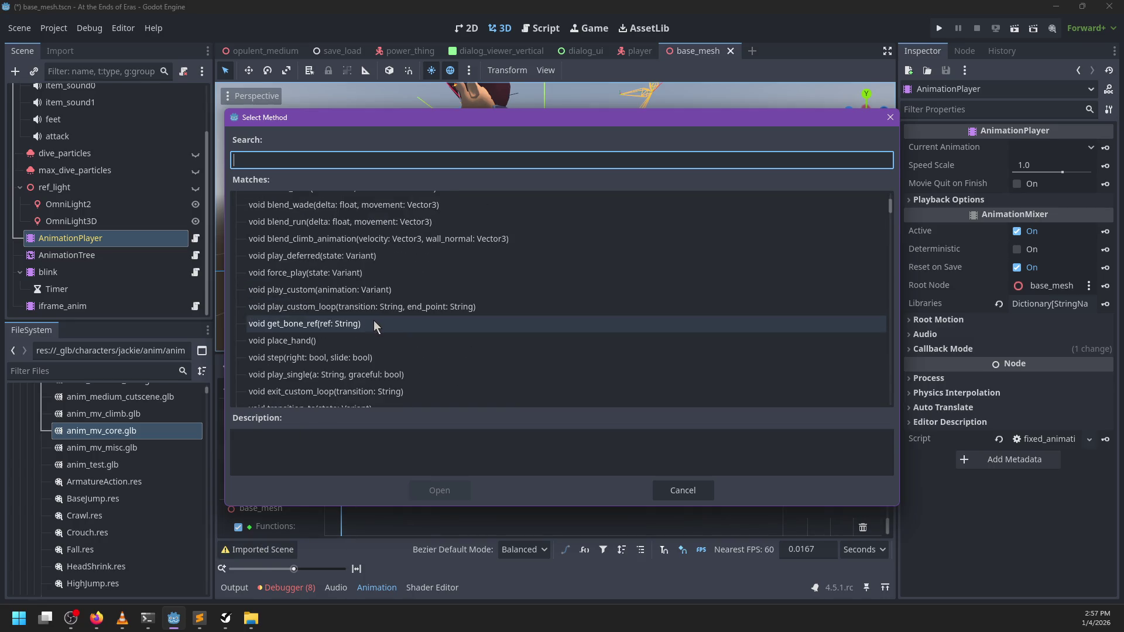
{"action": "double_click", "coordinate": [276, 358]}
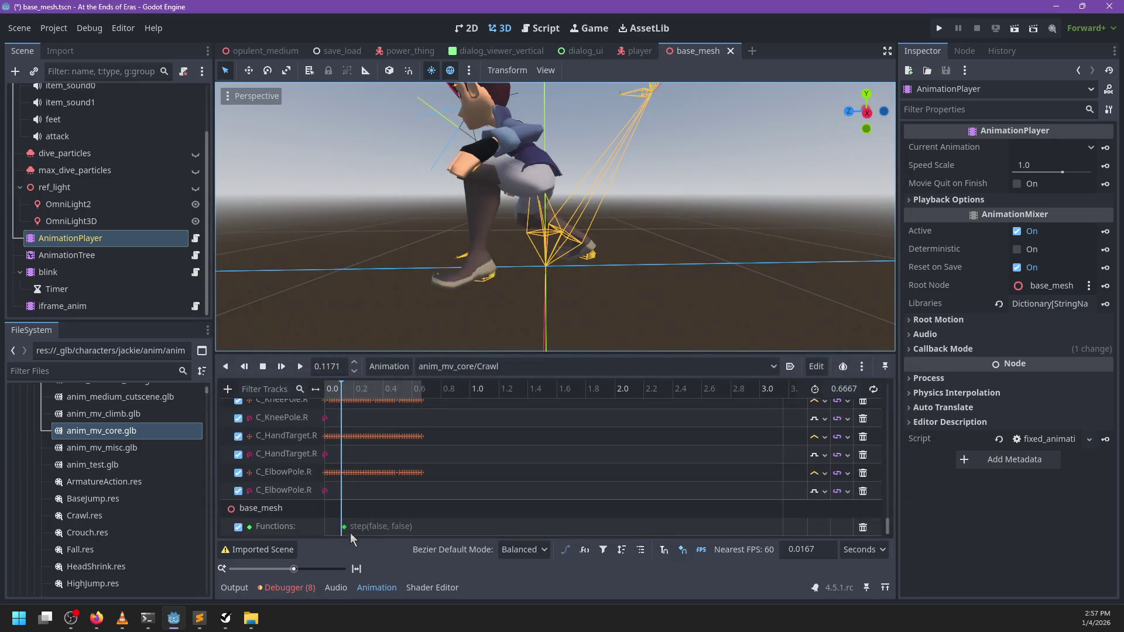
- Select the step key and scrub the Crawl timeline to find the next footfall
{"action": "left_click", "coordinate": [344, 528]}
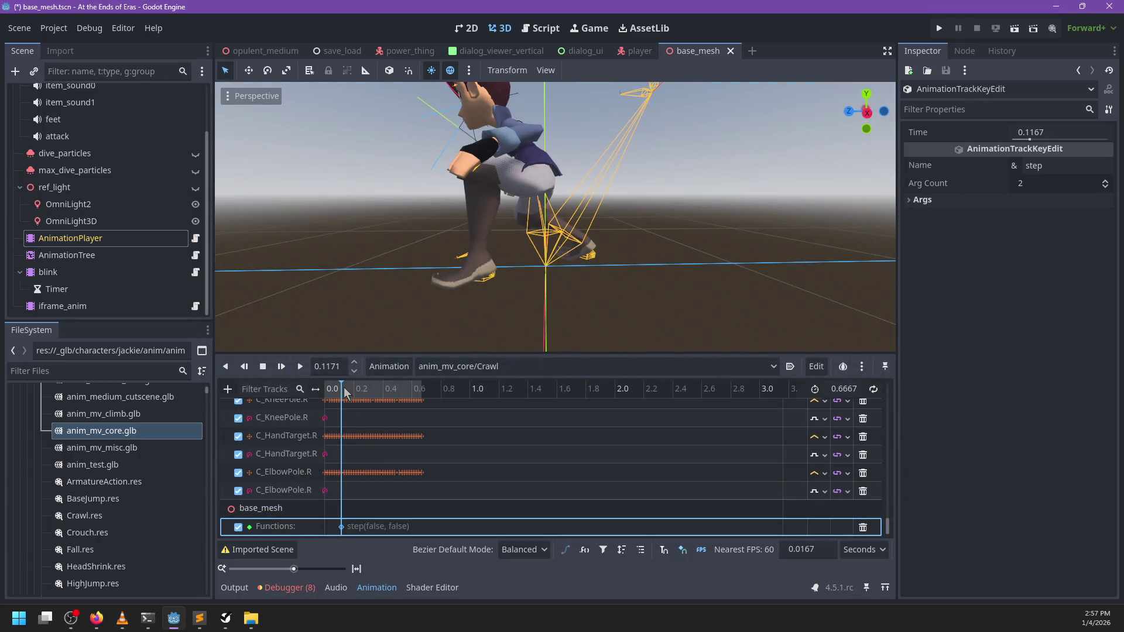
{"action": "mouse_move", "coordinate": [346, 391]}
{"action": "left_mouse_down"}
{"action": "mouse_move", "coordinate": [395, 403]}
{"action": "mouse_move", "coordinate": [364, 399]}
{"action": "mouse_move", "coordinate": [385, 399]}
{"action": "left_mouse_up"}
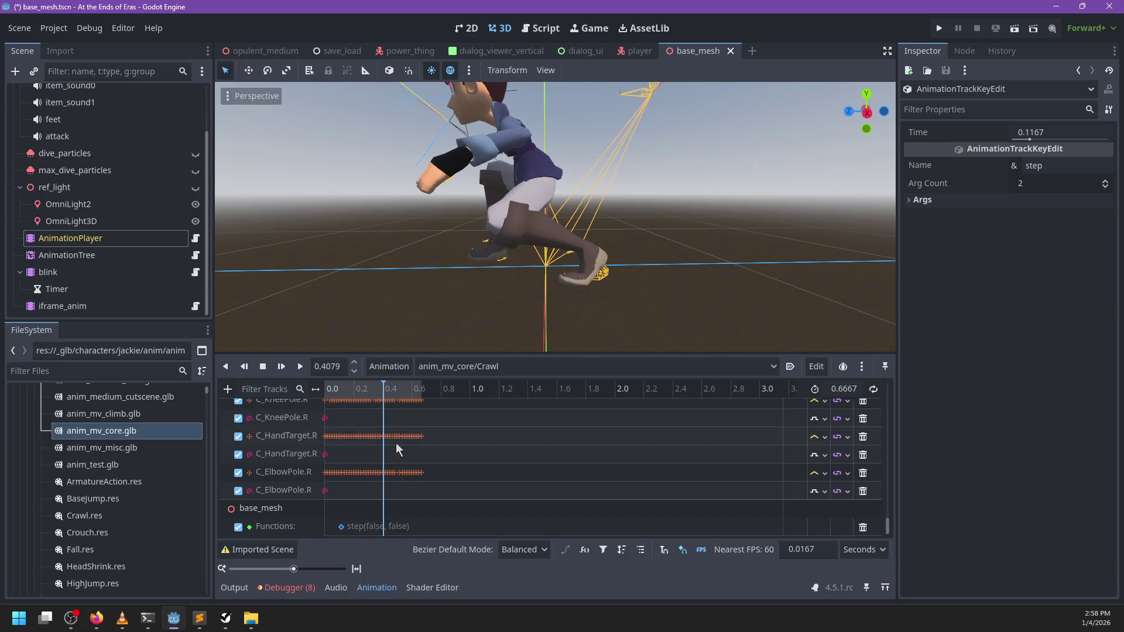
{"action": "left_click", "coordinate": [342, 527]}
- Move the step key to 0.1 s and duplicate it at 0.4 s
{"action": "left_click_drag", "start_coordinate": [341, 526], "coordinate": [338, 526]}
{"action": "mouse_move", "coordinate": [339, 399]}
{"action": "left_mouse_down"}
{"action": "mouse_move", "coordinate": [323, 399]}
{"action": "mouse_move", "coordinate": [384, 412]}
{"action": "left_mouse_up"}
{"action": "right_click", "coordinate": [383, 532]}
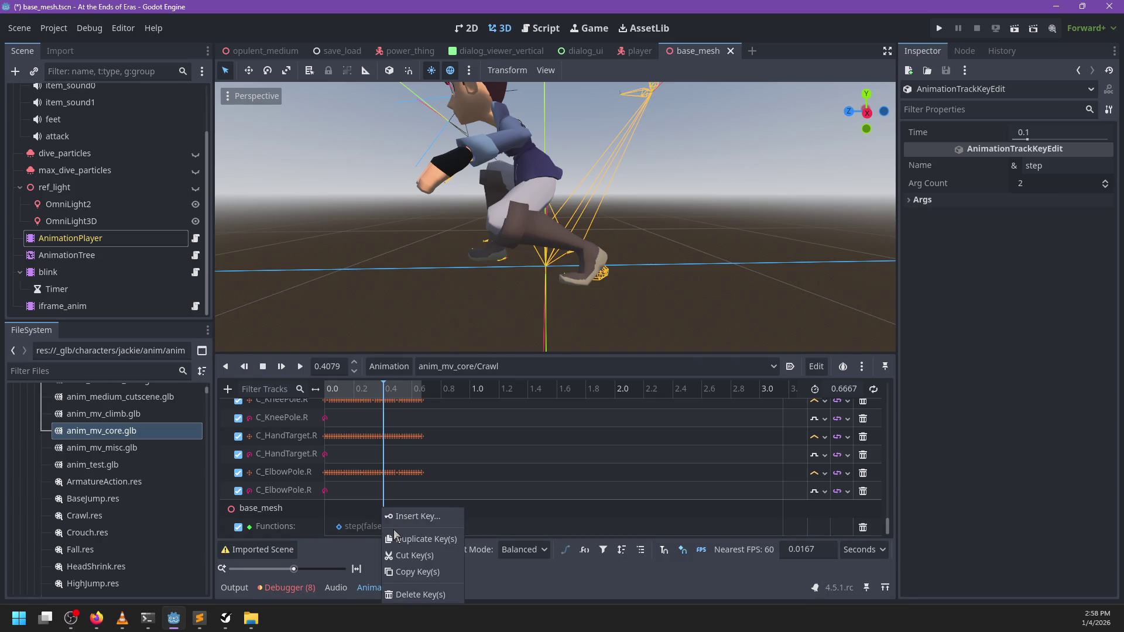
{"action": "left_click", "coordinate": [414, 540]}
{"action": "left_click", "coordinate": [382, 530]}
{"action": "key", "text": "Delete"}
{"action": "key", "text": "ctrl+z"}
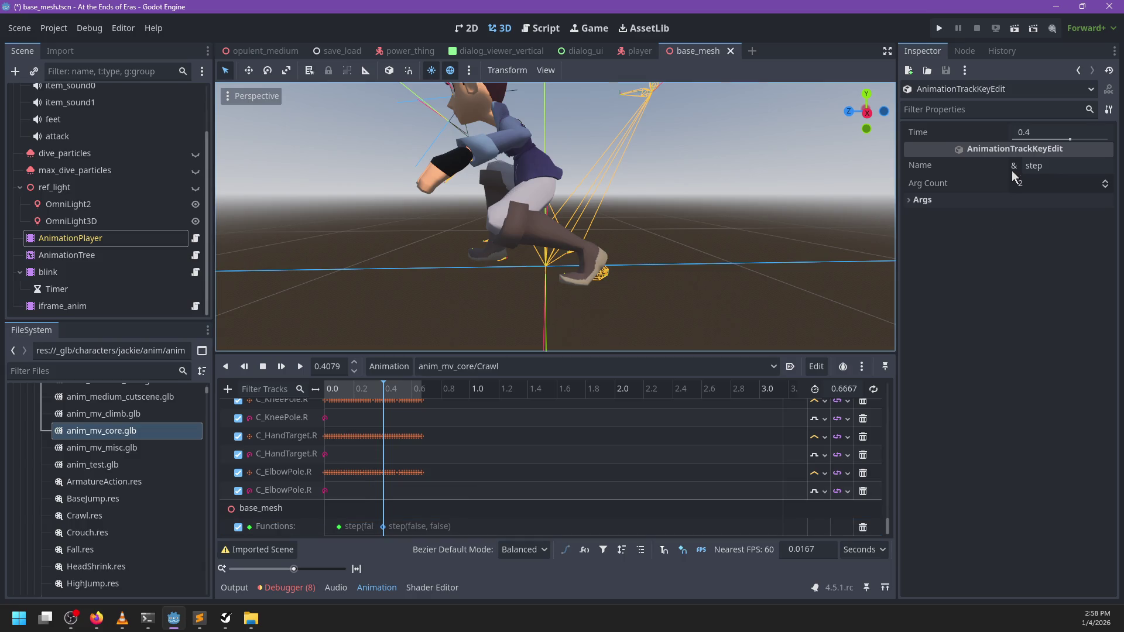
- Set the 0.4 s key's first argument to true, making step(true, false), and save the scene
{"action": "left_click", "coordinate": [1019, 200]}
{"action": "left_click", "coordinate": [987, 215]}
{"action": "left_click", "coordinate": [1034, 232]}
{"action": "left_click", "coordinate": [1002, 245]}
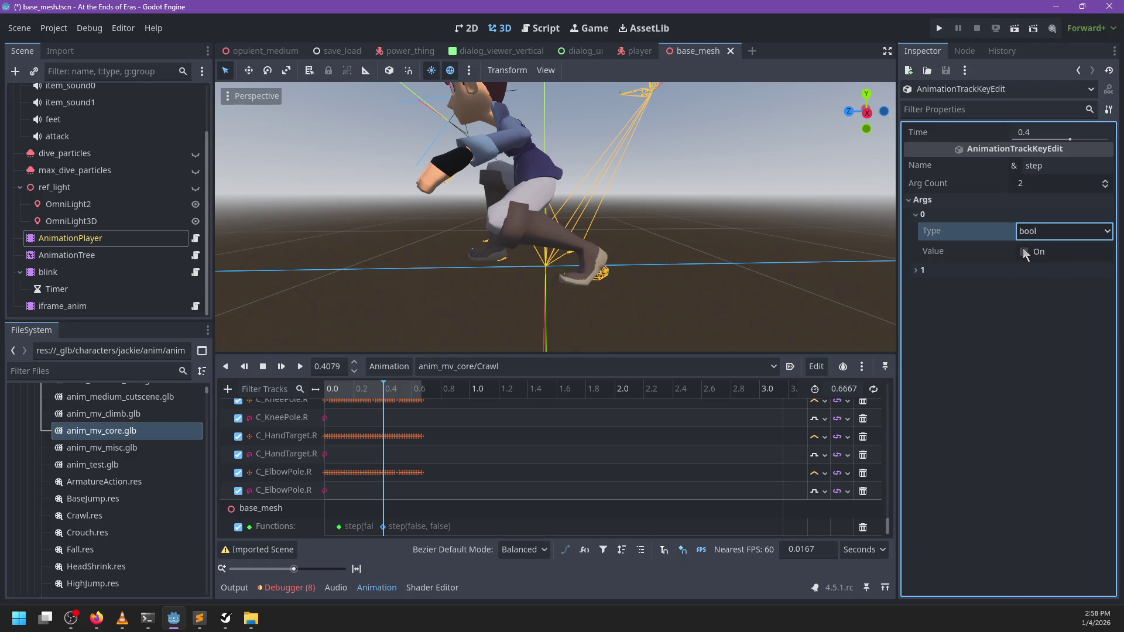
{"action": "left_click", "coordinate": [1024, 251]}
{"action": "key", "text": "ctrl+s"}
- Play-test the Crawl animation from the start around the character
{"action": "left_click", "coordinate": [447, 367]}
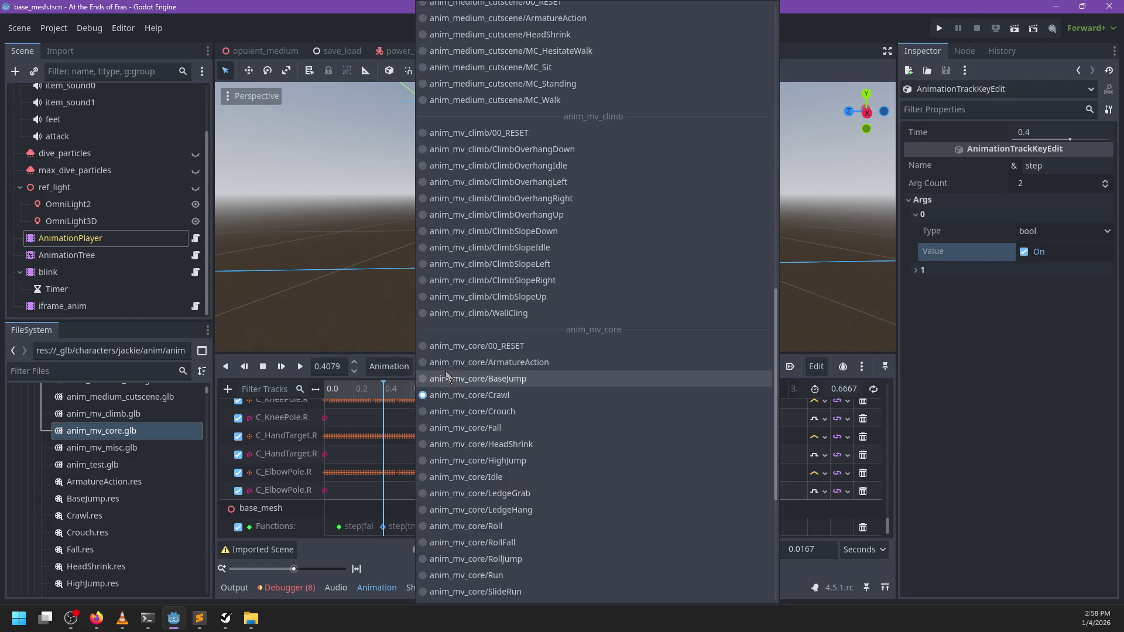
{"action": "left_click", "coordinate": [379, 557]}
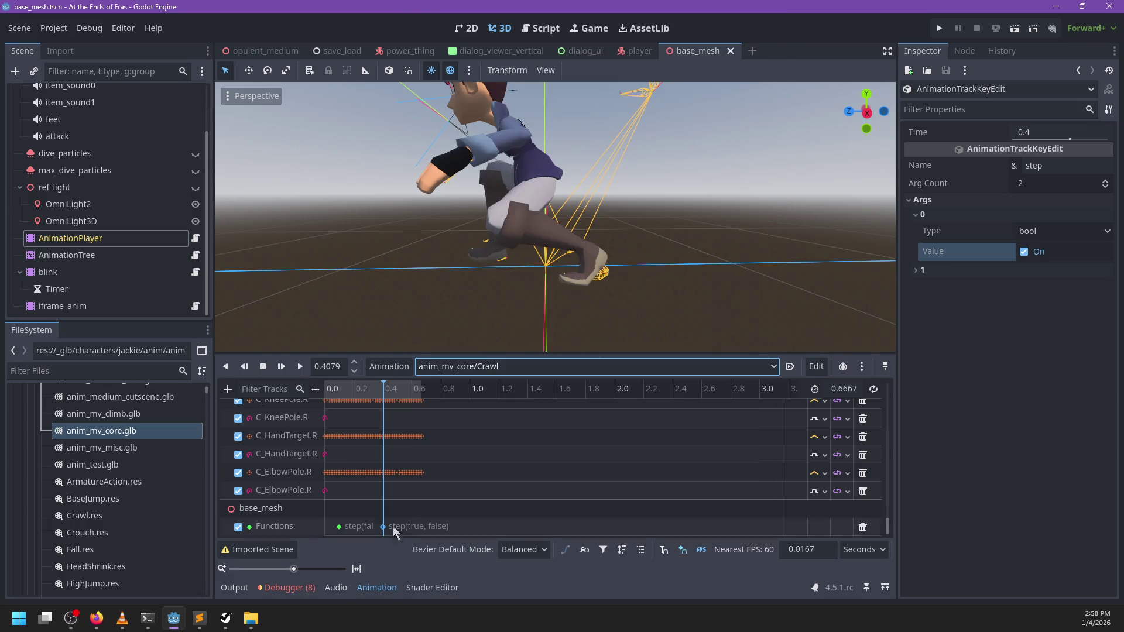
{"action": "left_click_drag", "start_coordinate": [456, 277], "coordinate": [391, 412]}
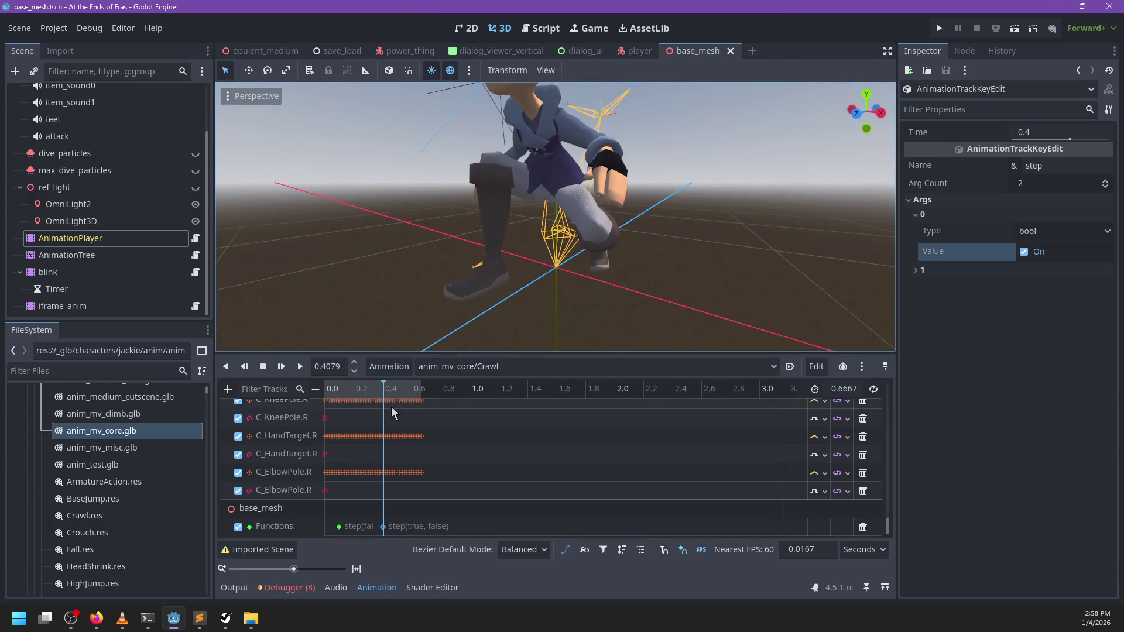
{"action": "left_click", "coordinate": [299, 367]}
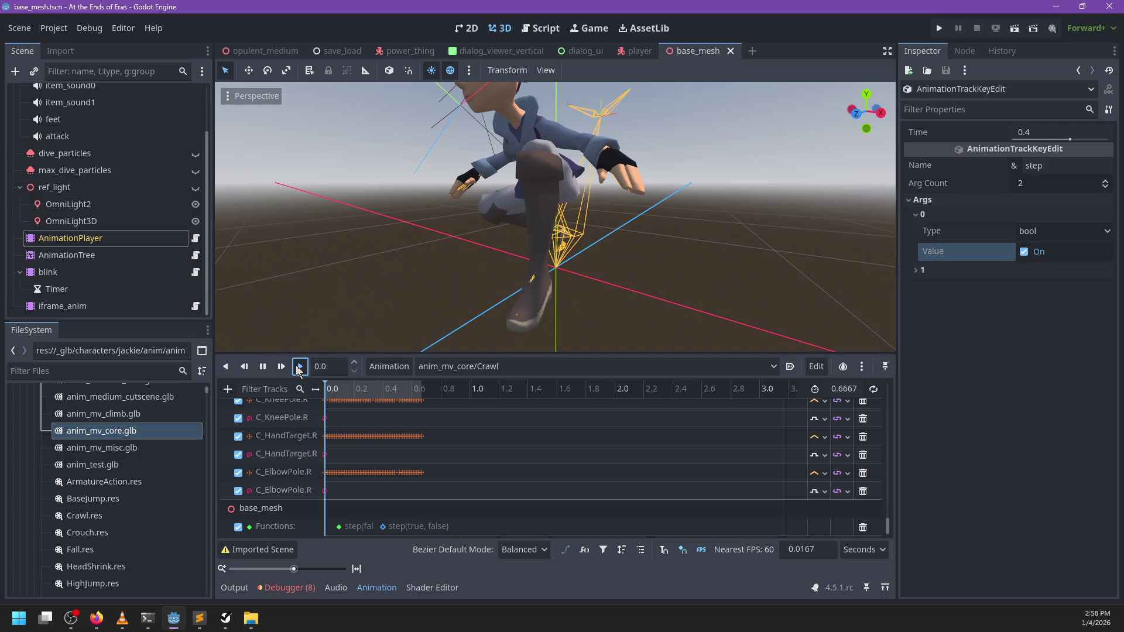
{"action": "left_click", "coordinate": [463, 367]}
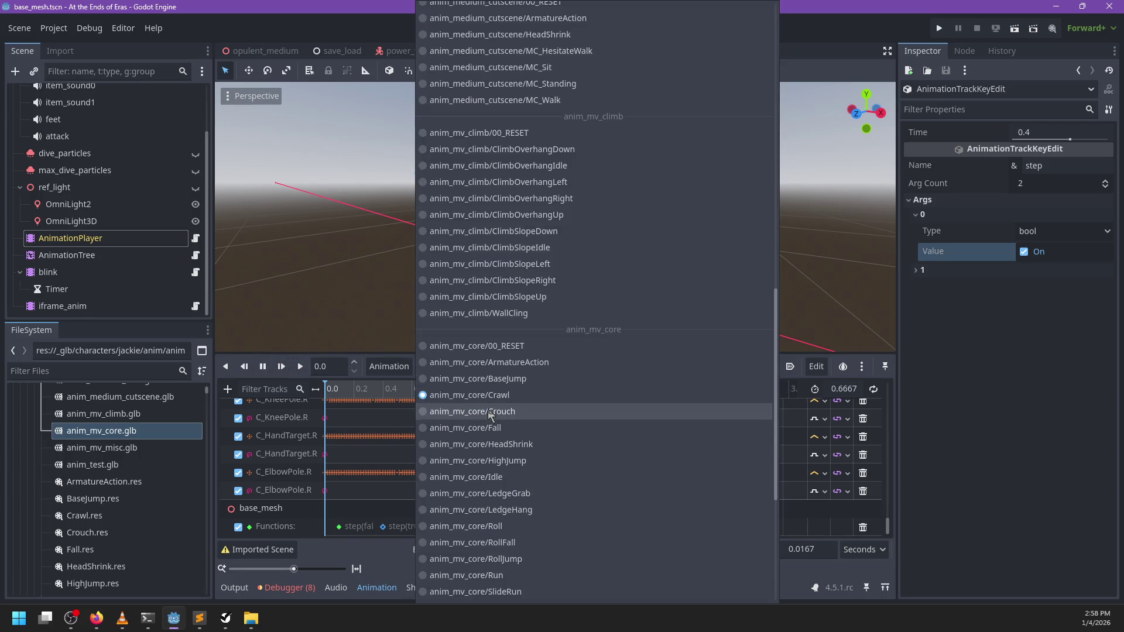
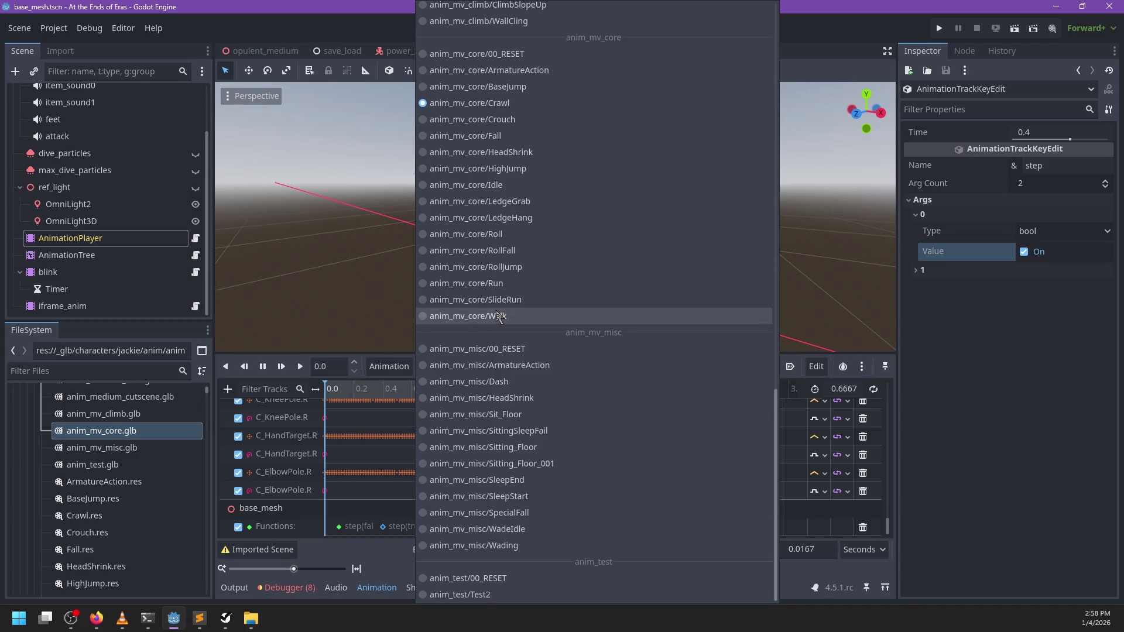
- Load the anim_mv_core/Walk animation and move the playhead to about 0.12 seconds
{"action": "left_click", "coordinate": [507, 317]}
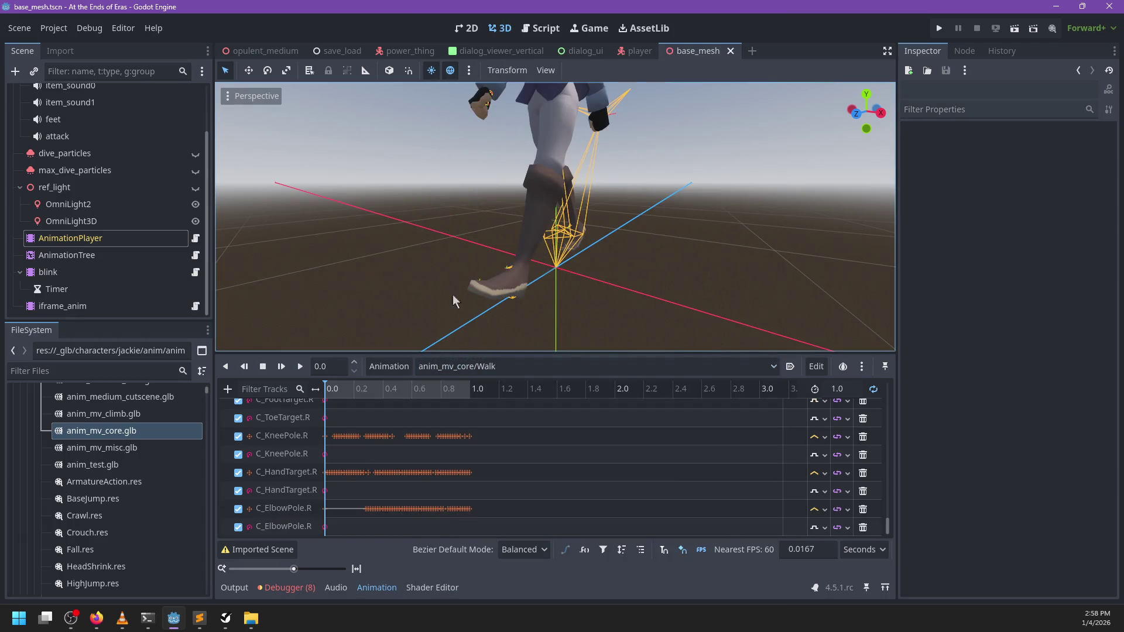
{"action": "left_click", "coordinate": [350, 389]}
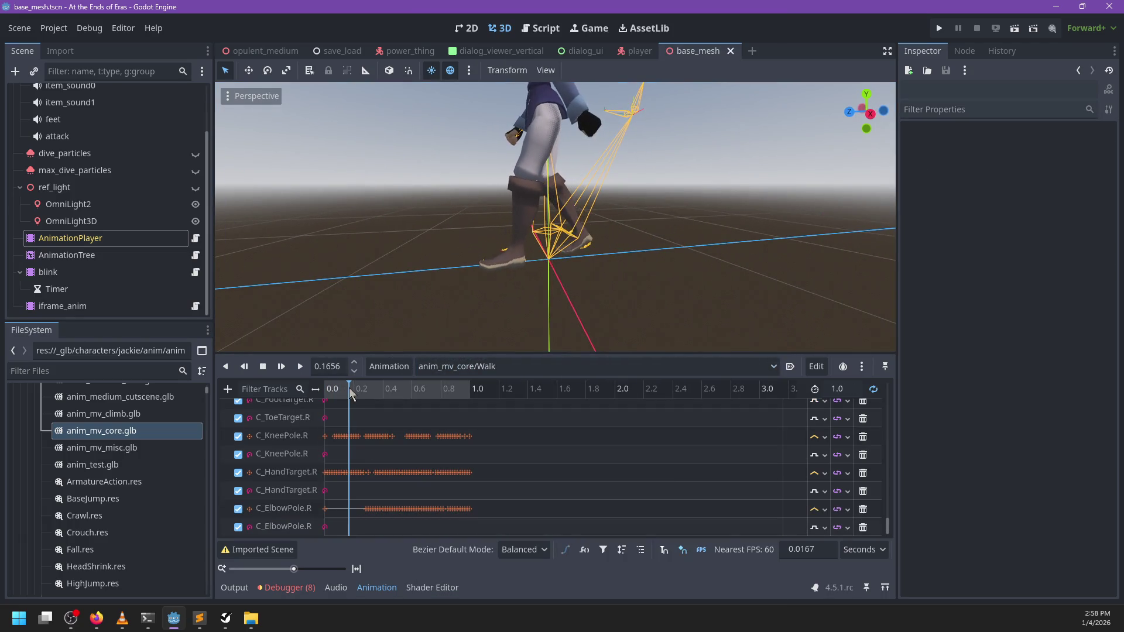
{"action": "left_click_drag", "start_coordinate": [350, 390], "coordinate": [343, 392]}
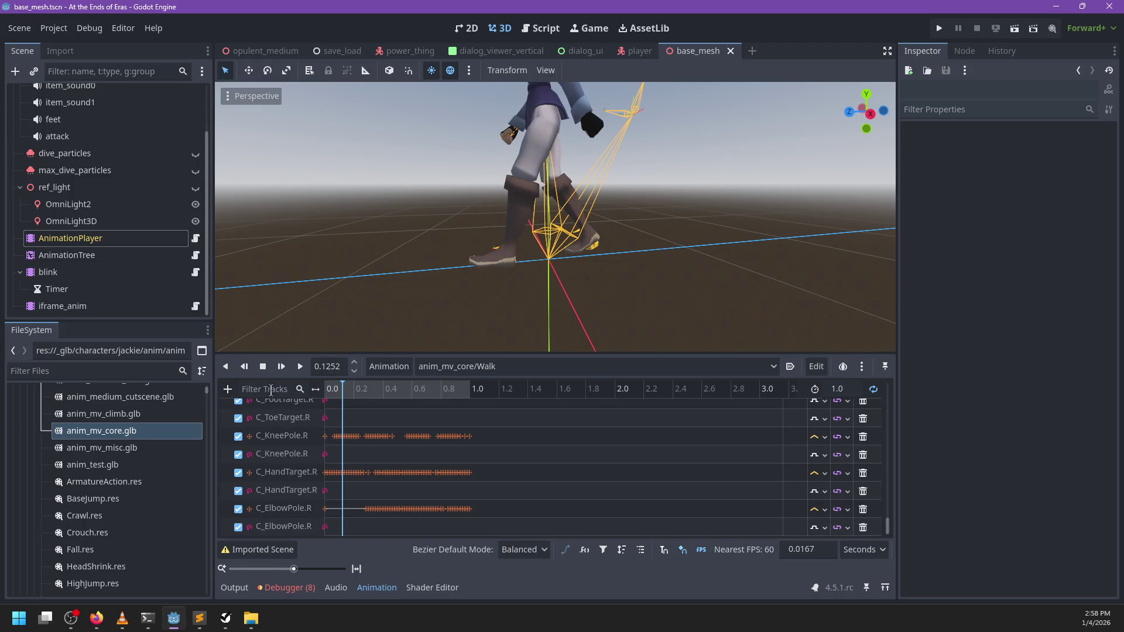
{"action": "left_click_drag", "start_coordinate": [346, 388], "coordinate": [342, 390]}
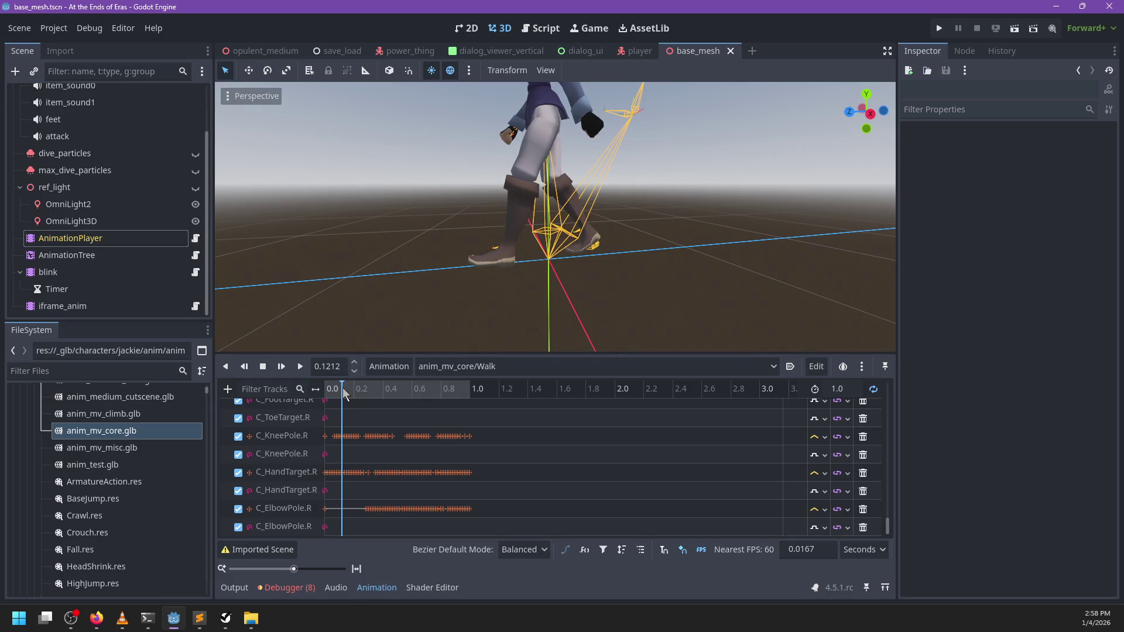
- Add a Call Method track targeting the base_mesh node
{"action": "left_click", "coordinate": [228, 389]}
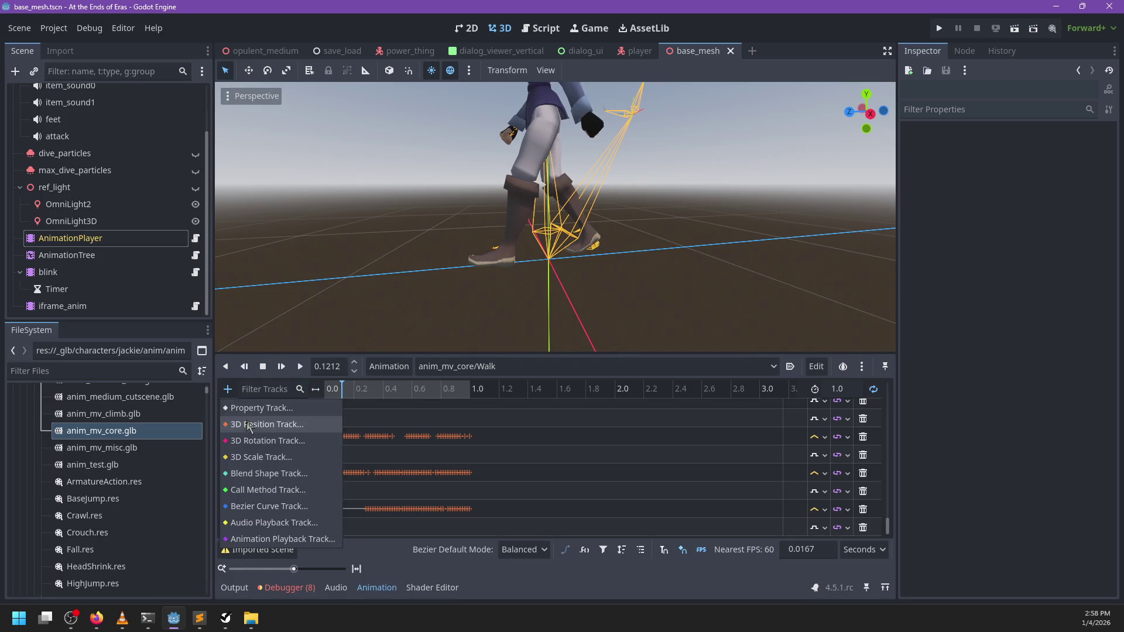
{"action": "left_click", "coordinate": [250, 491]}
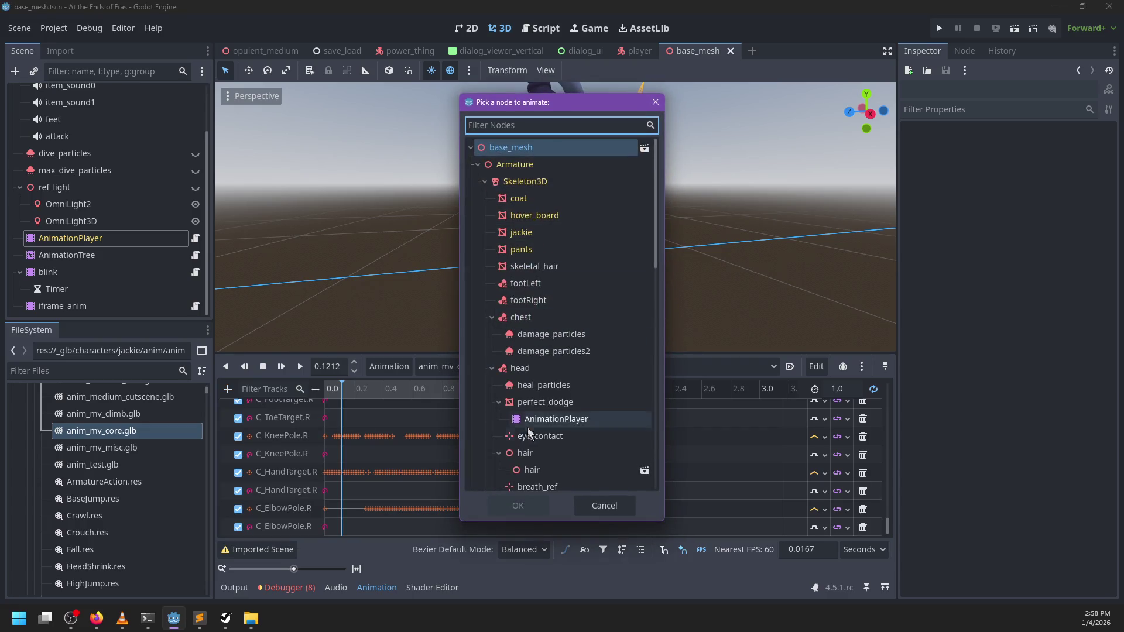
{"action": "left_click", "coordinate": [525, 155]}
{"action": "left_click", "coordinate": [518, 505]}
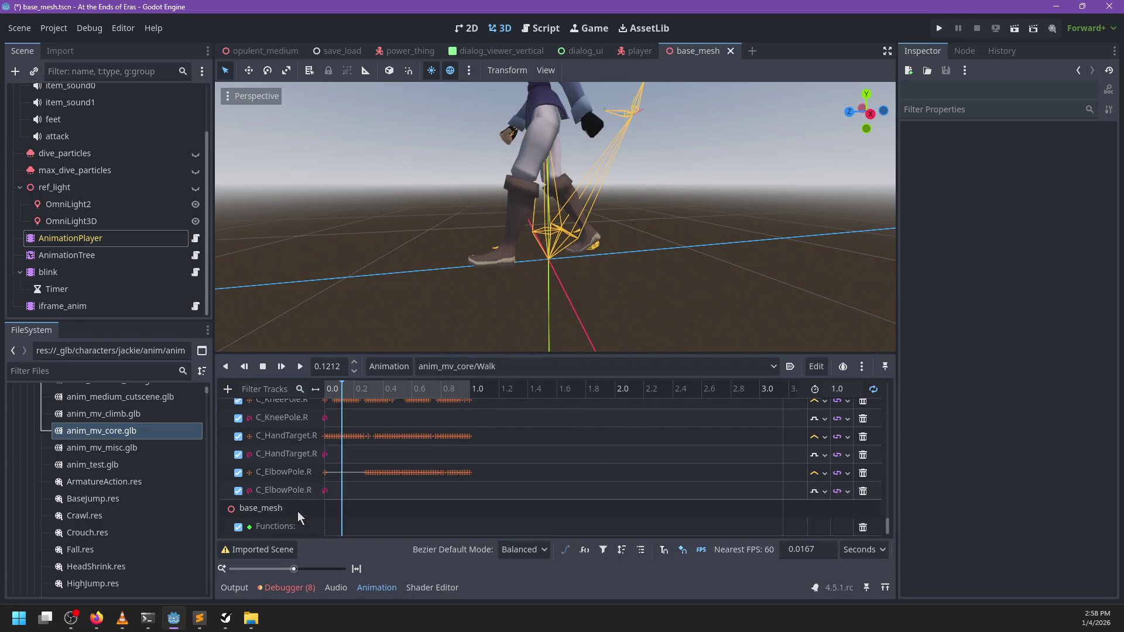
- Insert a step(false, false) key on the Functions track at 0.1167 s
{"action": "right_click", "coordinate": [343, 528]}
{"action": "left_click", "coordinate": [361, 536]}
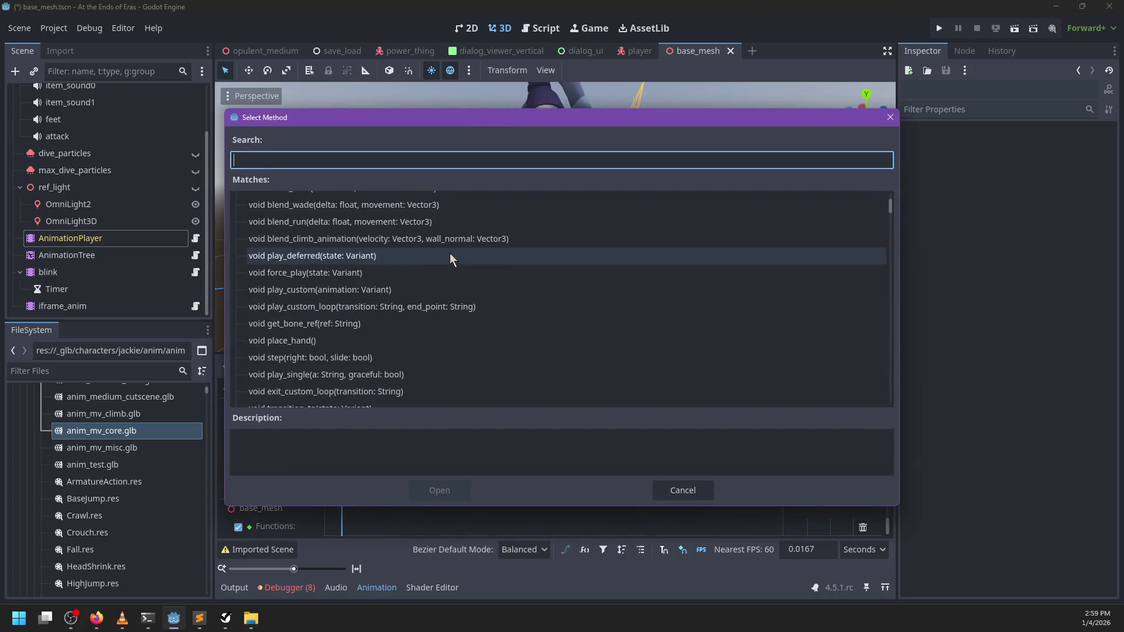
{"action": "scroll", "coordinate": [386, 240], "scroll_direction": "down", "scroll_amount": 15}
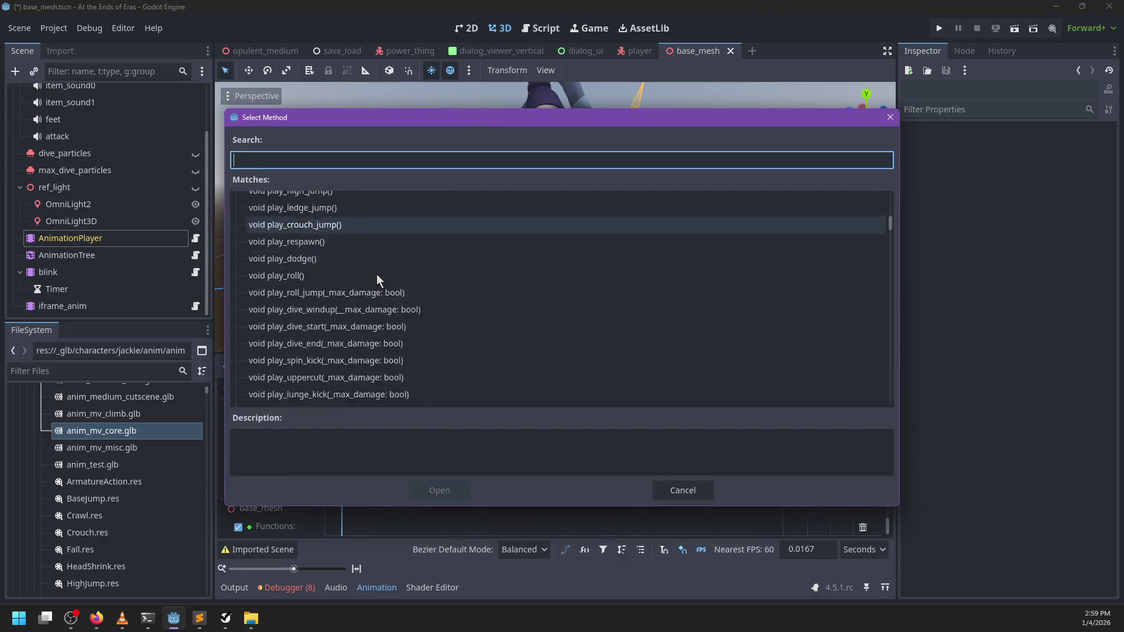
{"action": "scroll", "coordinate": [377, 272], "scroll_direction": "up", "scroll_amount": 2}
{"action": "type", "text": "pl"}
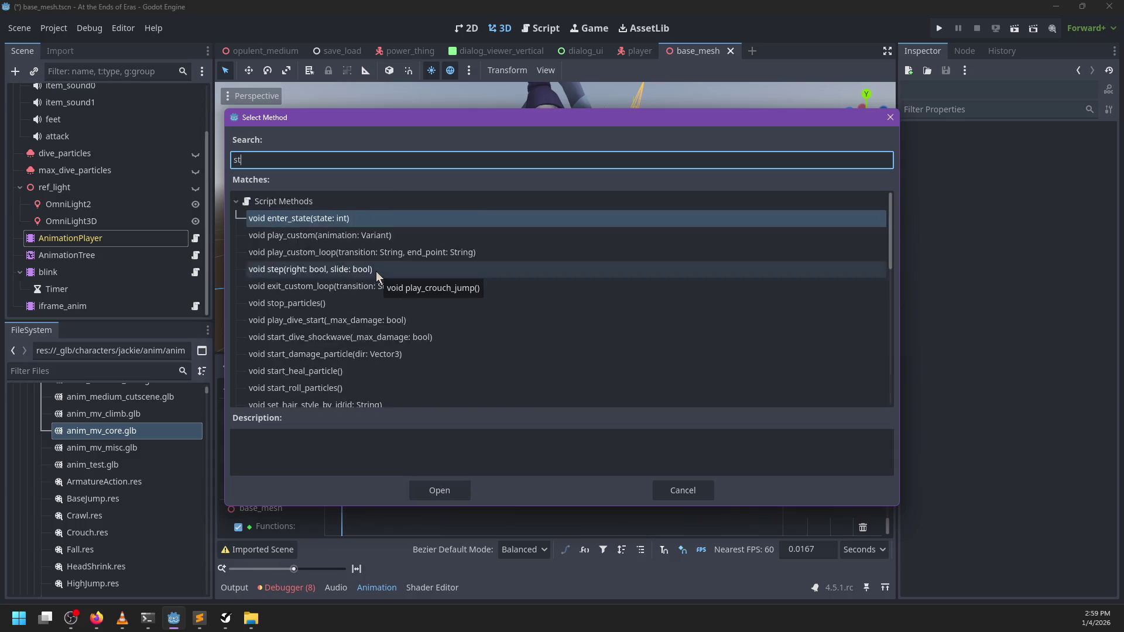
{"action": "key", "text": "Return"}
{"action": "left_click", "coordinate": [346, 527]}
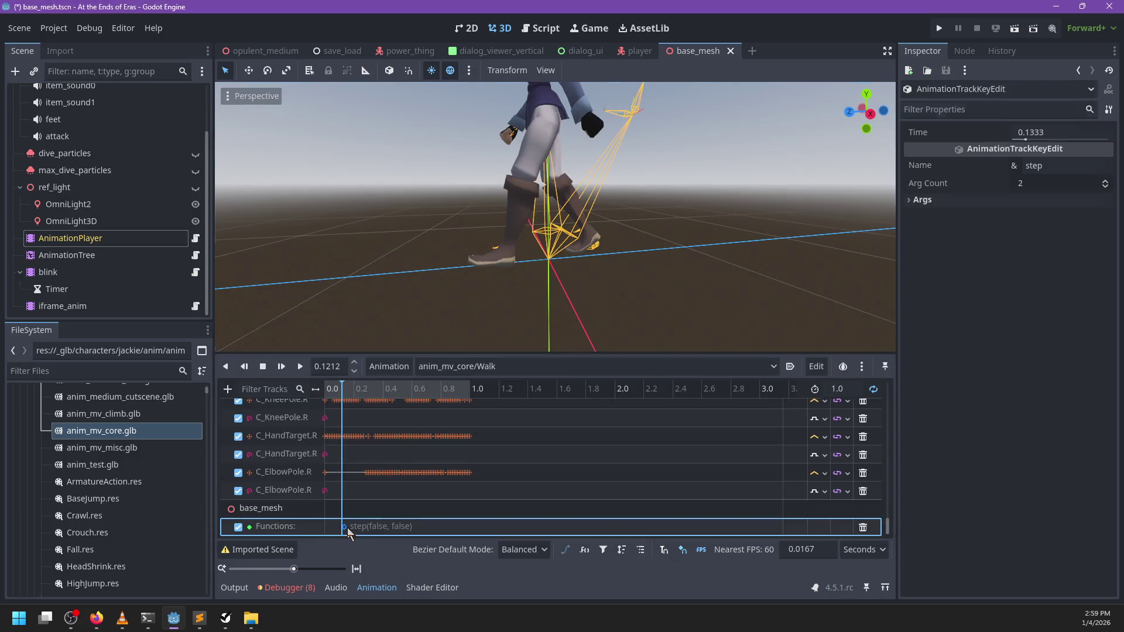
{"action": "left_click_drag", "start_coordinate": [372, 399], "coordinate": [418, 401]}
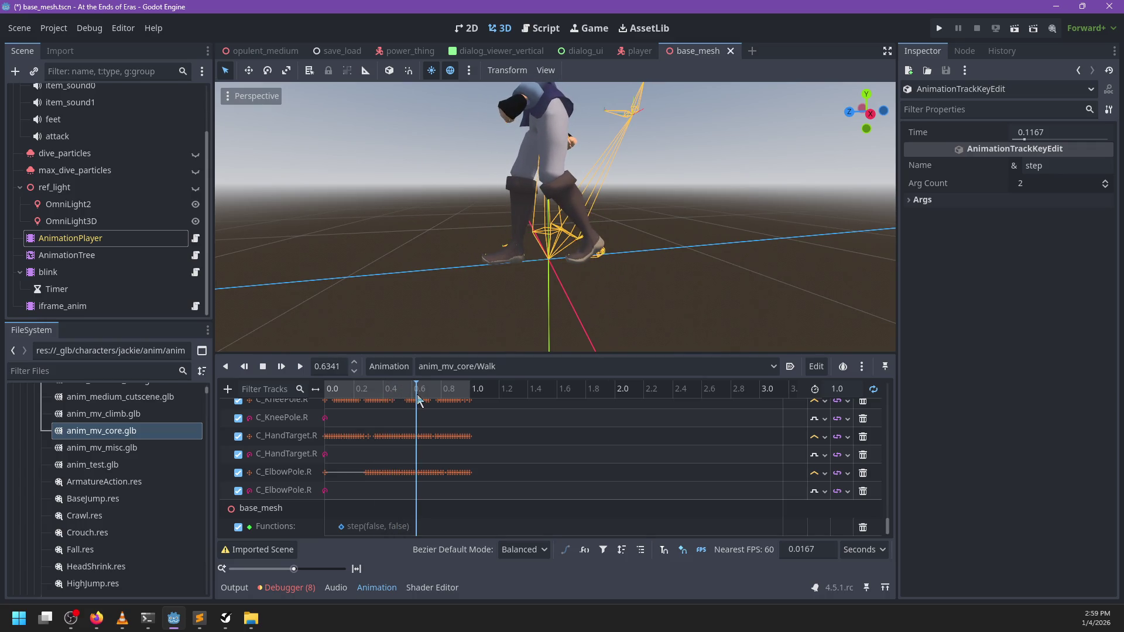
- Duplicate the step key at 0.6333 s, set its first argument to true, and save
{"action": "right_click", "coordinate": [418, 533]}
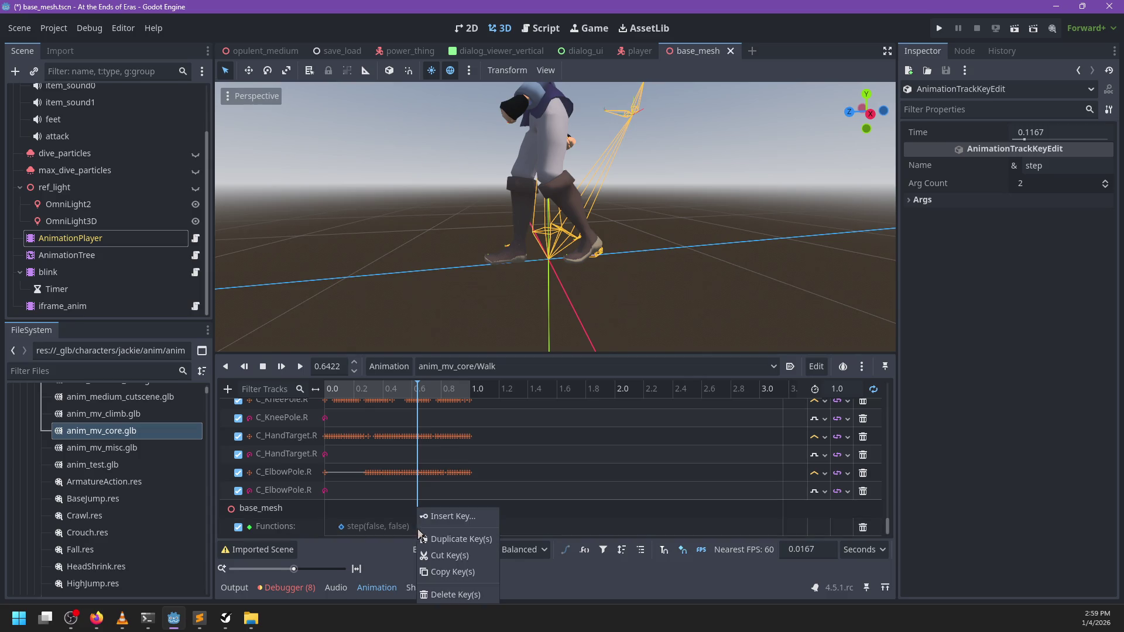
{"action": "left_click", "coordinate": [435, 540]}
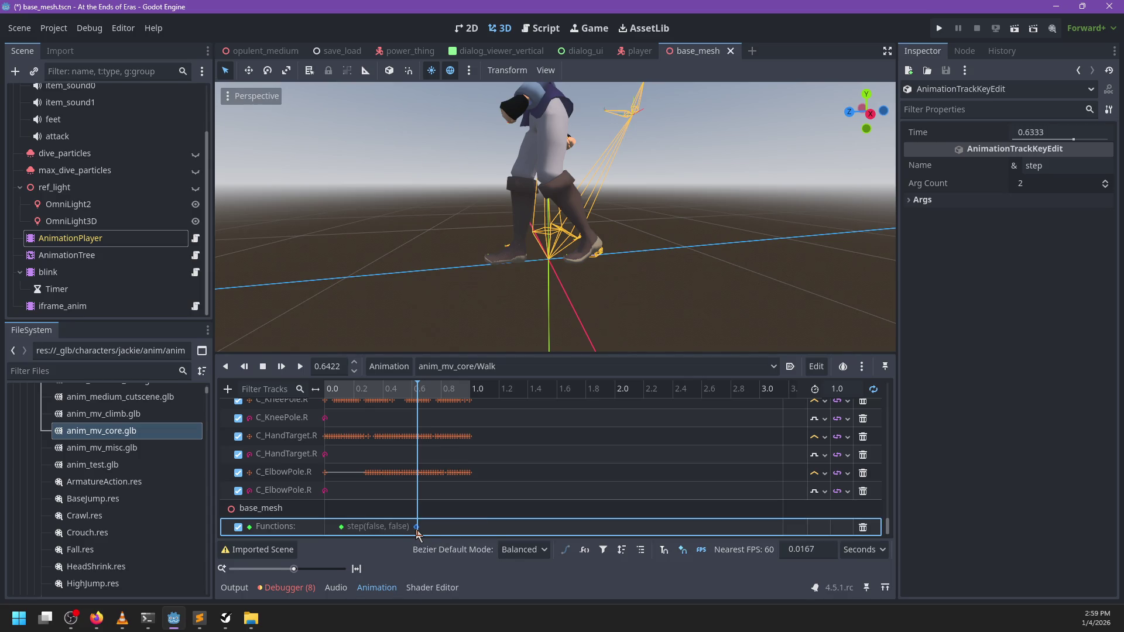
{"action": "left_click", "coordinate": [1014, 200]}
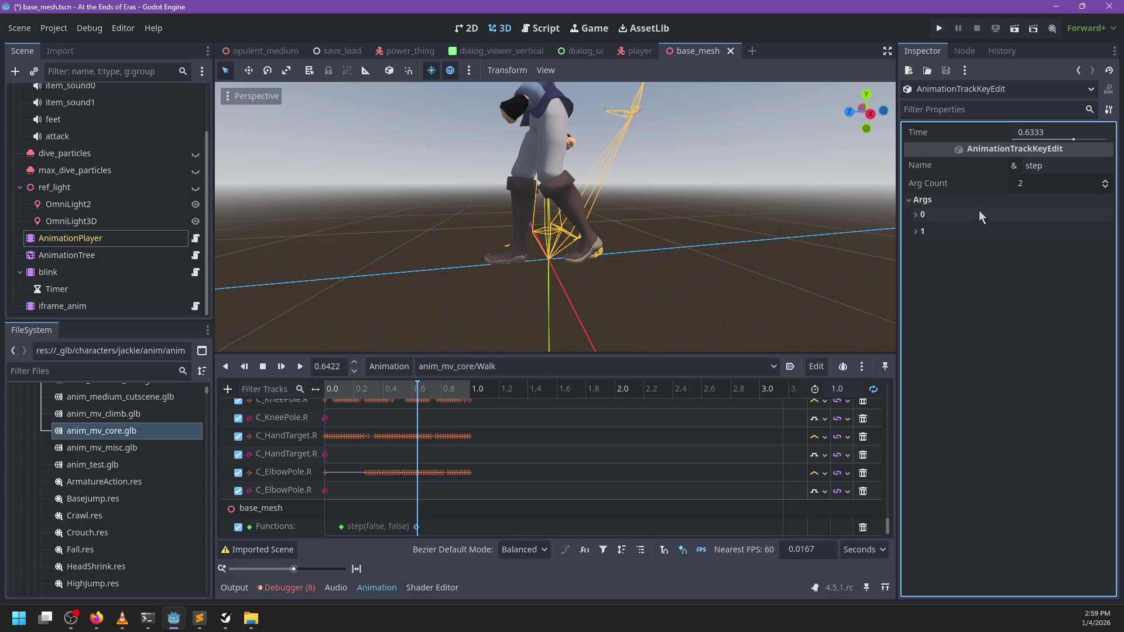
{"action": "left_click", "coordinate": [1026, 255]}
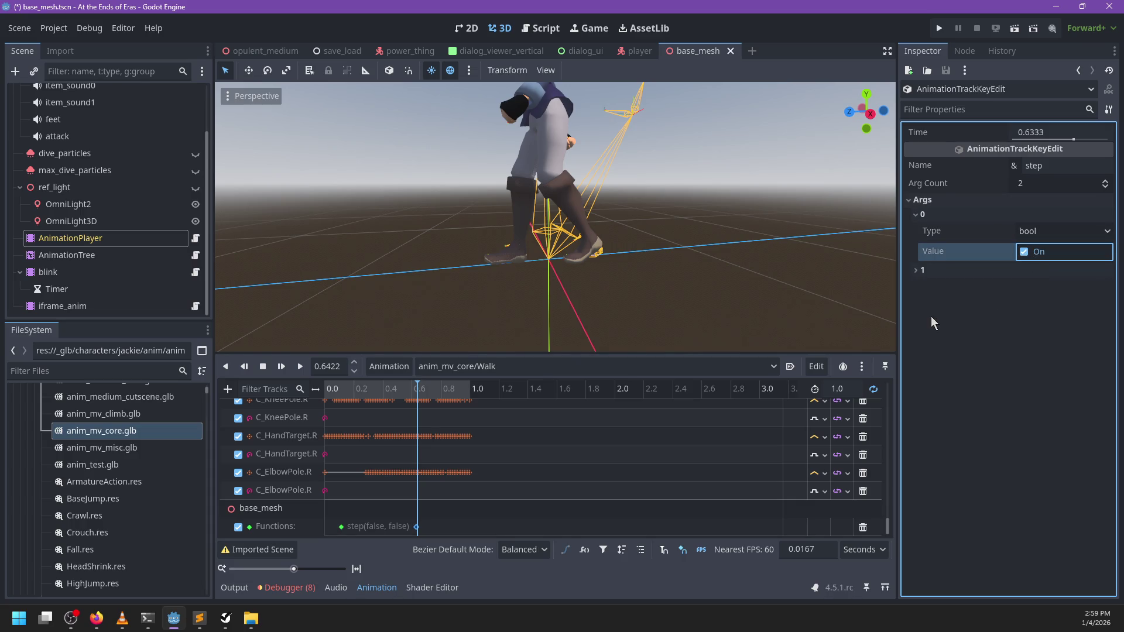
{"action": "key", "text": "ctrl+s"}
- Check the first step keys in the Run and Walk animations, then launch the game
{"action": "left_click", "coordinate": [492, 367]}
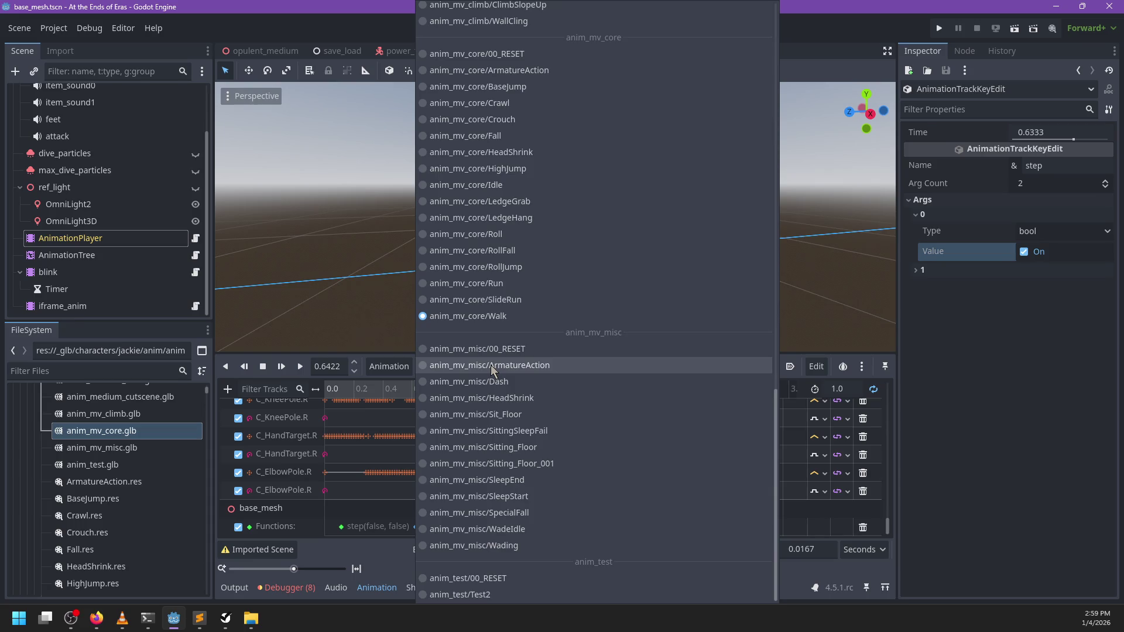
{"action": "left_click", "coordinate": [496, 283]}
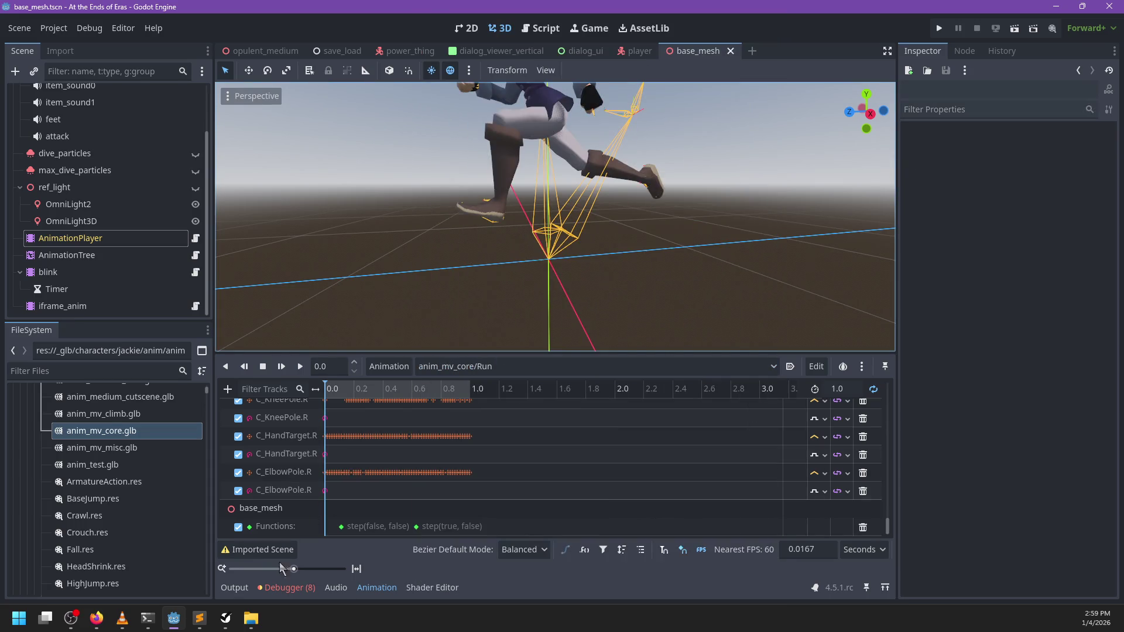
{"action": "left_click", "coordinate": [342, 527]}
{"action": "left_click", "coordinate": [417, 527]}
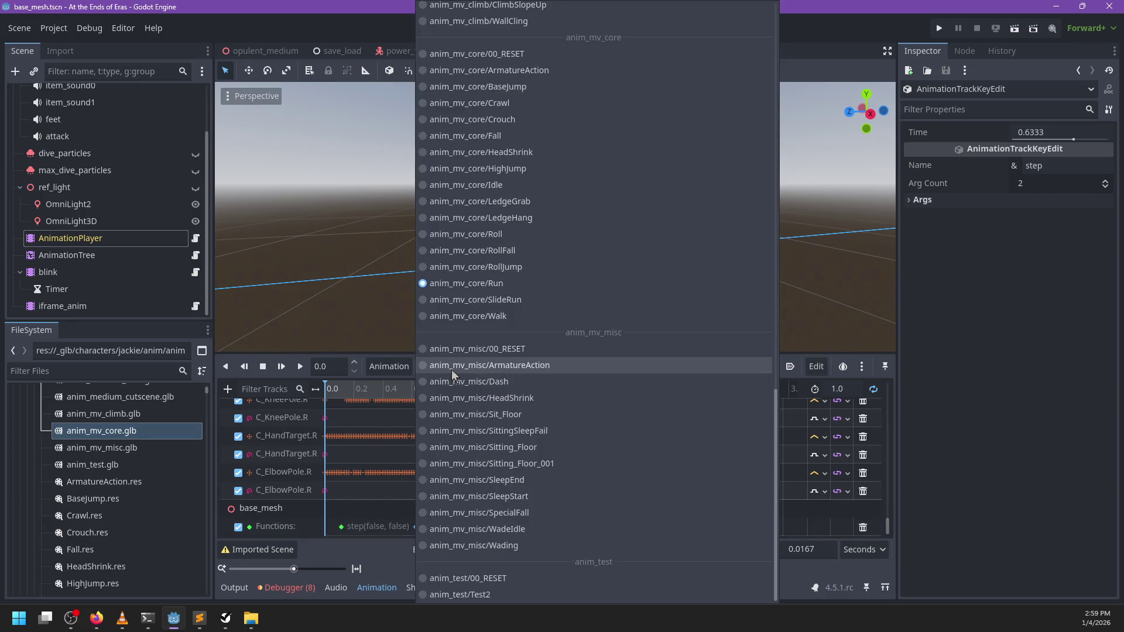
{"action": "left_click", "coordinate": [496, 317]}
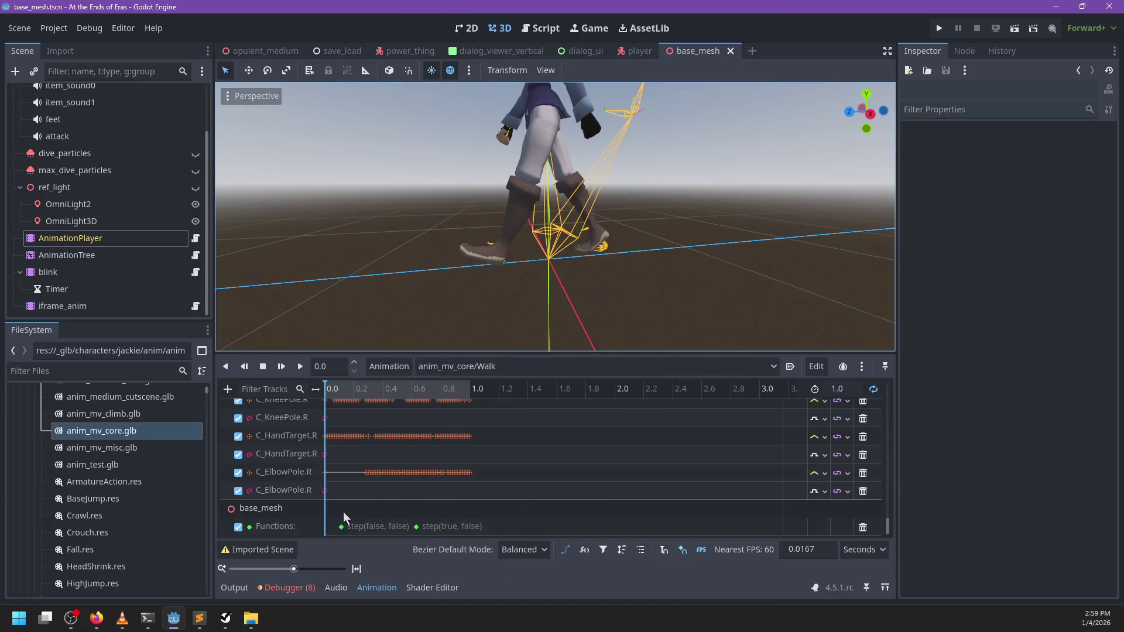
{"action": "left_click", "coordinate": [342, 527]}
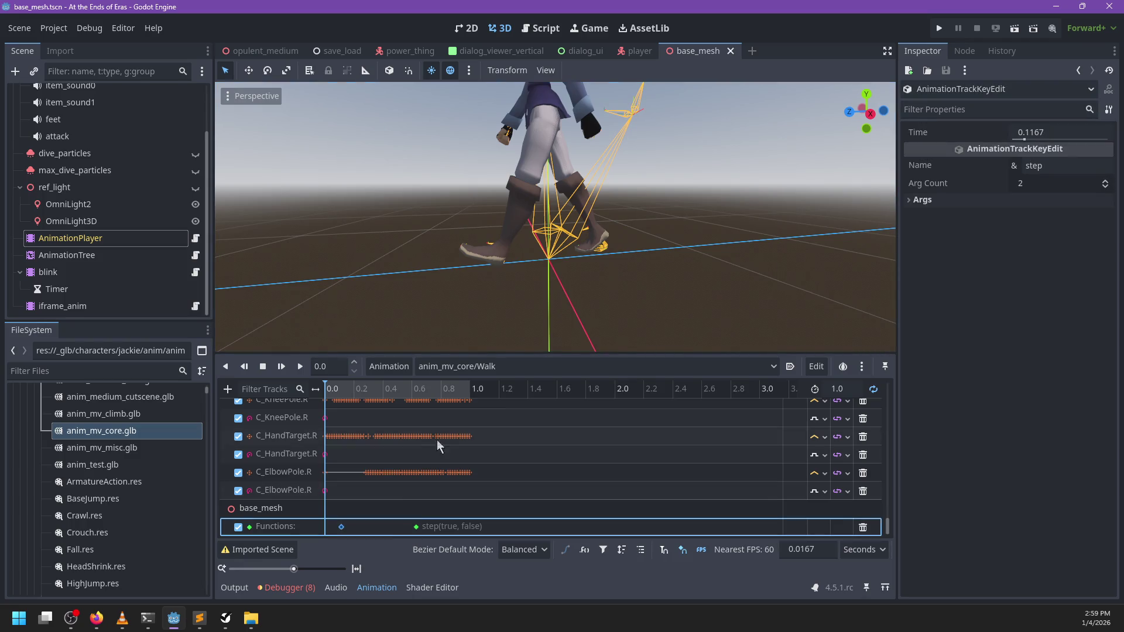
{"action": "key", "text": "F5"}
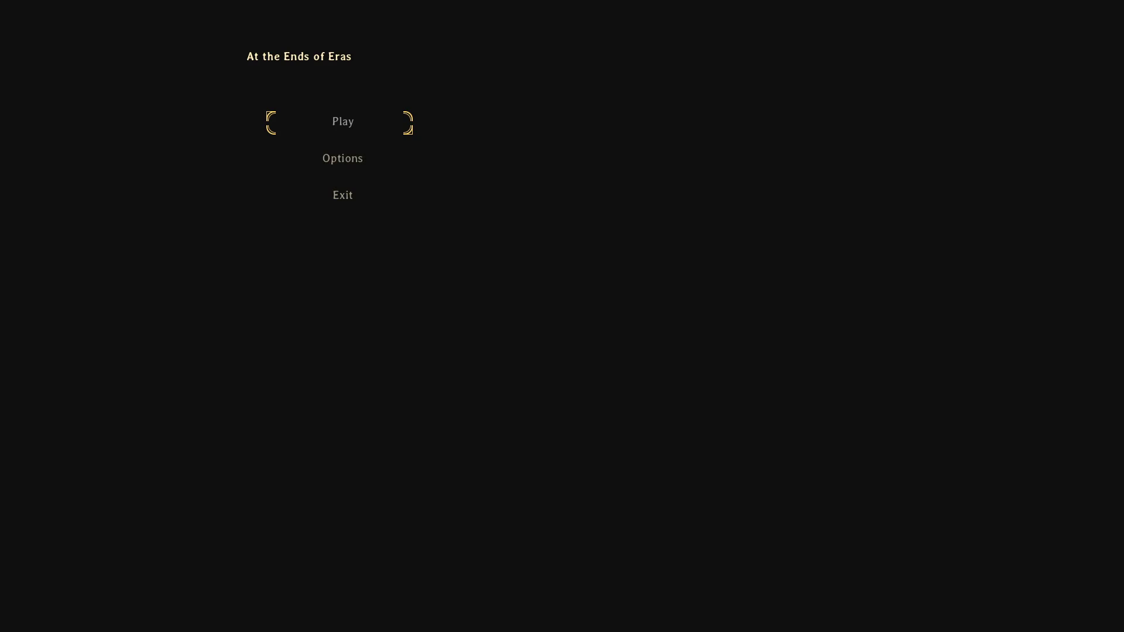
- Walk the character around, run toward the building and jump off the wall
{"action": "key", "text": "a"}
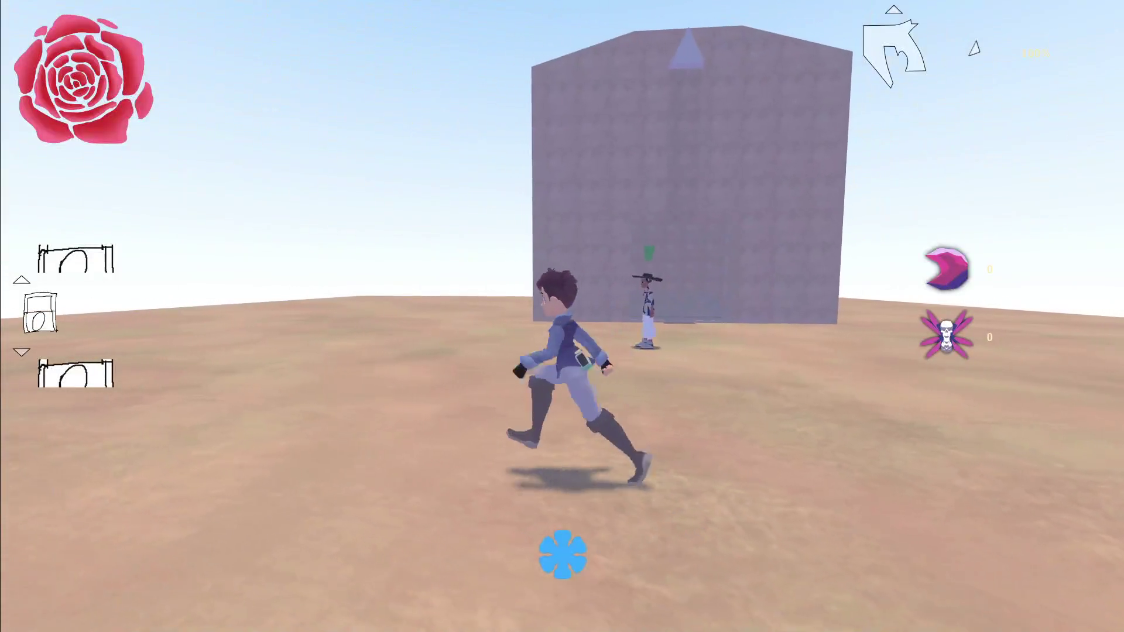
{"action": "key", "text": "s"}
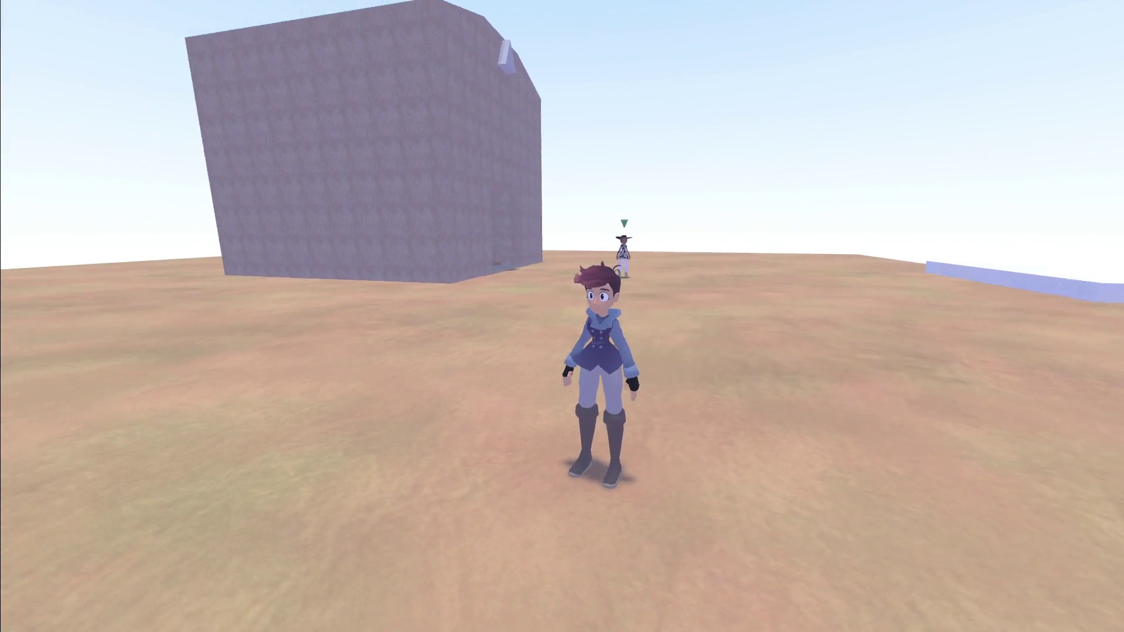
{"action": "key", "text": "a"}
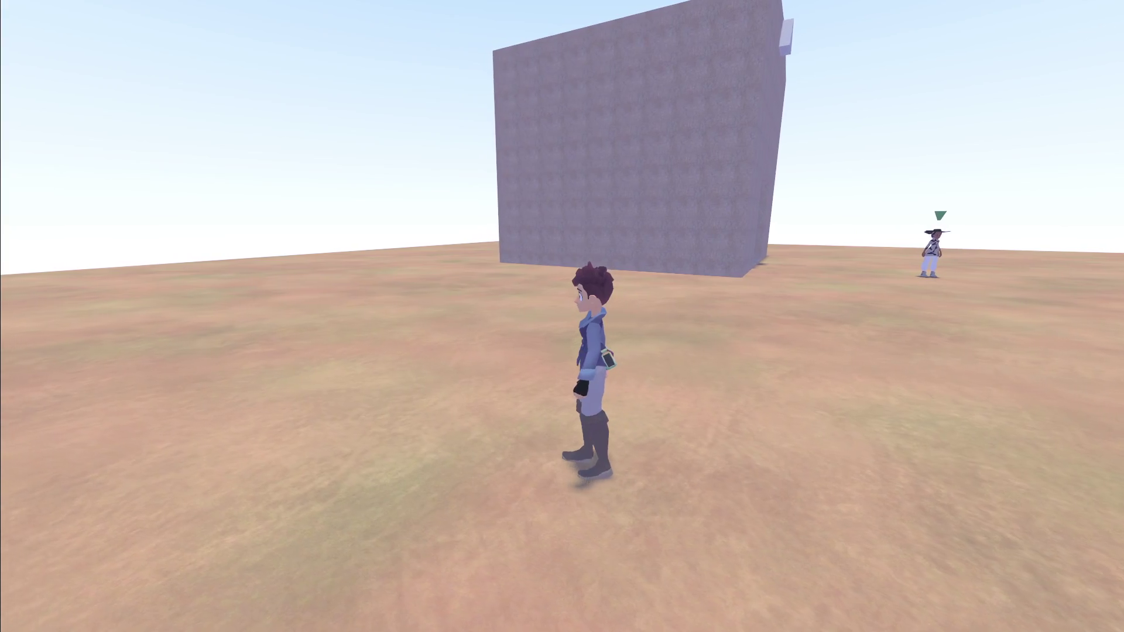
{"action": "key", "text": "a"}
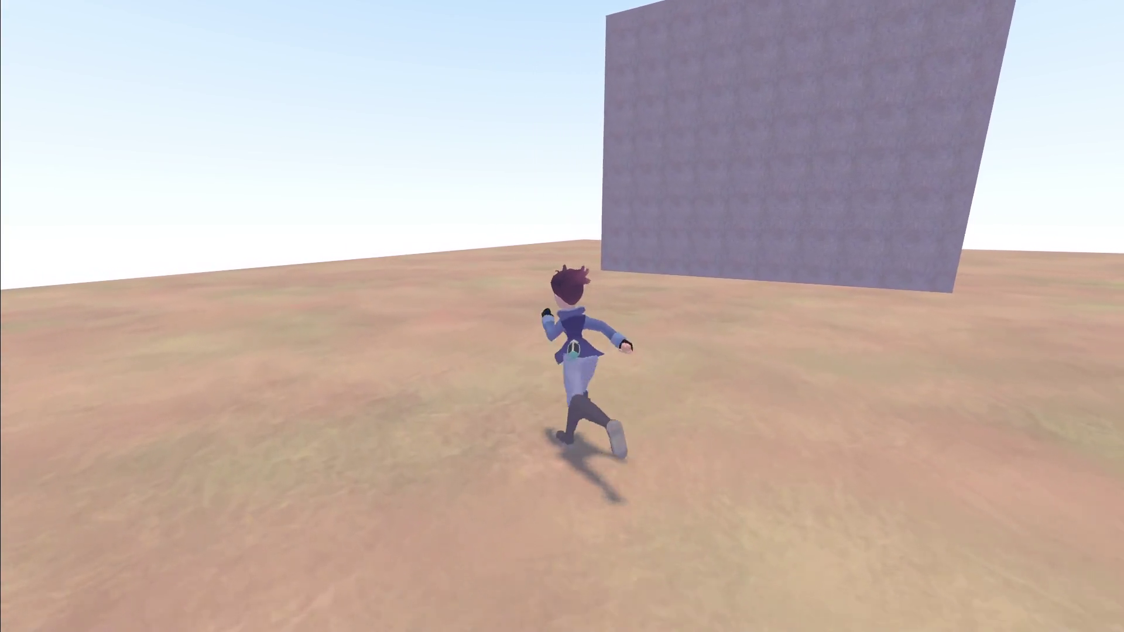
{"action": "key", "text": "w"}
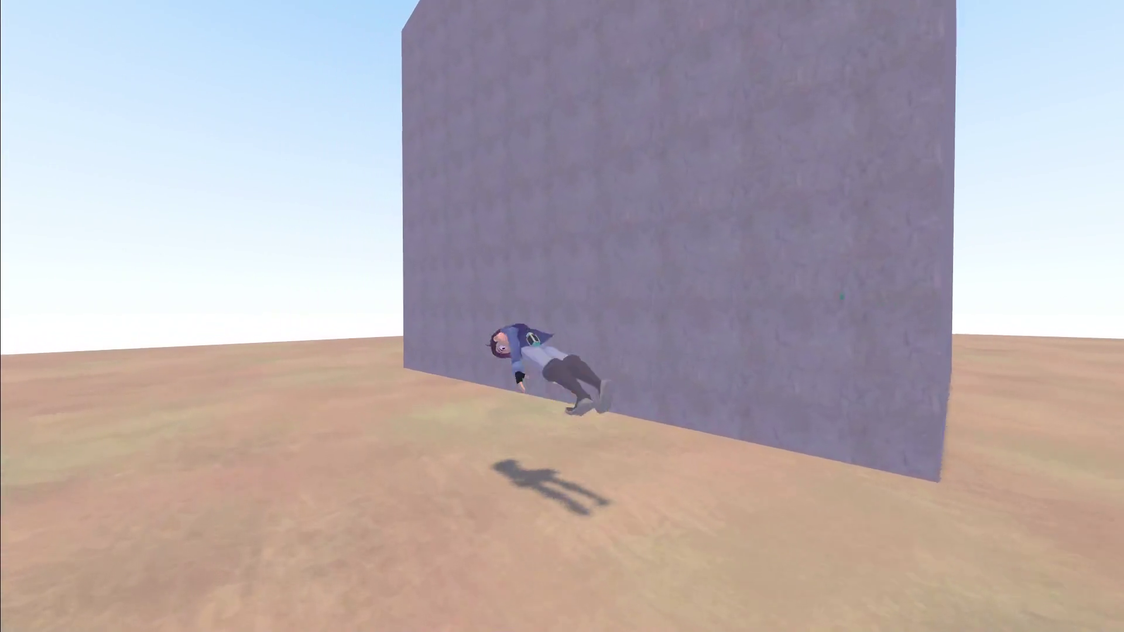
{"action": "key", "text": "space"}
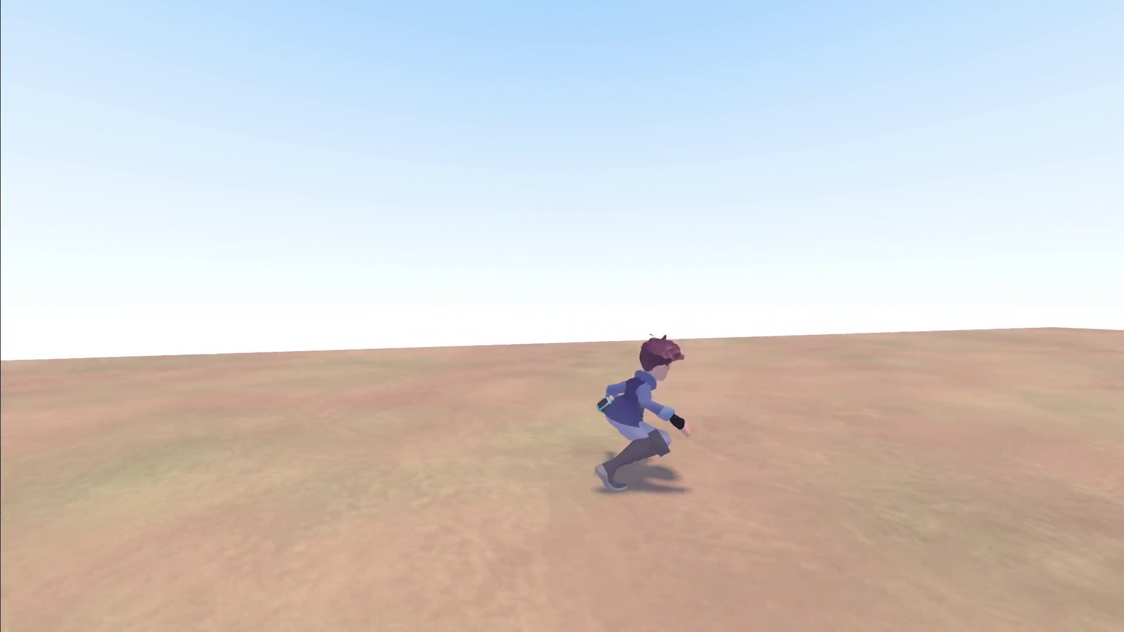
- Save and quit from the pause menu, then exit the Demo Picker to the editor
{"action": "key", "text": "Escape"}
{"action": "key", "text": "Down"}
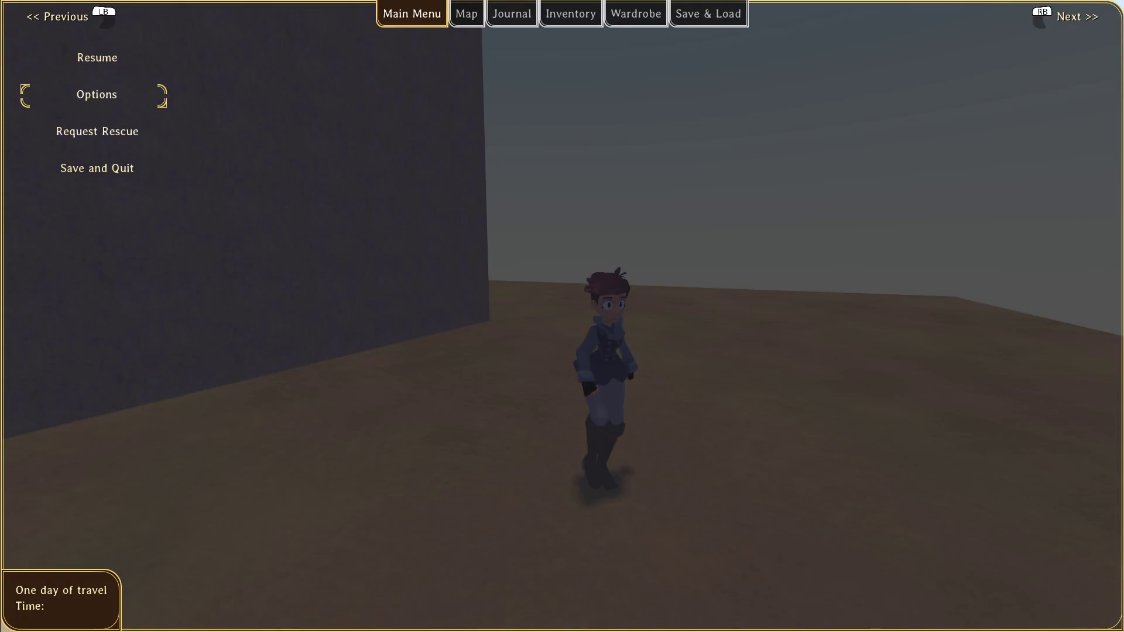
{"action": "key", "text": "Return"}
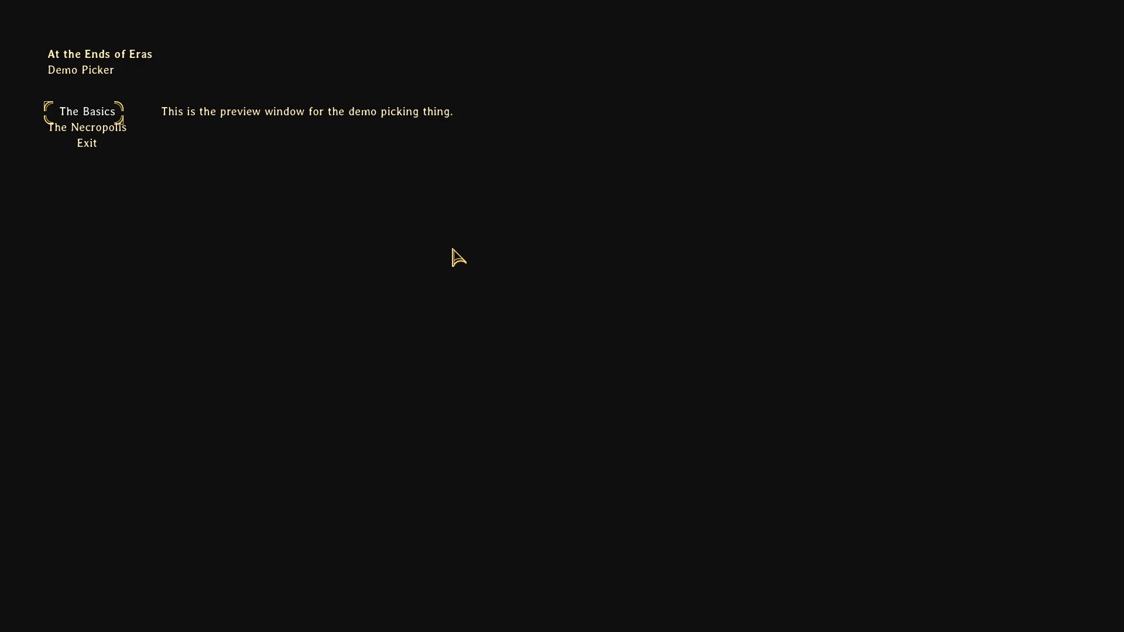
{"action": "left_click", "coordinate": [110, 143]}
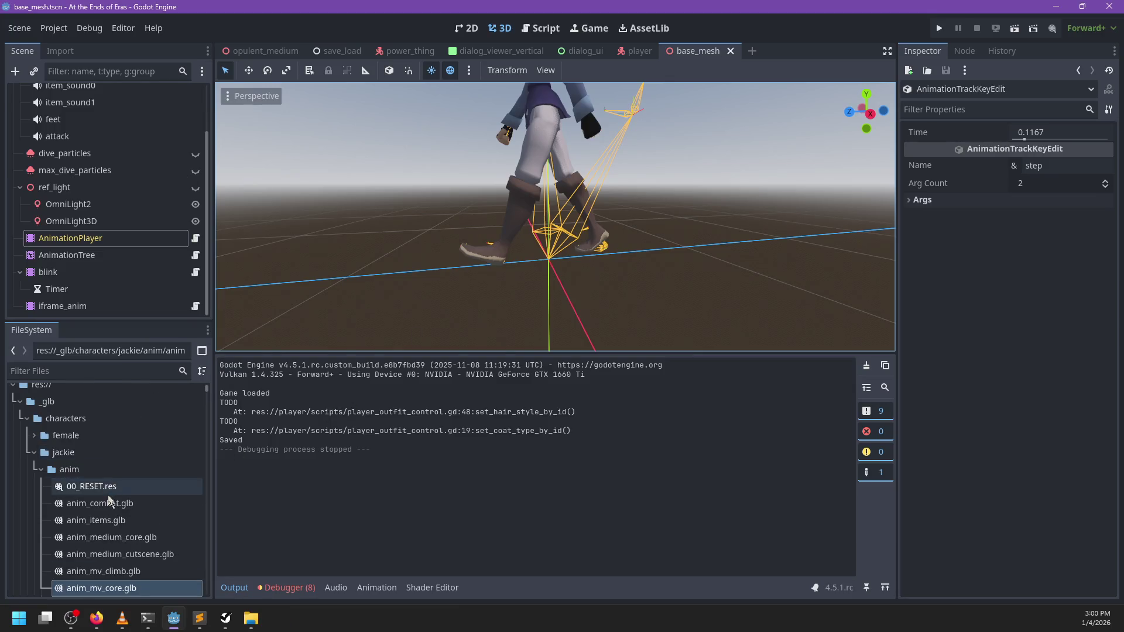
- Reimport anim_mv_core.glb with the Crawl animation's loop mode kept at Linear
{"action": "scroll", "coordinate": [109, 498], "scroll_direction": "down", "scroll_amount": 3}
{"action": "left_click", "coordinate": [101, 515]}
{"action": "double_click", "coordinate": [101, 516]}
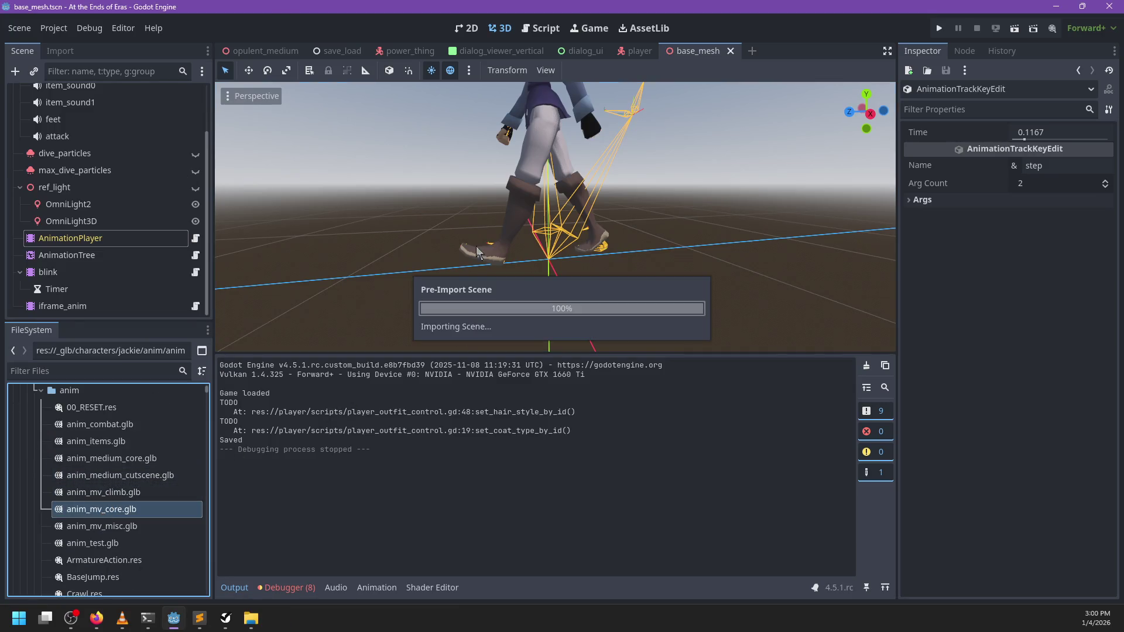
{"action": "left_click", "coordinate": [176, 240]}
{"action": "left_click", "coordinate": [942, 118]}
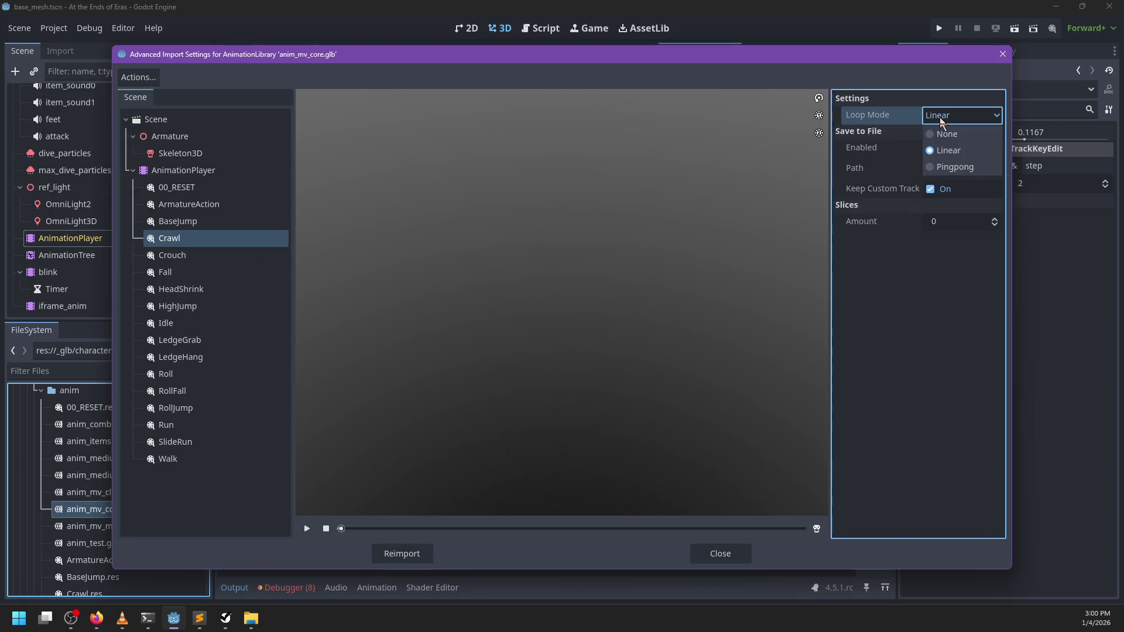
{"action": "left_click", "coordinate": [946, 151]}
{"action": "left_click", "coordinate": [425, 554]}
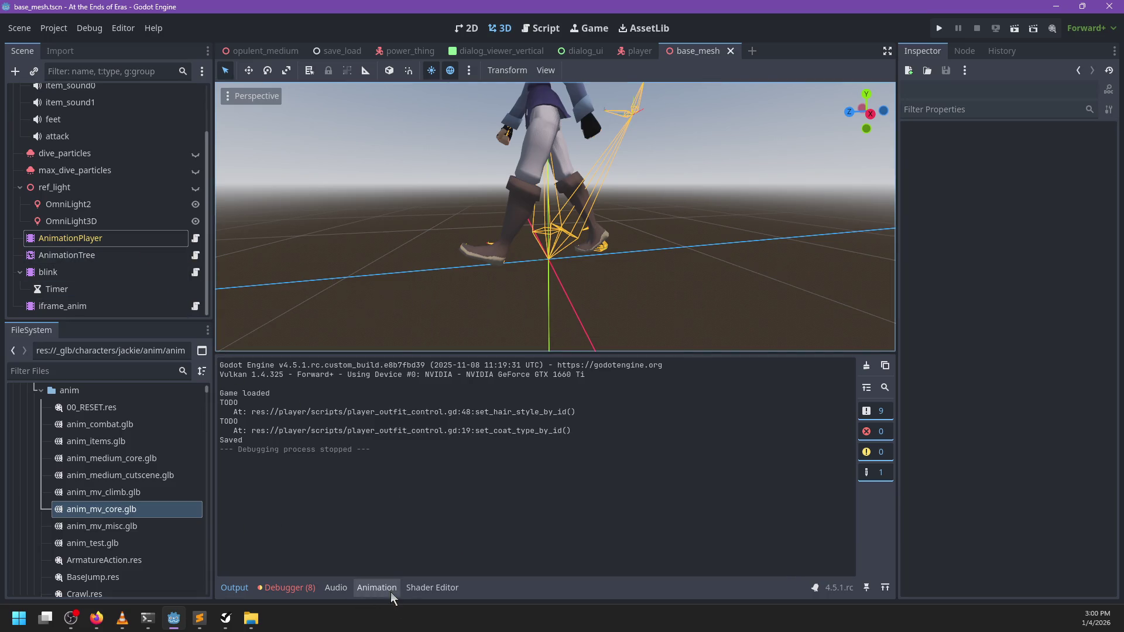
- Load anim_mv_core/Crawl in the animation editor, enable looping, and save the scene
{"action": "left_click", "coordinate": [376, 587]}
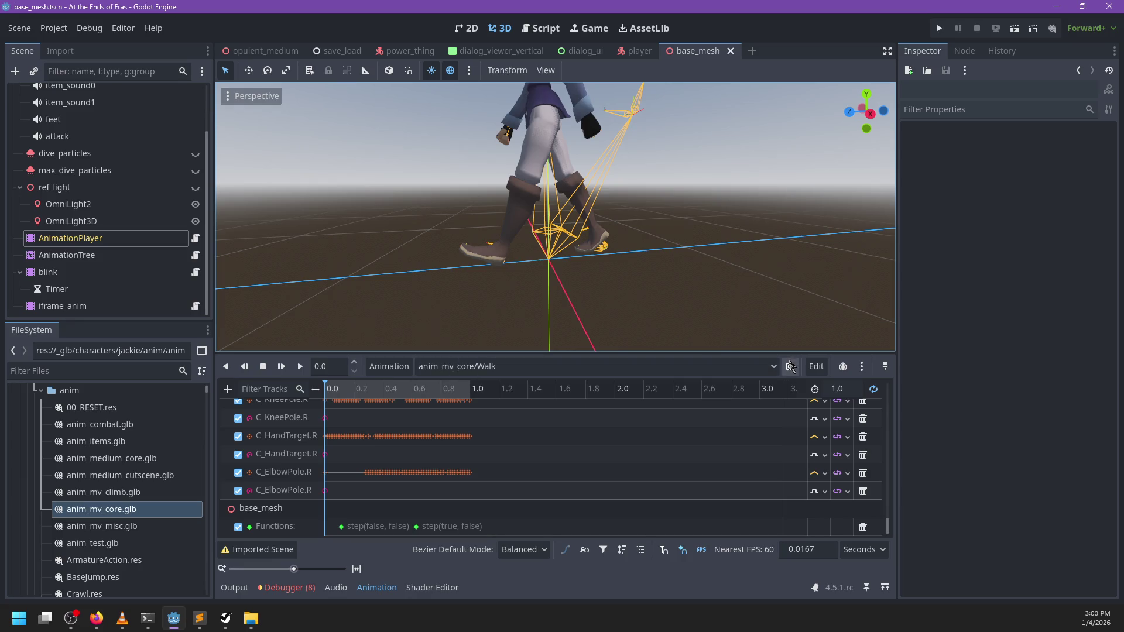
{"action": "left_click", "coordinate": [699, 366]}
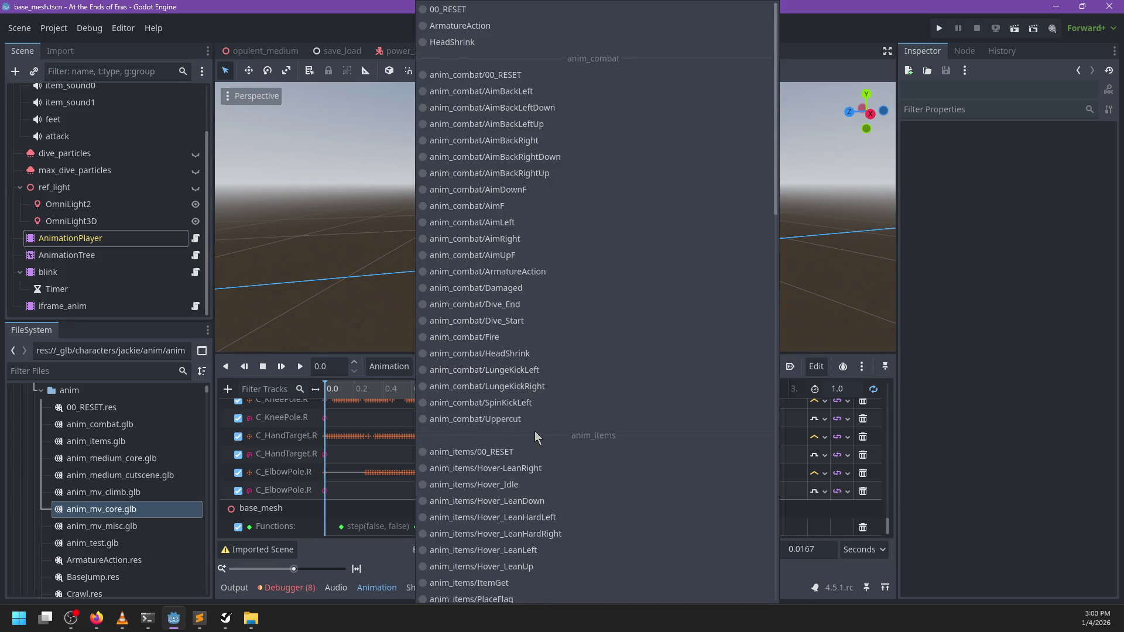
{"action": "scroll", "coordinate": [569, 444], "scroll_direction": "down", "scroll_amount": 8}
{"action": "scroll", "coordinate": [569, 443], "scroll_direction": "down", "scroll_amount": 2}
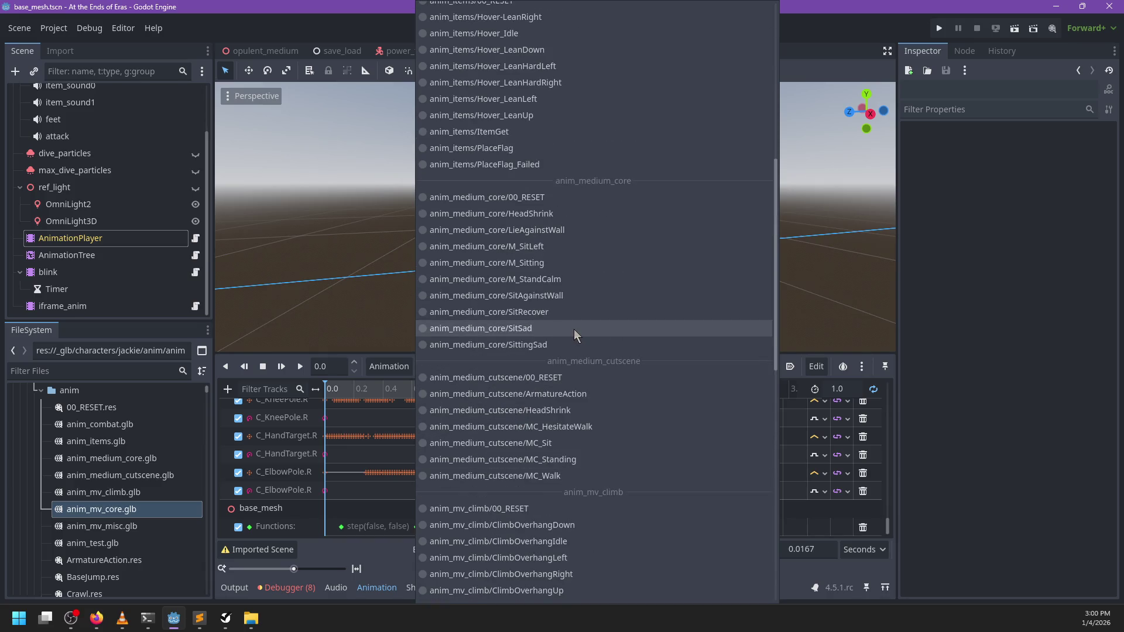
{"action": "scroll", "coordinate": [574, 329], "scroll_direction": "up", "scroll_amount": 10}
{"action": "scroll", "coordinate": [574, 329], "scroll_direction": "down", "scroll_amount": 12}
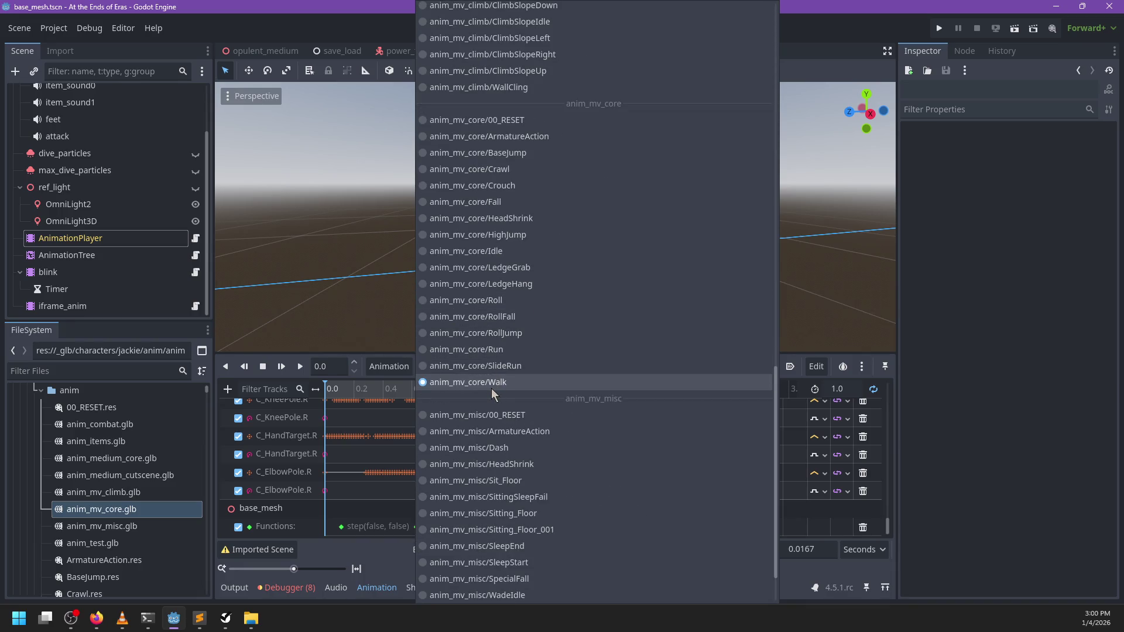
{"action": "left_click", "coordinate": [509, 170]}
{"action": "left_click", "coordinate": [874, 388]}
{"action": "key", "text": "ctrl+s"}
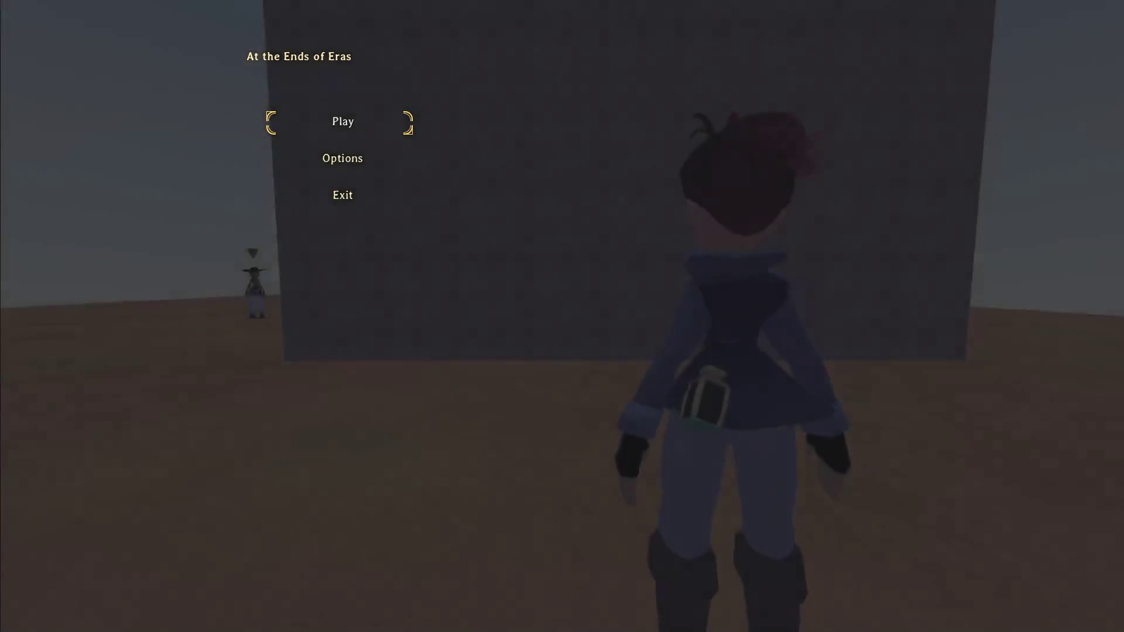
- Climb the wall, walk across its top, then drop back to the ground
{"action": "key", "text": "w"}
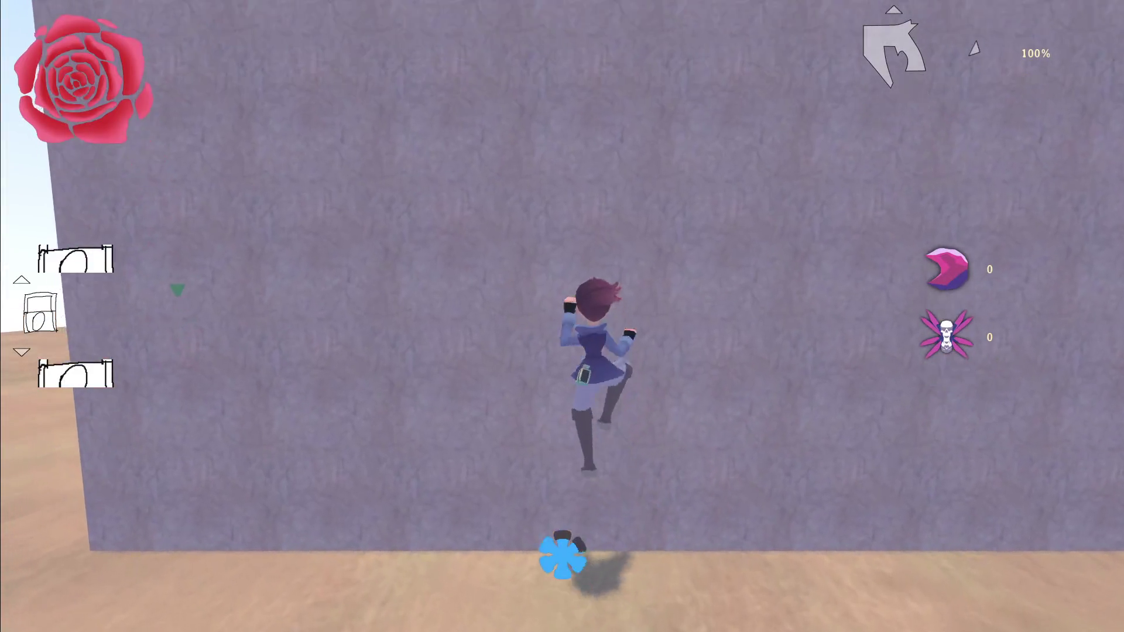
{"action": "key", "text": "w"}
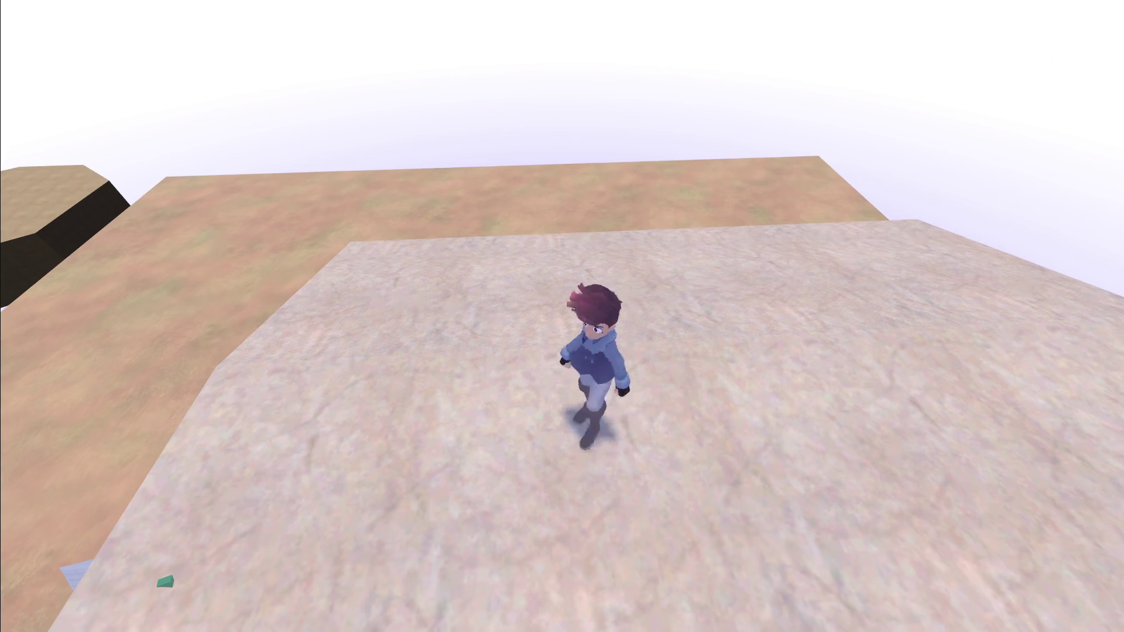
{"action": "key", "text": "s"}
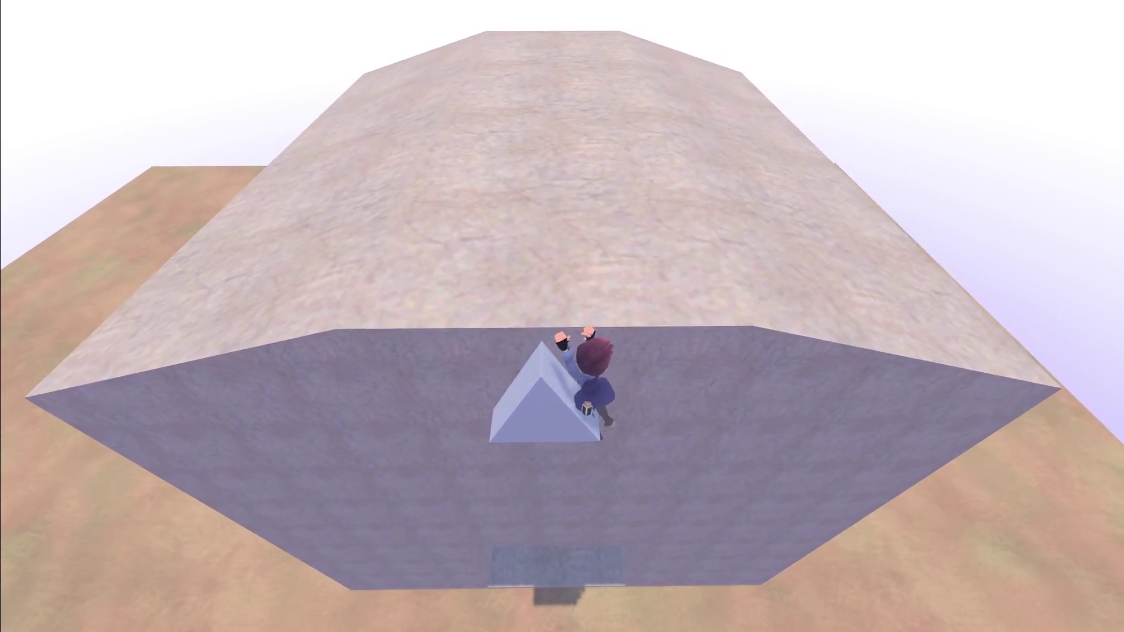
{"action": "key", "text": "w"}
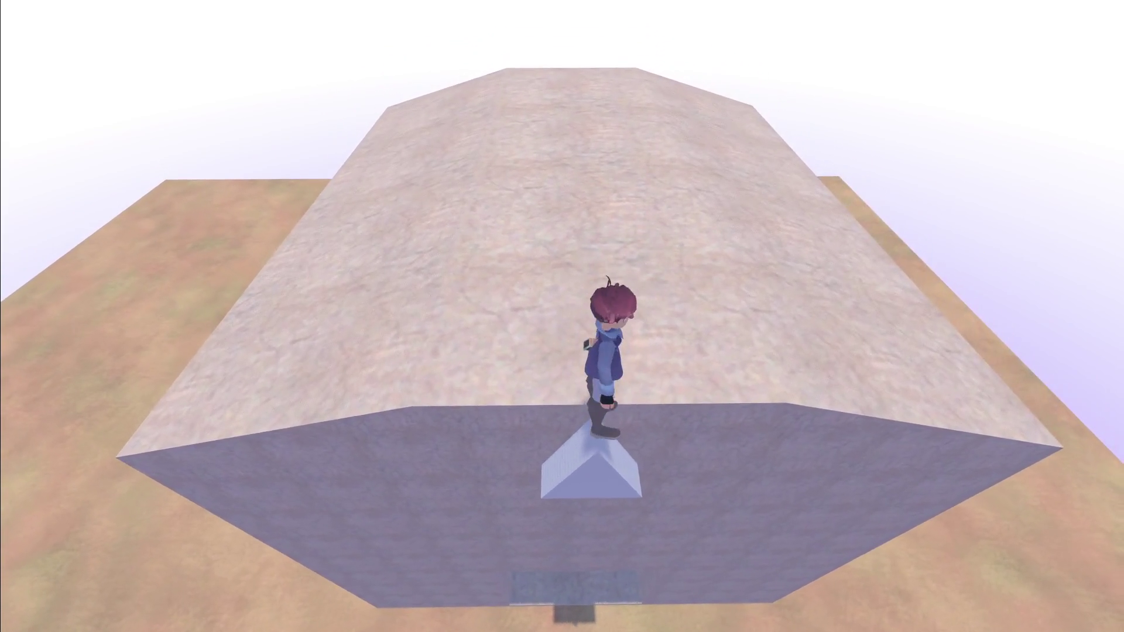
{"action": "key", "text": "s"}
- Climb the wall again, walk off the ledge into the hole, and quit to the editor
{"action": "key", "text": "w"}
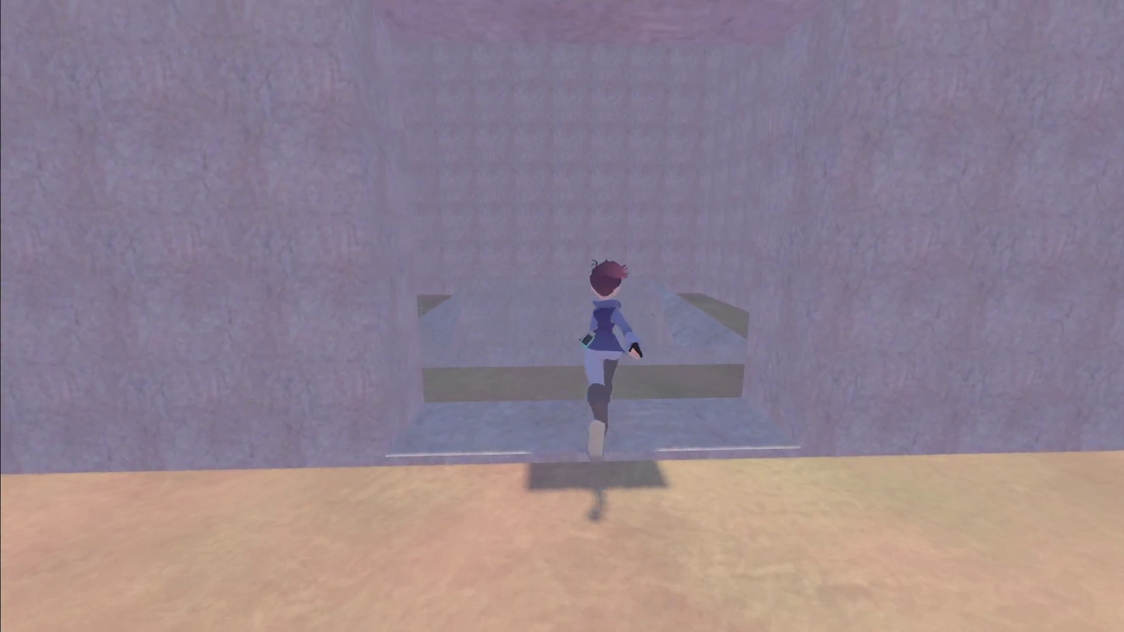
{"action": "key", "text": "w"}
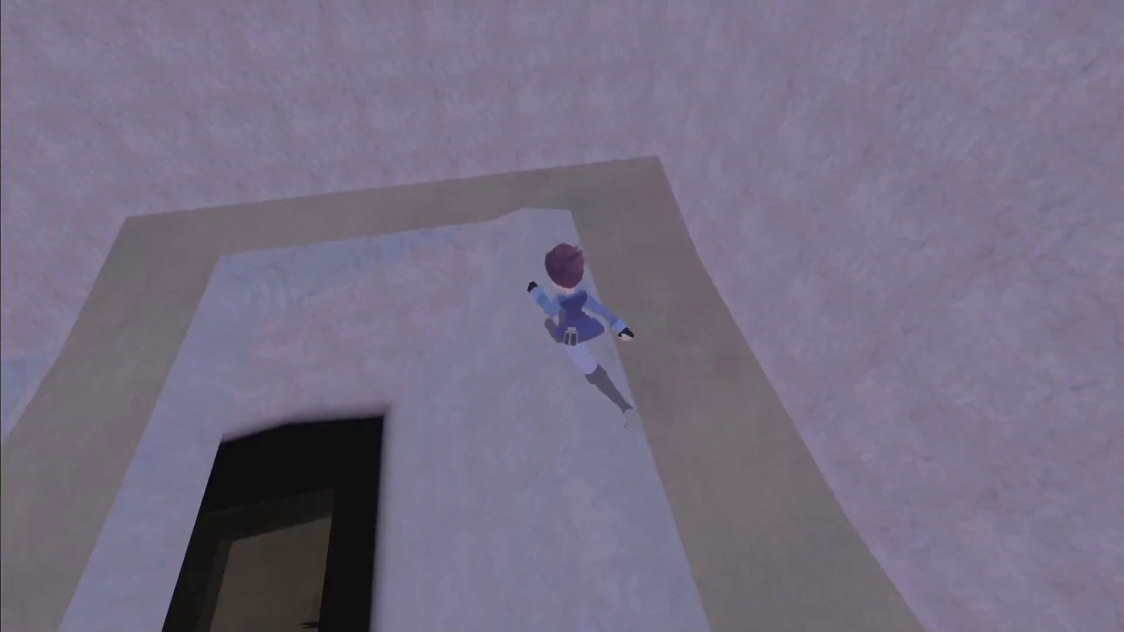
{"action": "key", "text": "w"}
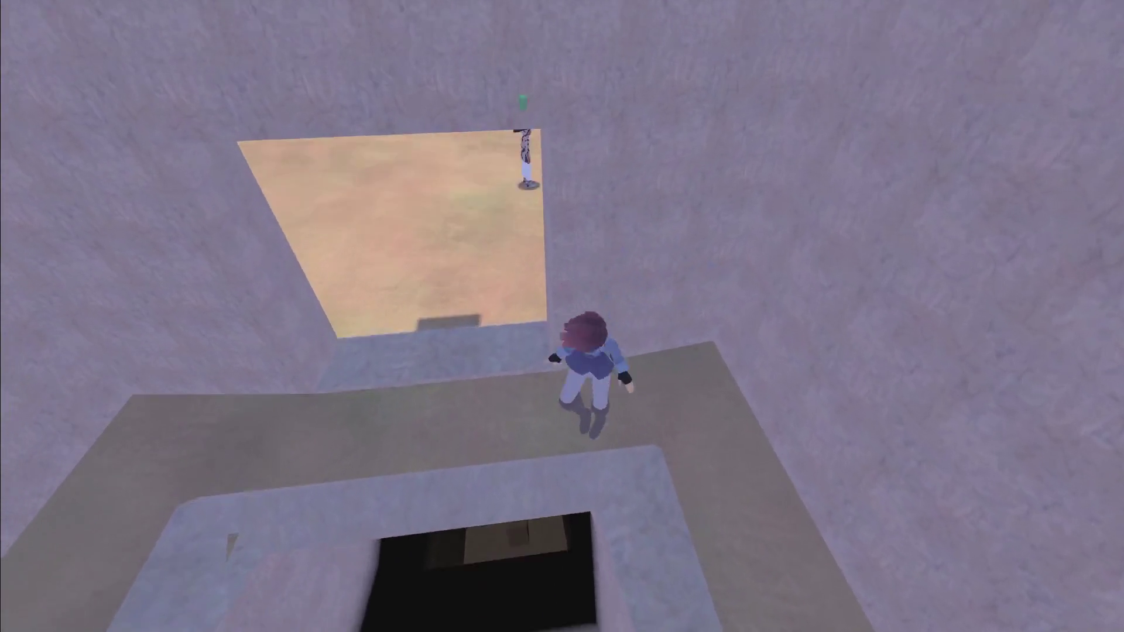
{"action": "key", "text": "s"}
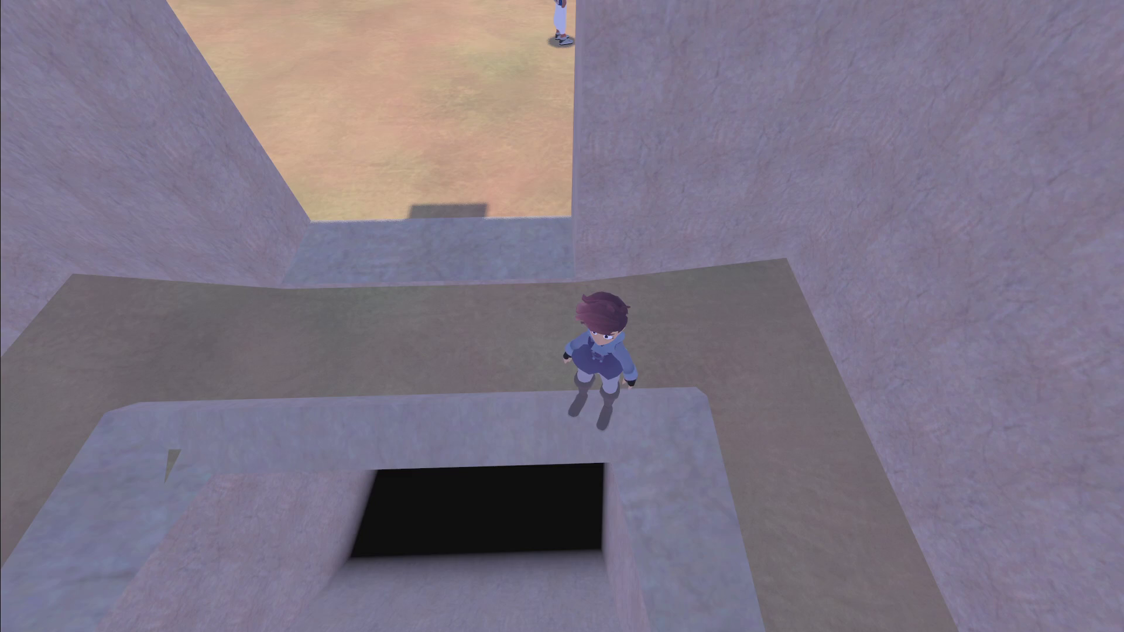
{"action": "key", "text": "s"}
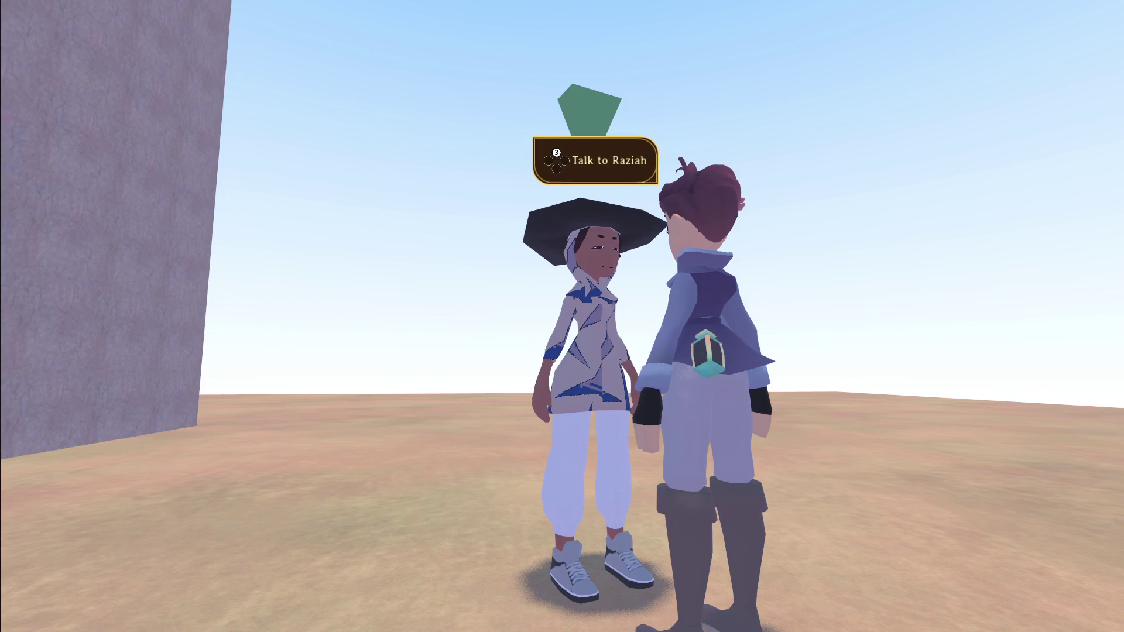
{"action": "key", "text": "Escape"}
{"action": "key", "text": "F8"}
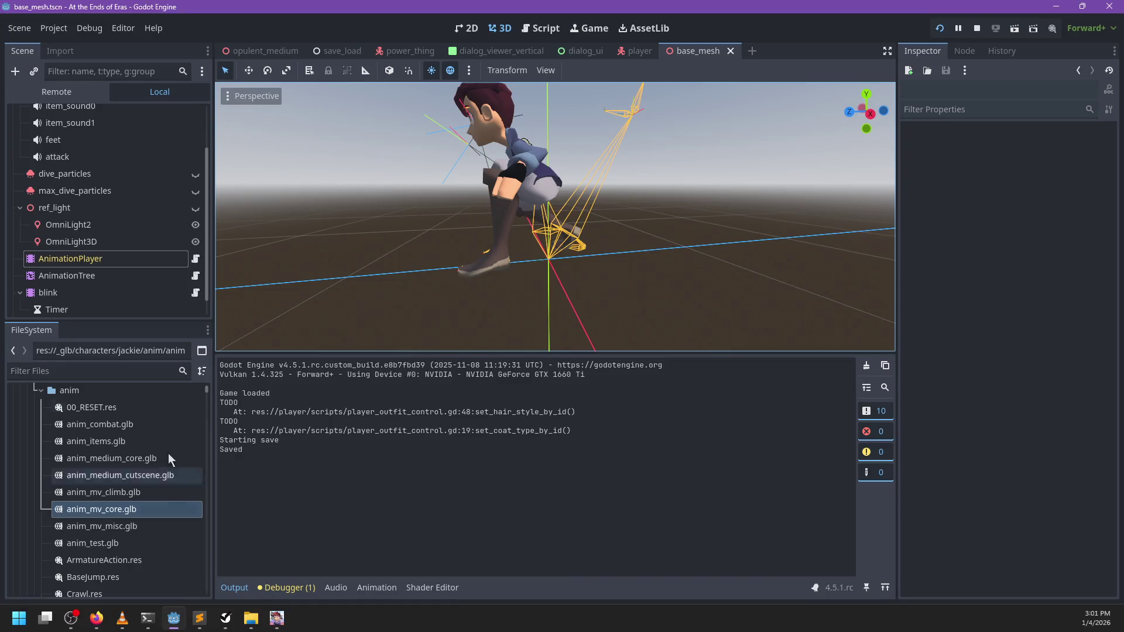
- Select the AnimationPlayer node and preview the RollFall animation
{"action": "left_click", "coordinate": [82, 259]}
{"action": "left_click", "coordinate": [515, 367]}
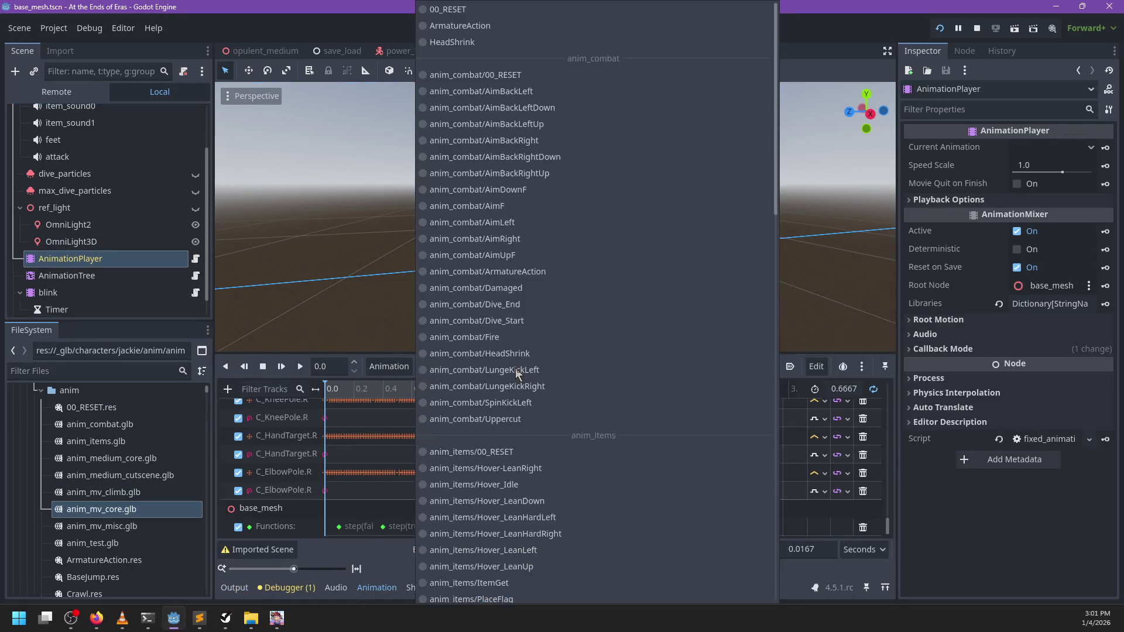
{"action": "scroll", "coordinate": [532, 484], "scroll_direction": "down", "scroll_amount": 10}
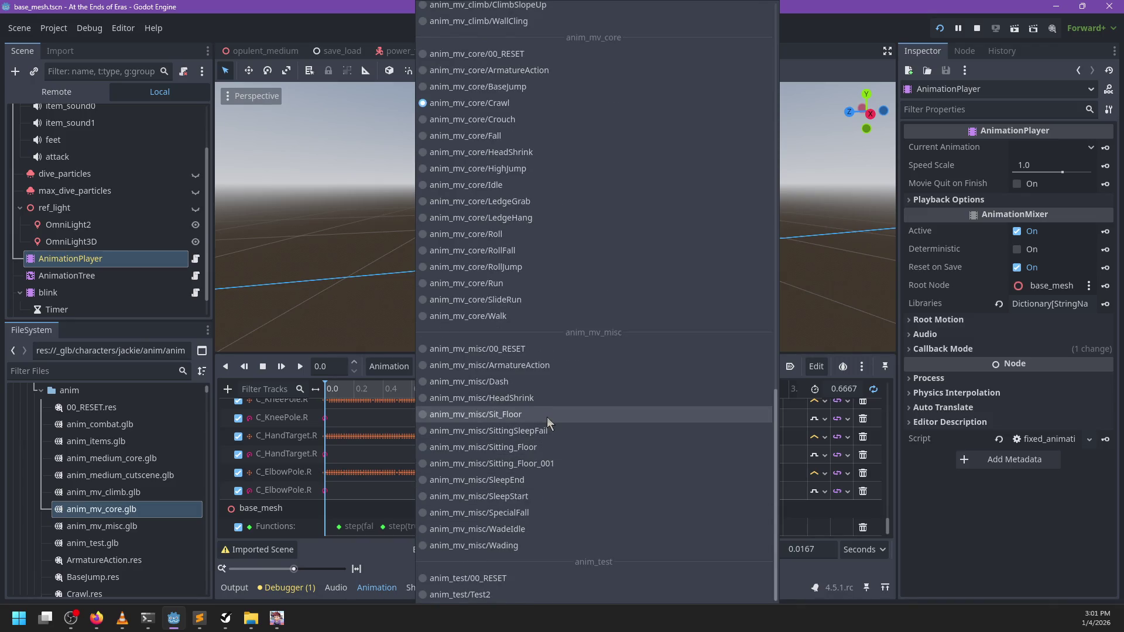
{"action": "scroll", "coordinate": [547, 418], "scroll_direction": "up", "scroll_amount": 3}
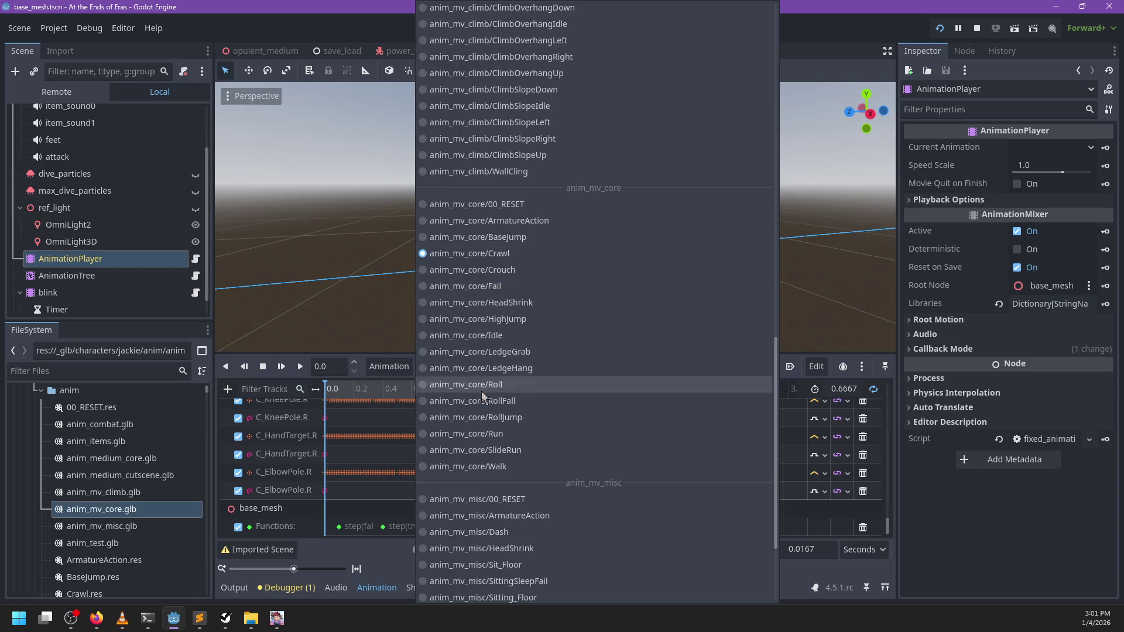
{"action": "left_click", "coordinate": [489, 400]}
{"action": "left_click", "coordinate": [666, 367]}
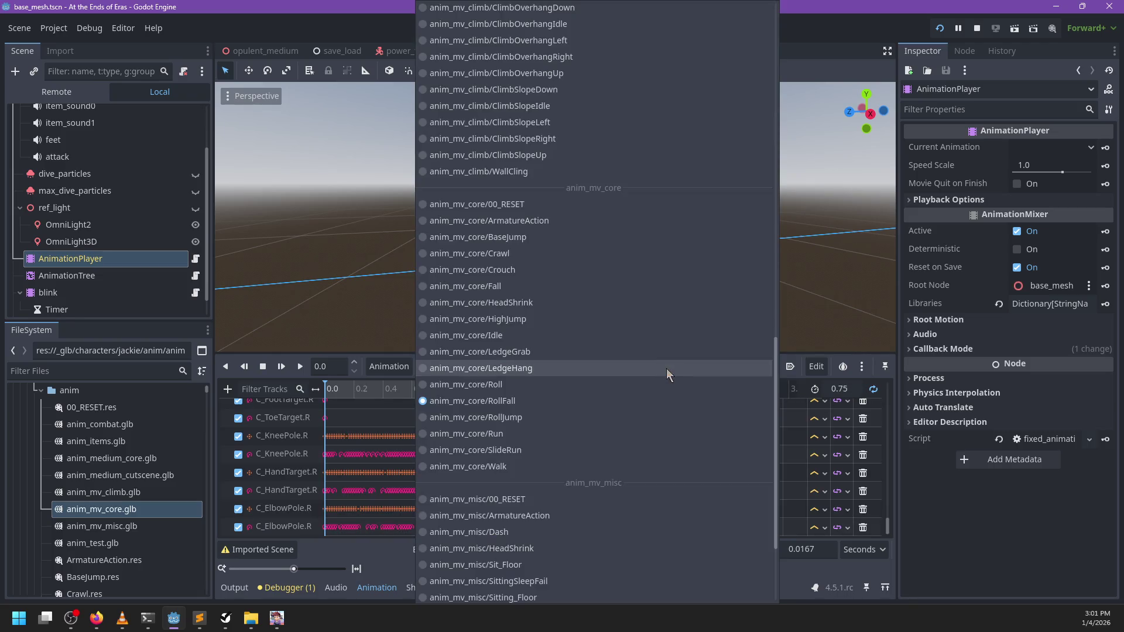
{"action": "left_click", "coordinate": [556, 401]}
- Preview the RollJump, Run, SlideRun and Idle animations
{"action": "left_click", "coordinate": [717, 369]}
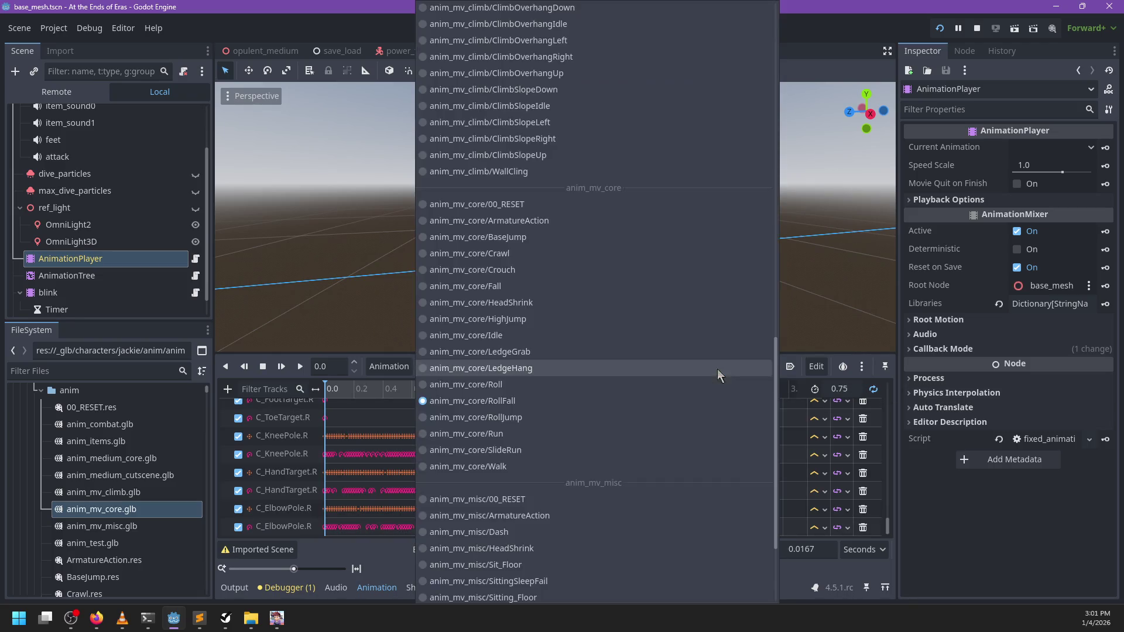
{"action": "left_click", "coordinate": [571, 416]}
{"action": "left_click", "coordinate": [616, 376]}
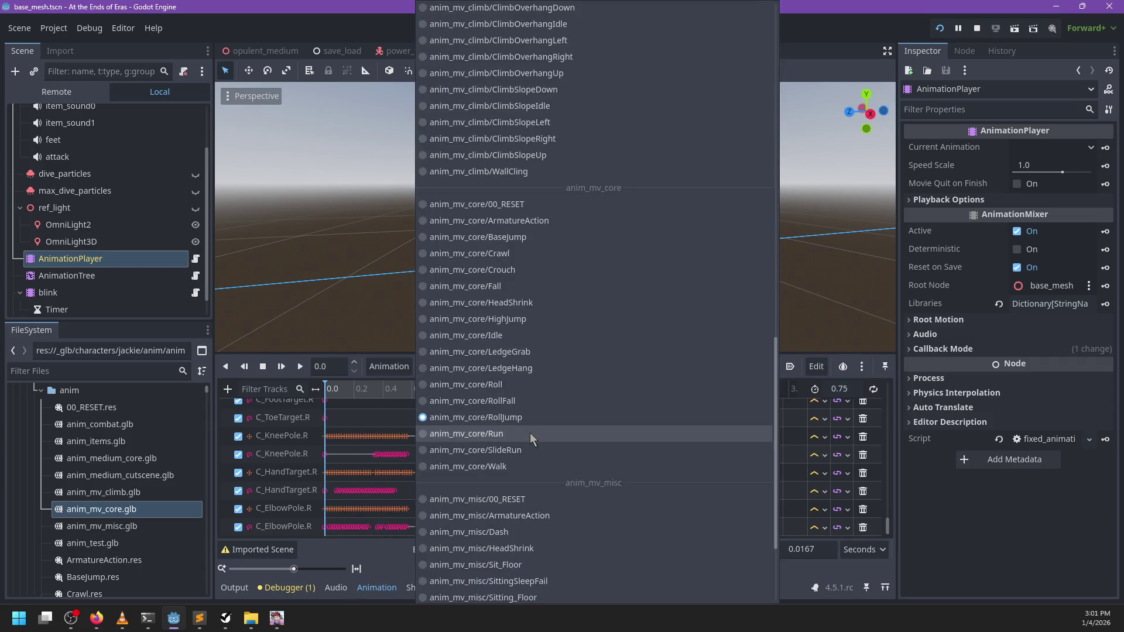
{"action": "left_click", "coordinate": [529, 434]}
{"action": "left_click", "coordinate": [603, 368]}
{"action": "left_click", "coordinate": [529, 446]}
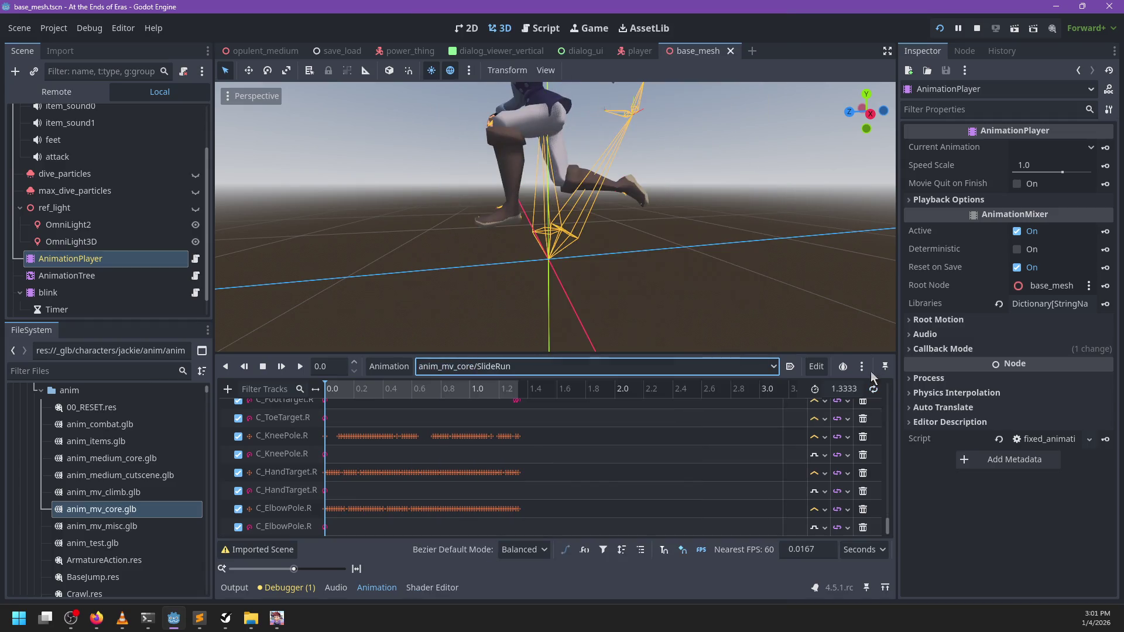
{"action": "left_click", "coordinate": [714, 367]}
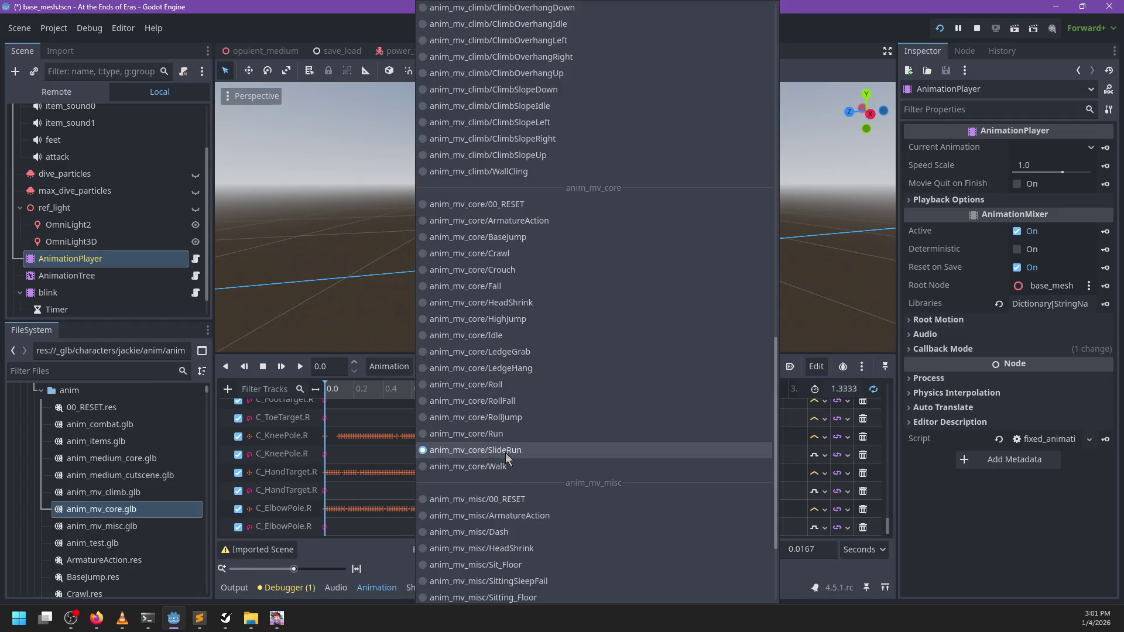
{"action": "left_click", "coordinate": [498, 336]}
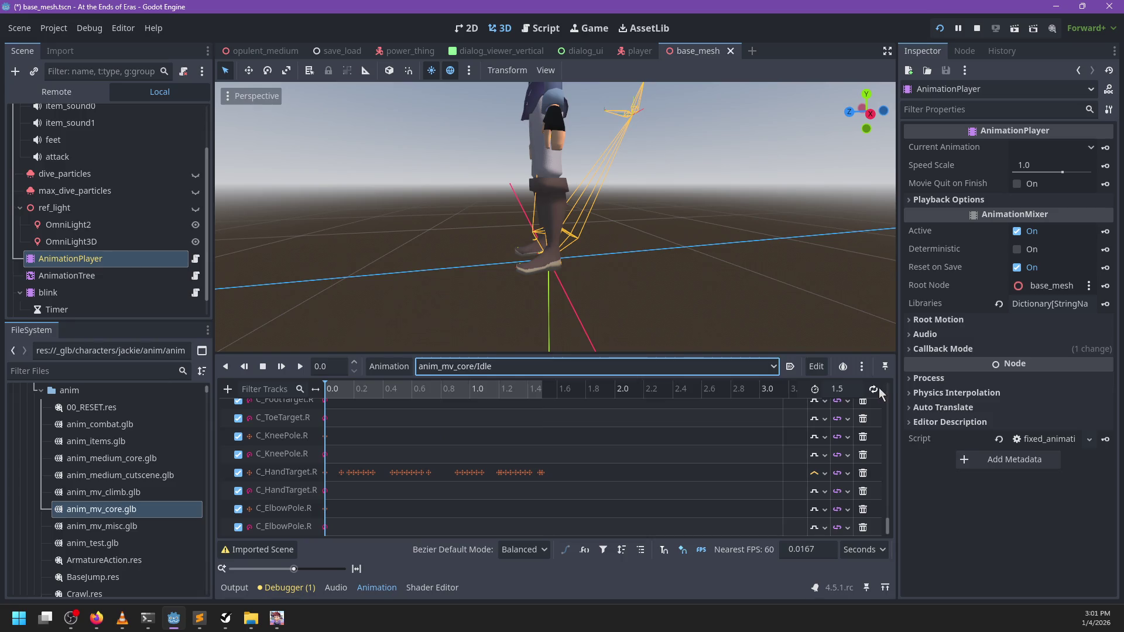
- Preview the HighJump, HeadShrink, Fall, Crouch and Crawl animations
{"action": "left_click", "coordinate": [729, 373]}
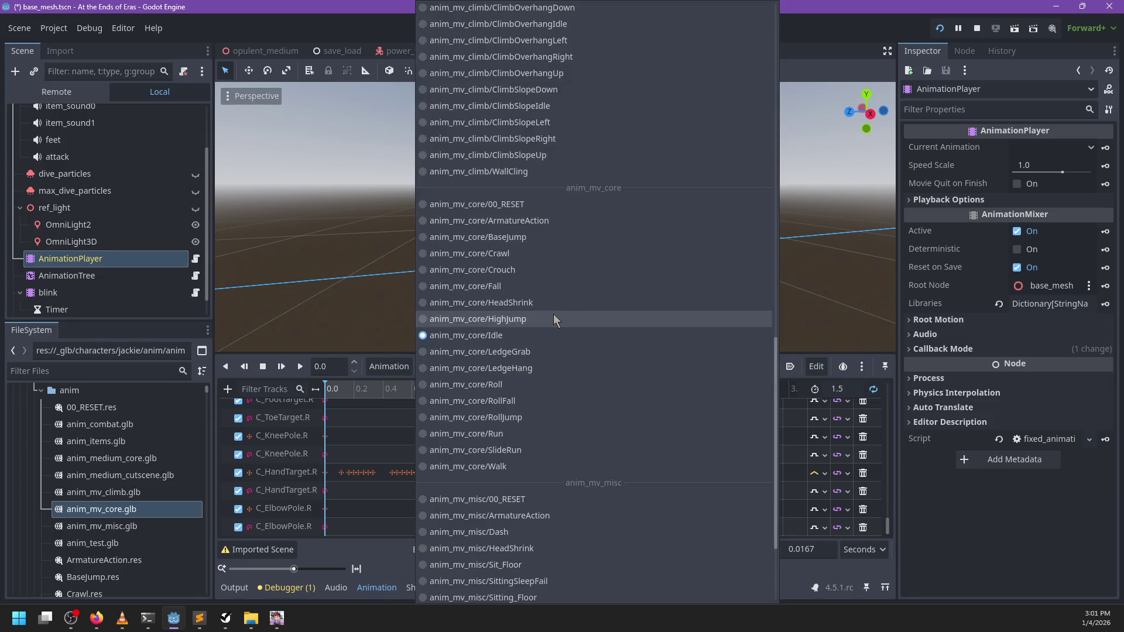
{"action": "left_click", "coordinate": [554, 315]}
{"action": "left_click", "coordinate": [726, 366]}
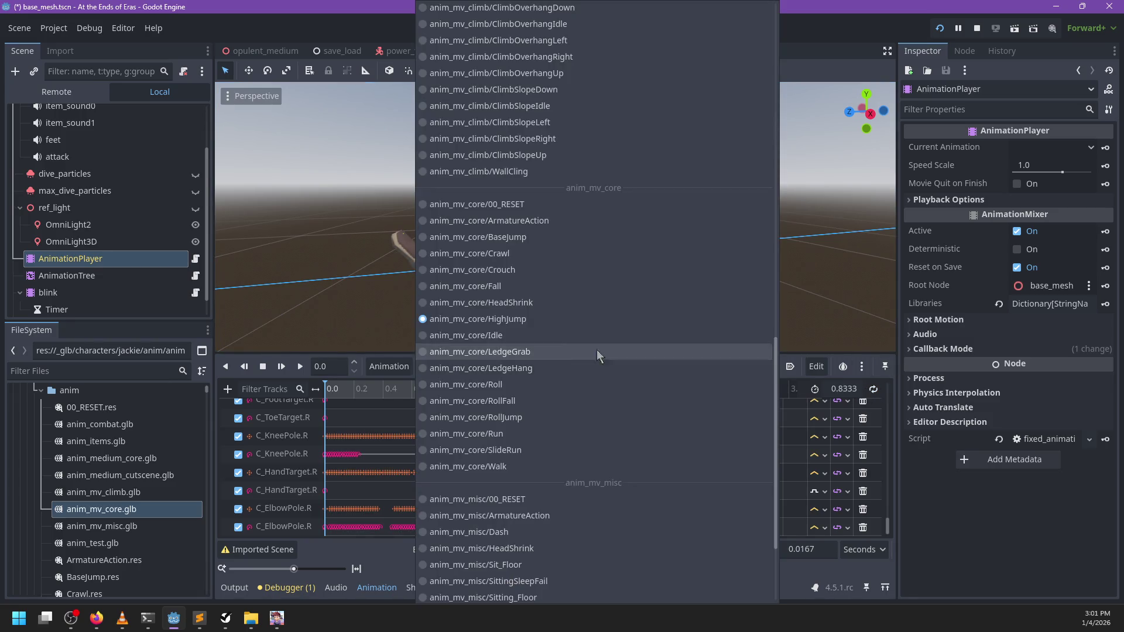
{"action": "left_click", "coordinate": [524, 303]}
{"action": "left_click", "coordinate": [543, 363]}
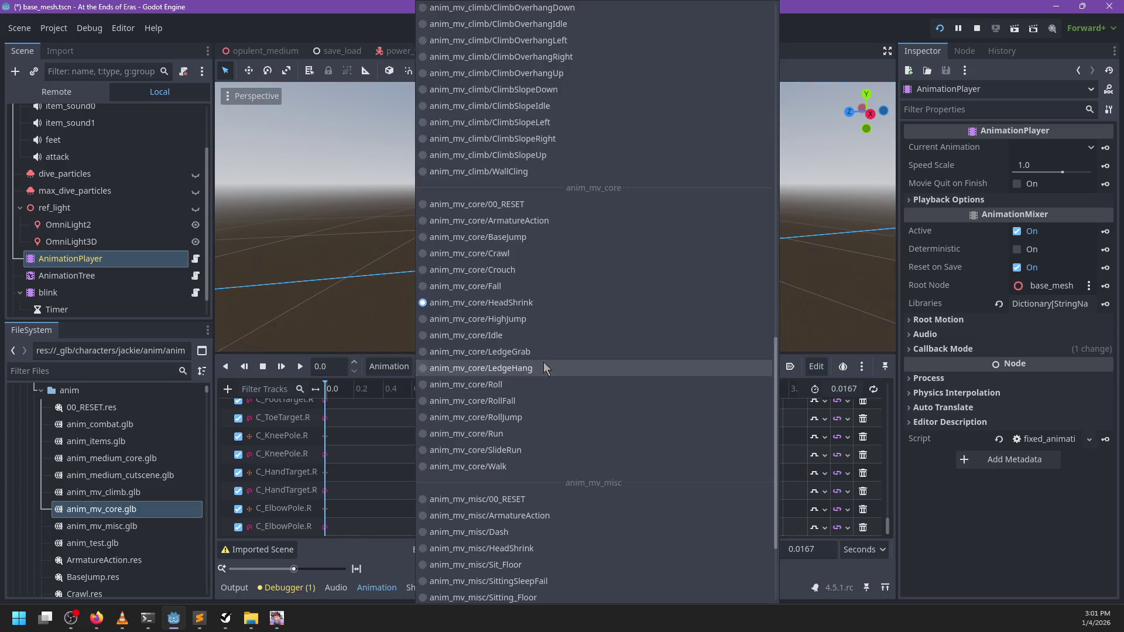
{"action": "left_click", "coordinate": [513, 287]}
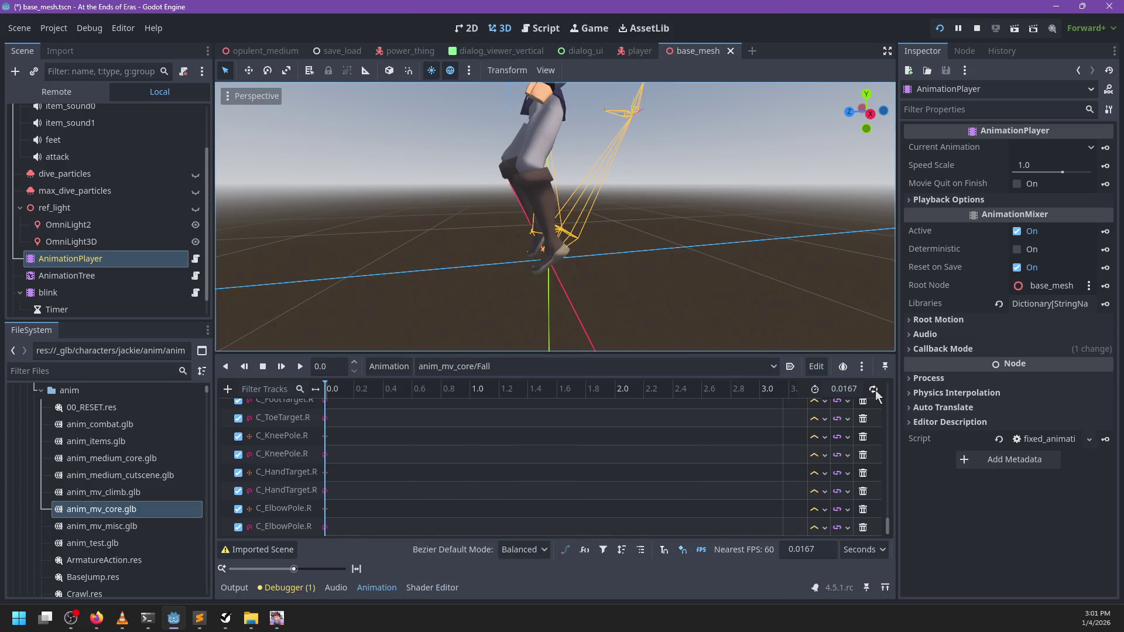
{"action": "left_click", "coordinate": [672, 364]}
{"action": "left_click", "coordinate": [539, 273]}
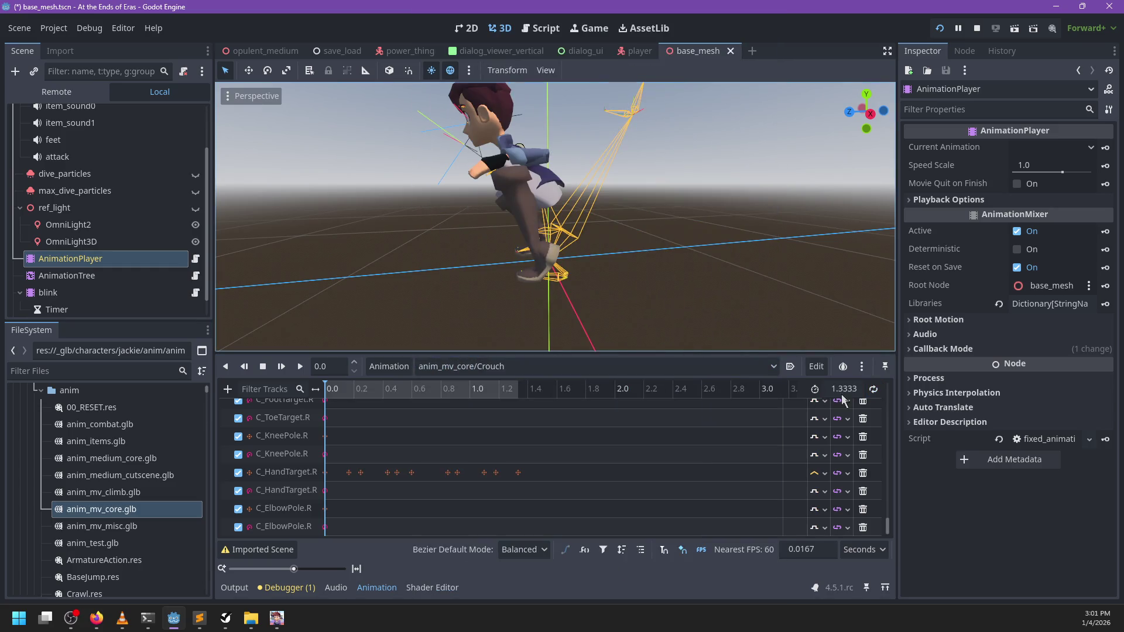
{"action": "left_click", "coordinate": [668, 370]}
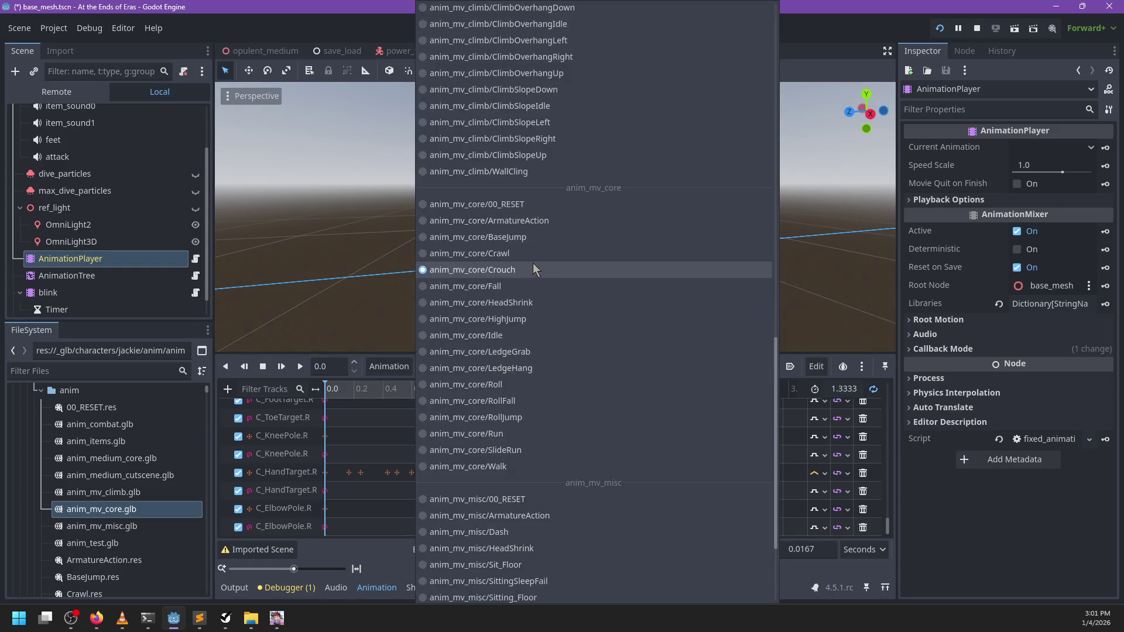
{"action": "left_click", "coordinate": [550, 253]}
- Preview the BaseJump and ArmatureAction animations, then load 00_RESET
{"action": "left_click", "coordinate": [720, 364]}
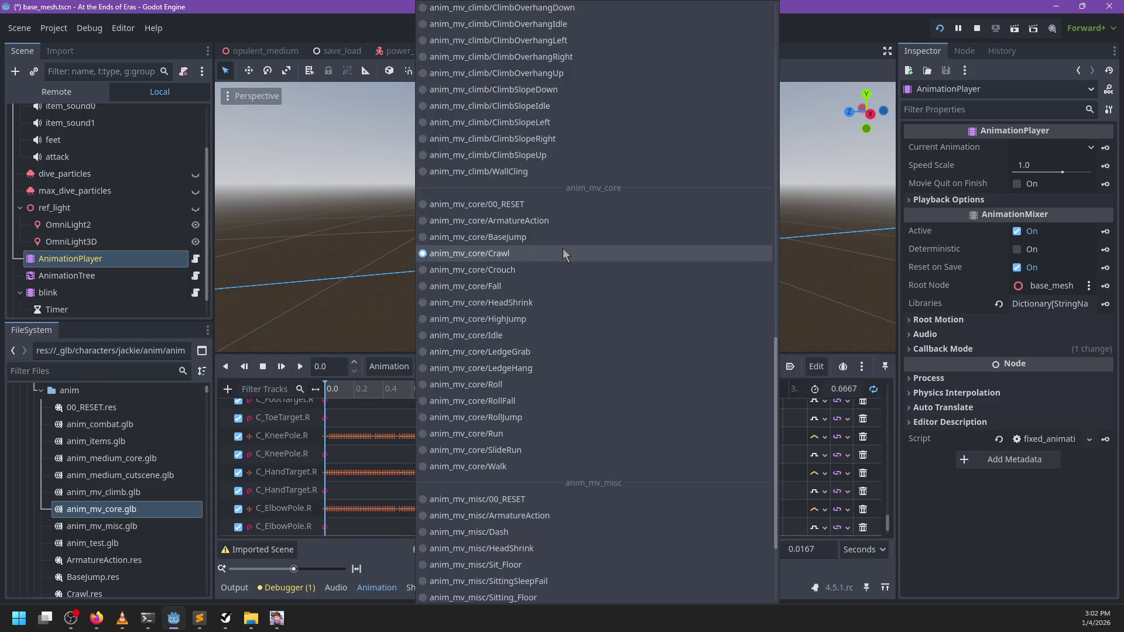
{"action": "left_click", "coordinate": [565, 236]}
{"action": "left_click", "coordinate": [751, 366]}
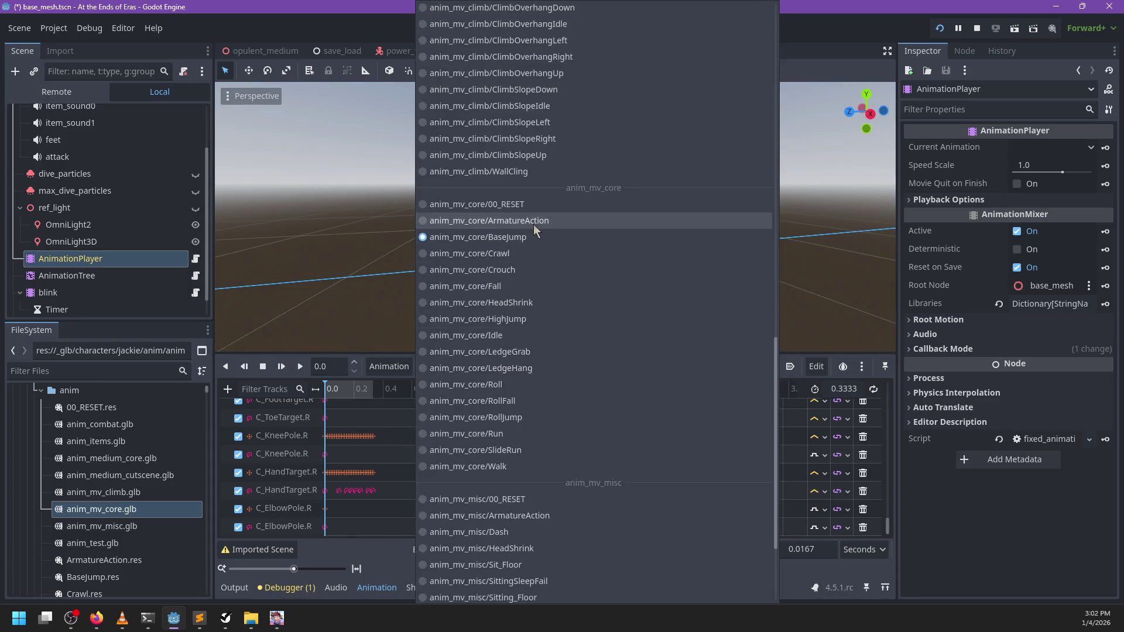
{"action": "left_click", "coordinate": [533, 224]}
{"action": "left_click", "coordinate": [644, 367]}
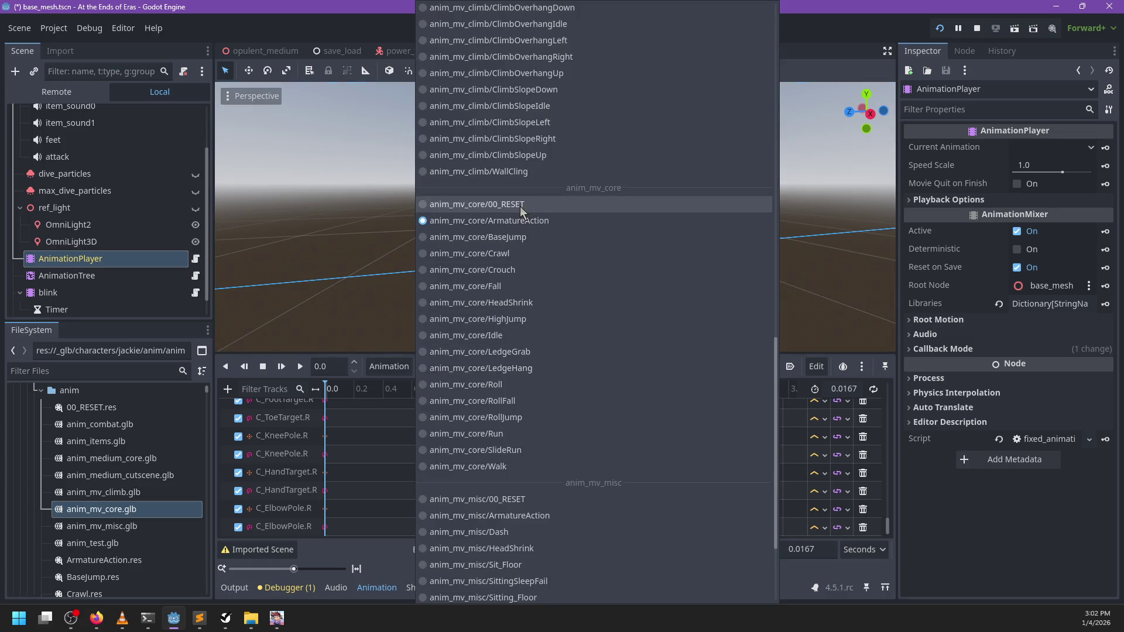
{"action": "left_click", "coordinate": [510, 204]}
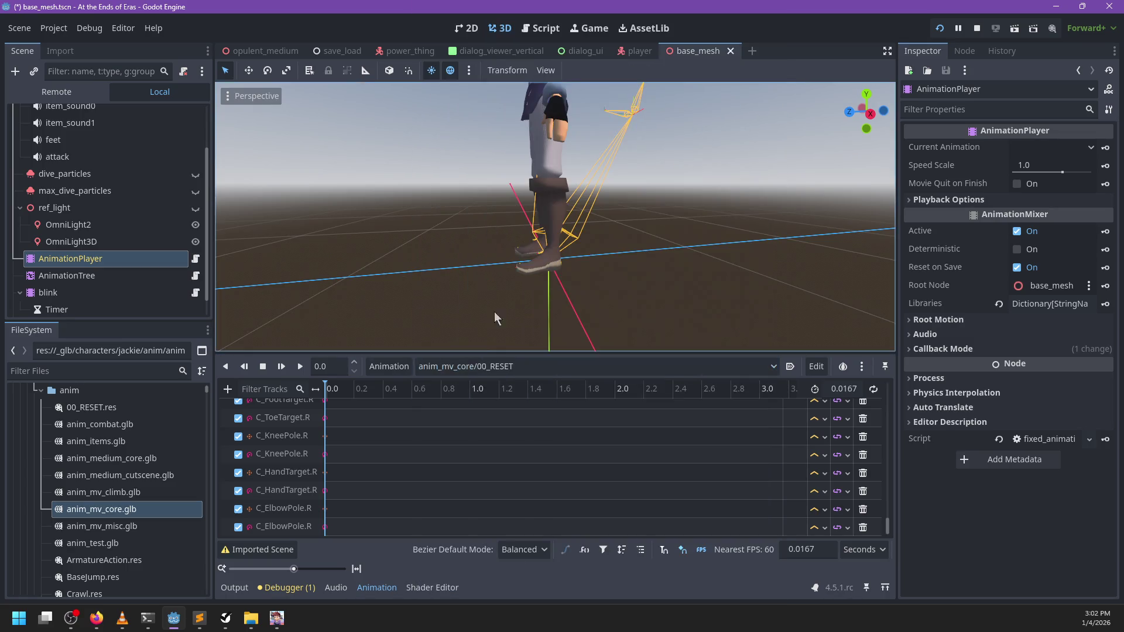
- Load the Walk animation, save and run the game, and resume play
{"action": "left_click", "coordinate": [500, 366]}
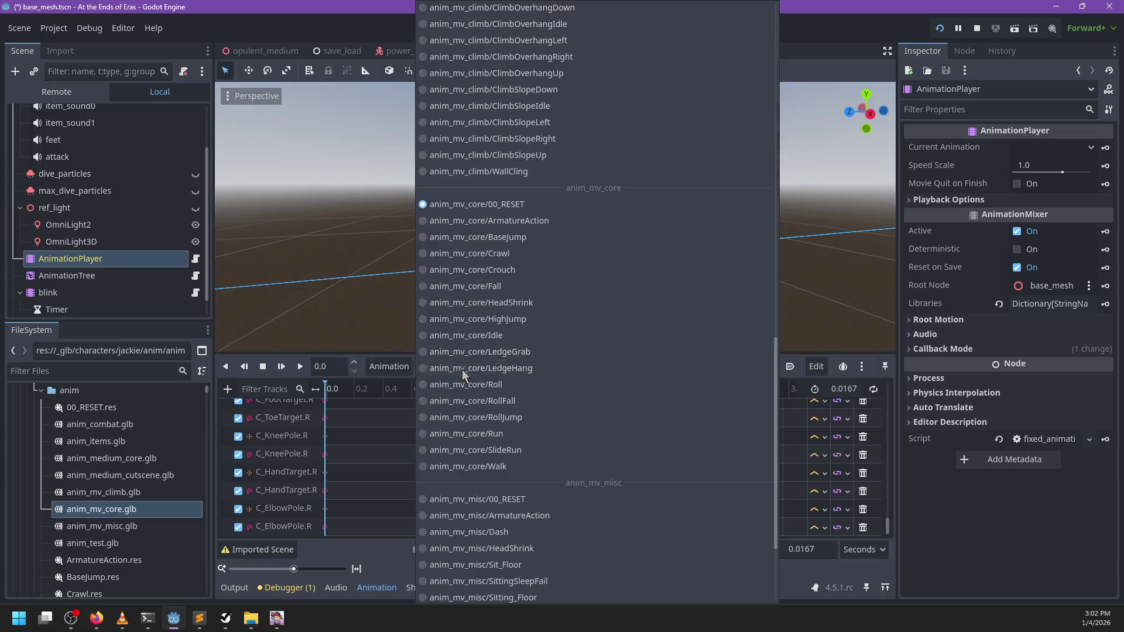
{"action": "left_click", "coordinate": [516, 466]}
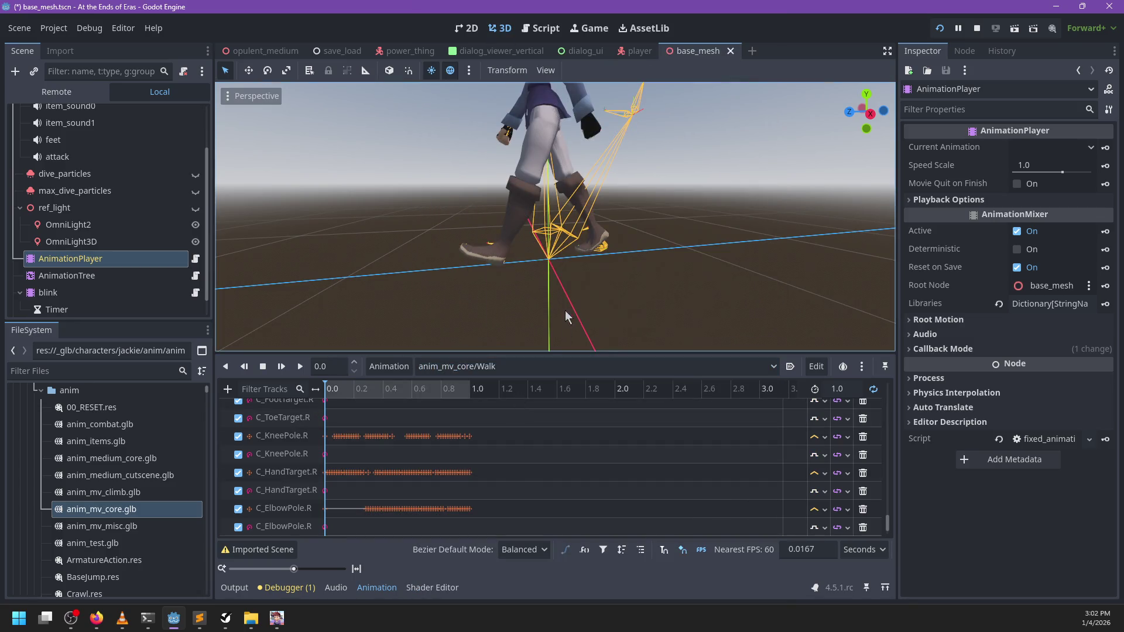
{"action": "key", "text": "F5"}
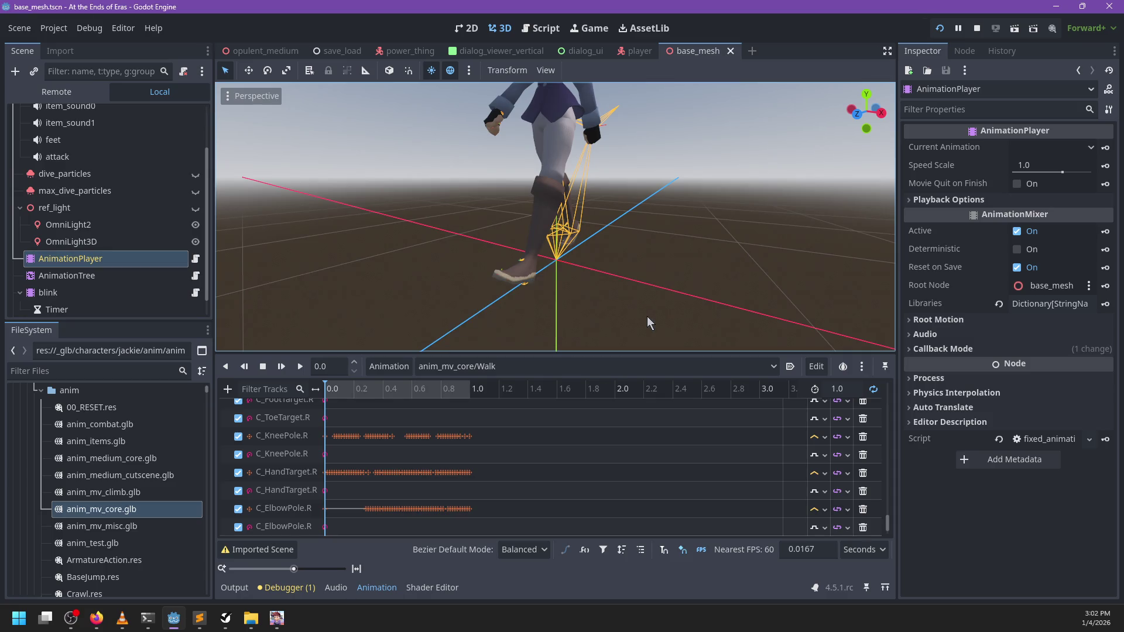
{"action": "key", "text": "Escape"}
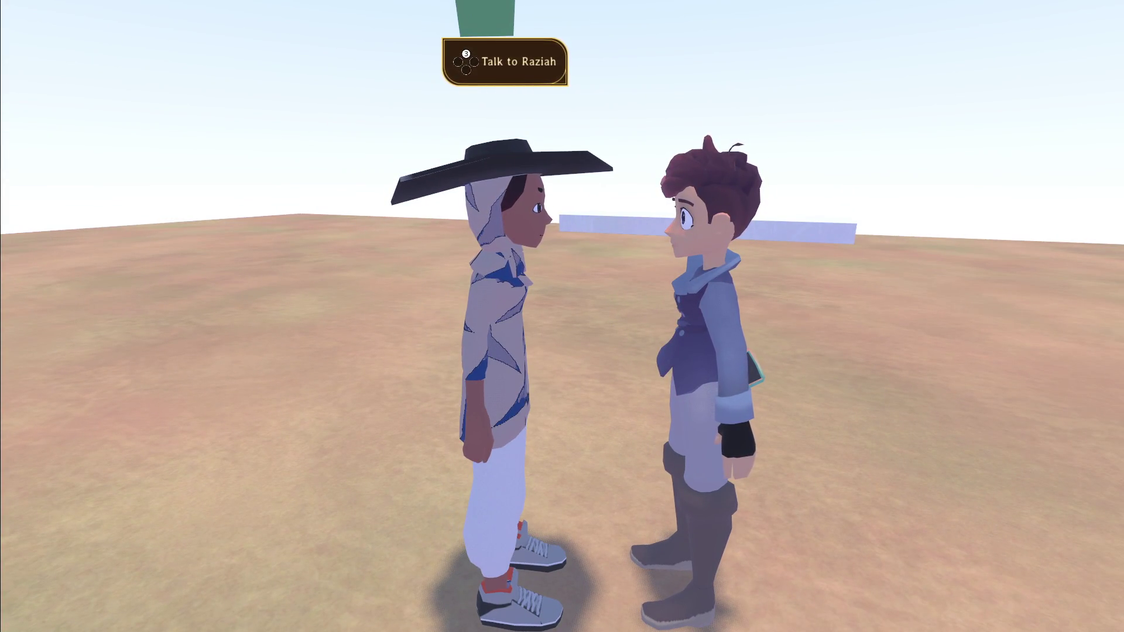
- Choose Save and Quit in the game's pause menu, then Exit on the Demo Picker
{"action": "key", "text": "Escape"}
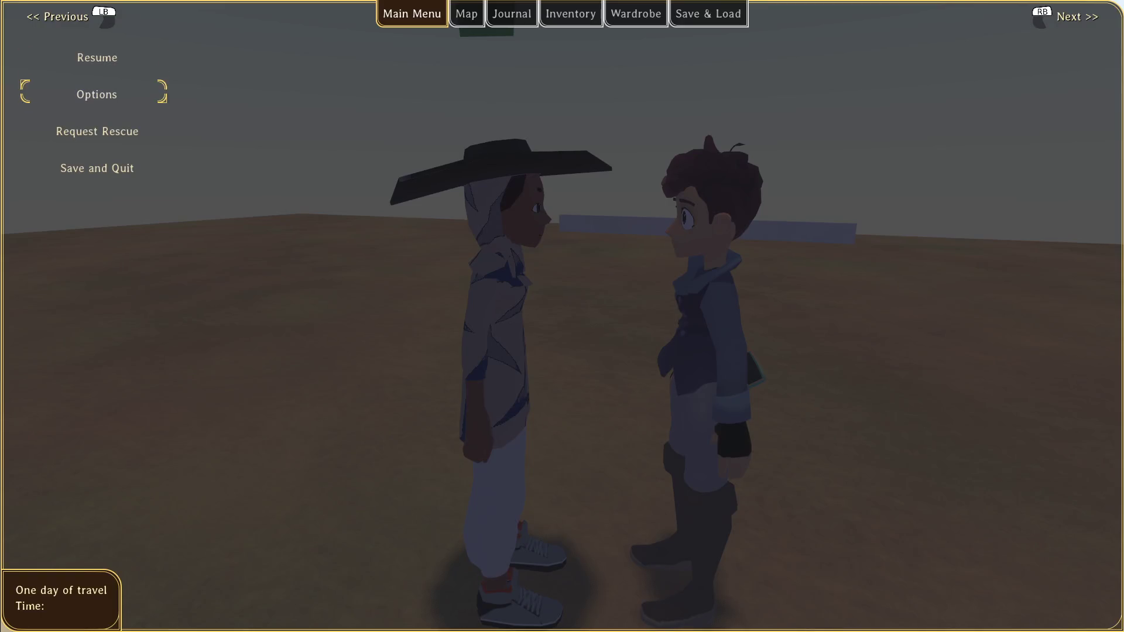
{"action": "key", "text": "Down"}
{"action": "key", "text": "Down"}
{"action": "key", "text": "Return"}
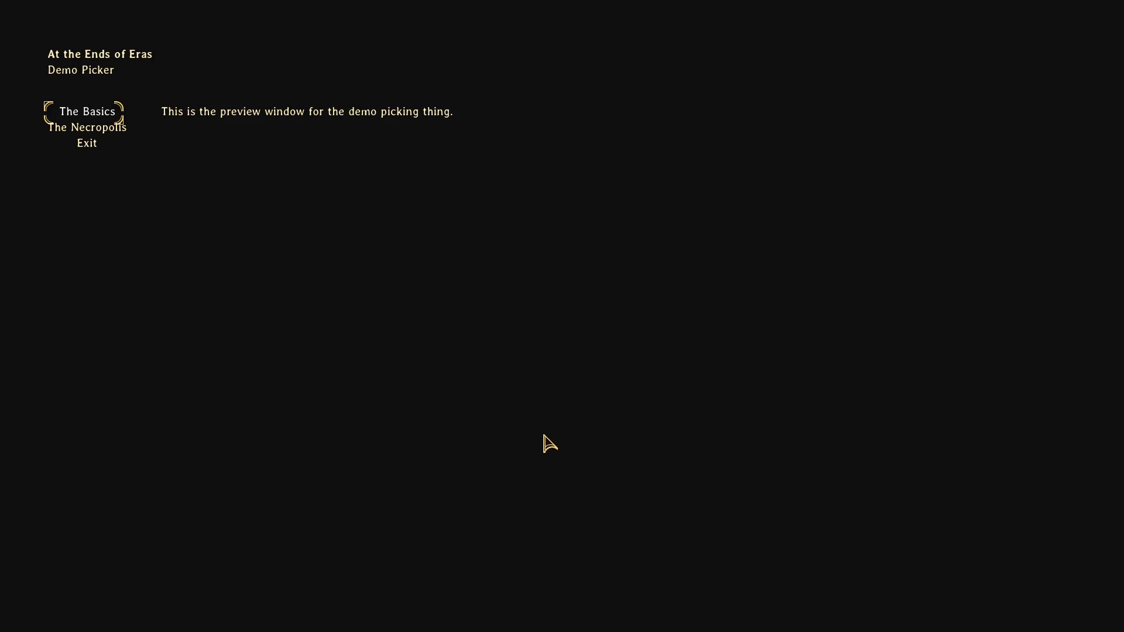
{"action": "left_click", "coordinate": [88, 150]}
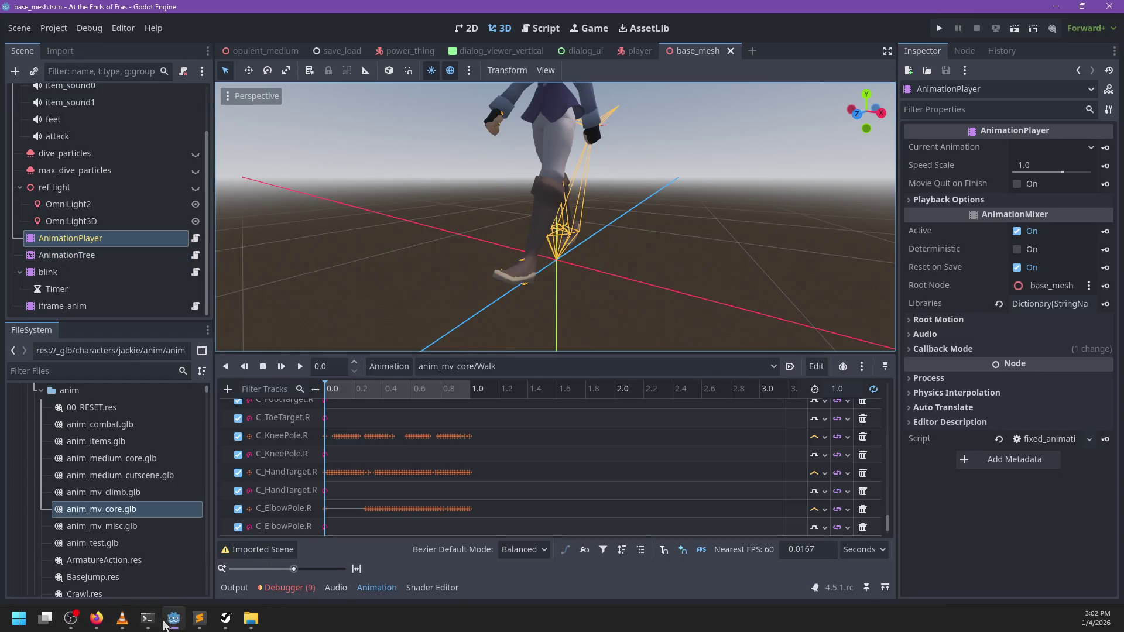
- Check git status, stage all files, and commit them with a message
{"action": "left_click", "coordinate": [148, 621]}
{"action": "type", "text": "git status"}
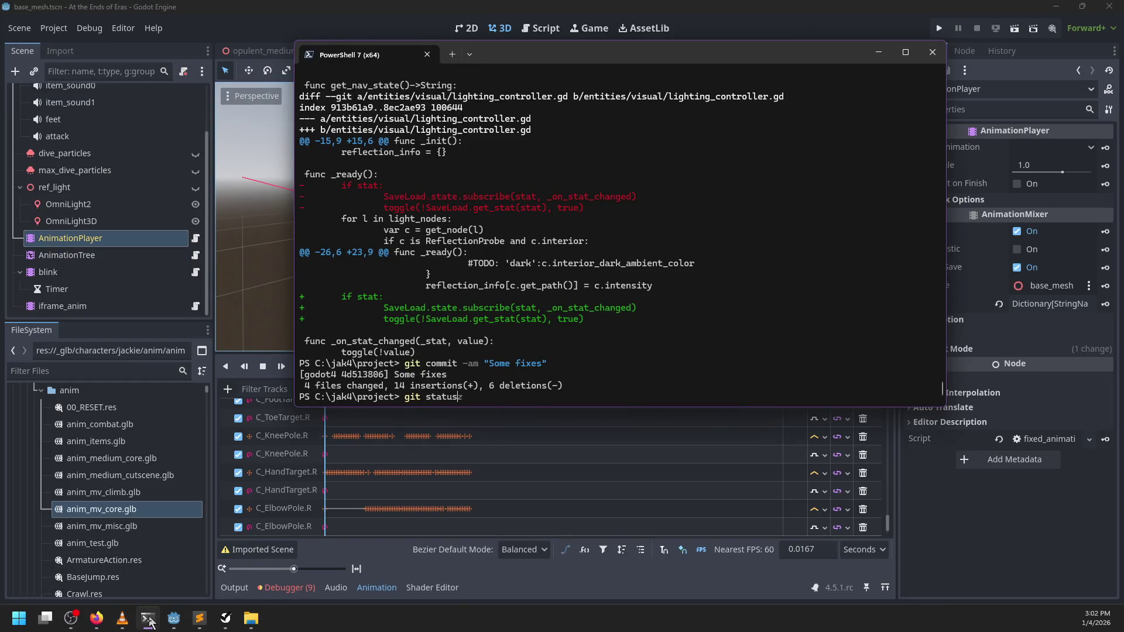
{"action": "key", "text": "Return"}
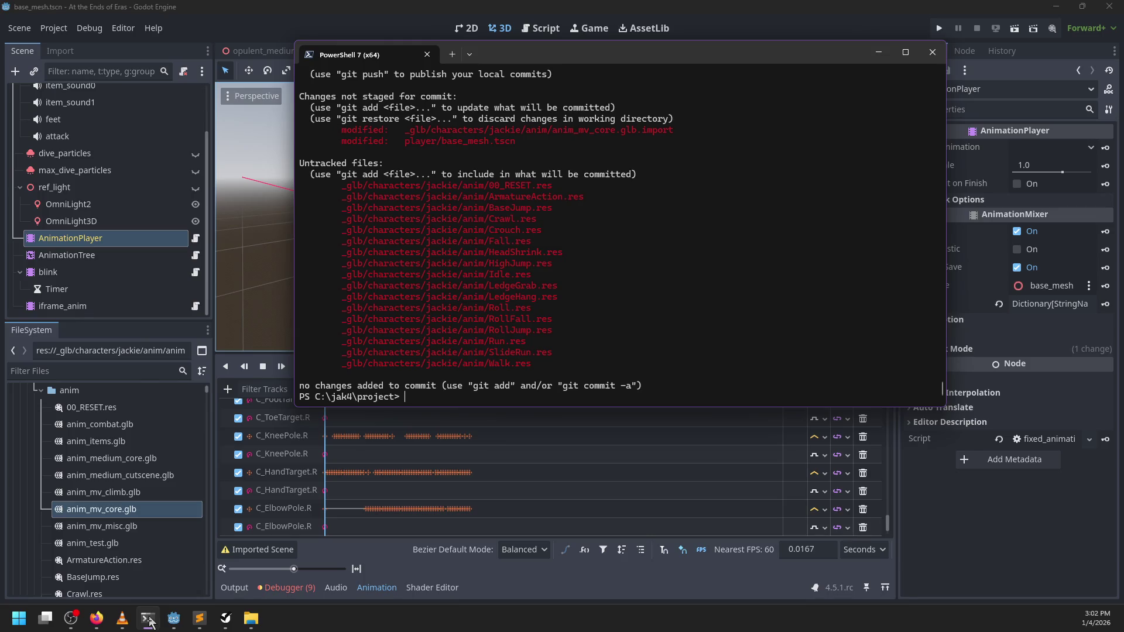
{"action": "type", "text": "git"}
{"action": "type", "text": " add ."}
{"action": "key", "text": "Return"}
{"action": "type", "text": "git co"}
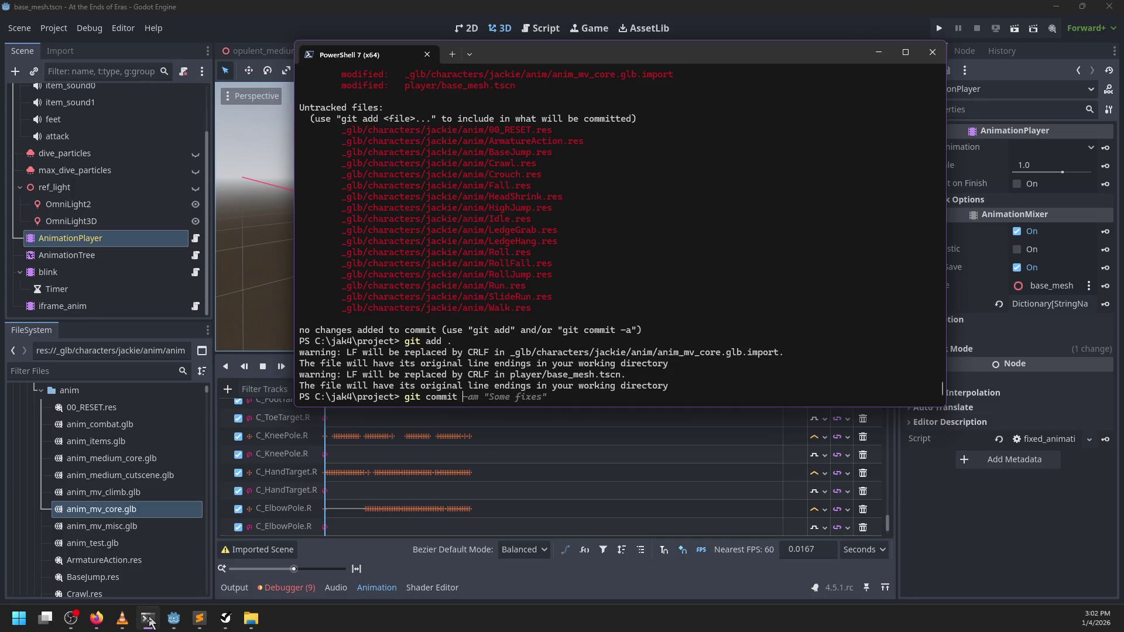
{"action": "type", "text": "-m \"I an "}
{"action": "type", "text": "\""}
{"action": "key", "text": "Return"}
- Push the commit to GitHub, drive and drive2
{"action": "type", "text": "git push"}
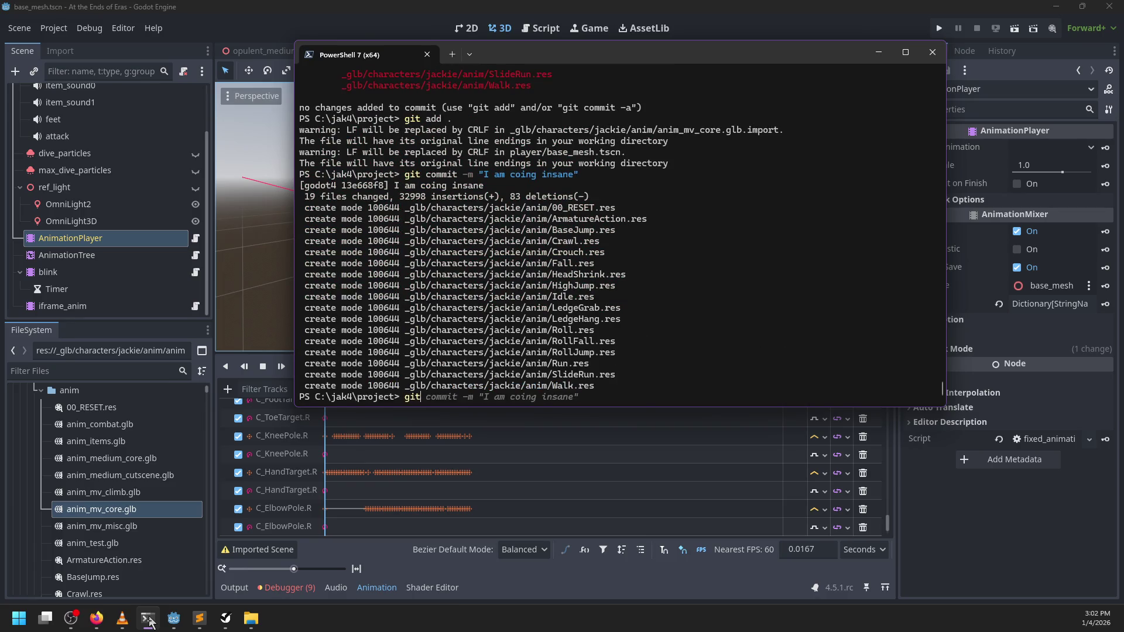
{"action": "key", "text": "Right"}
{"action": "key", "text": "Return"}
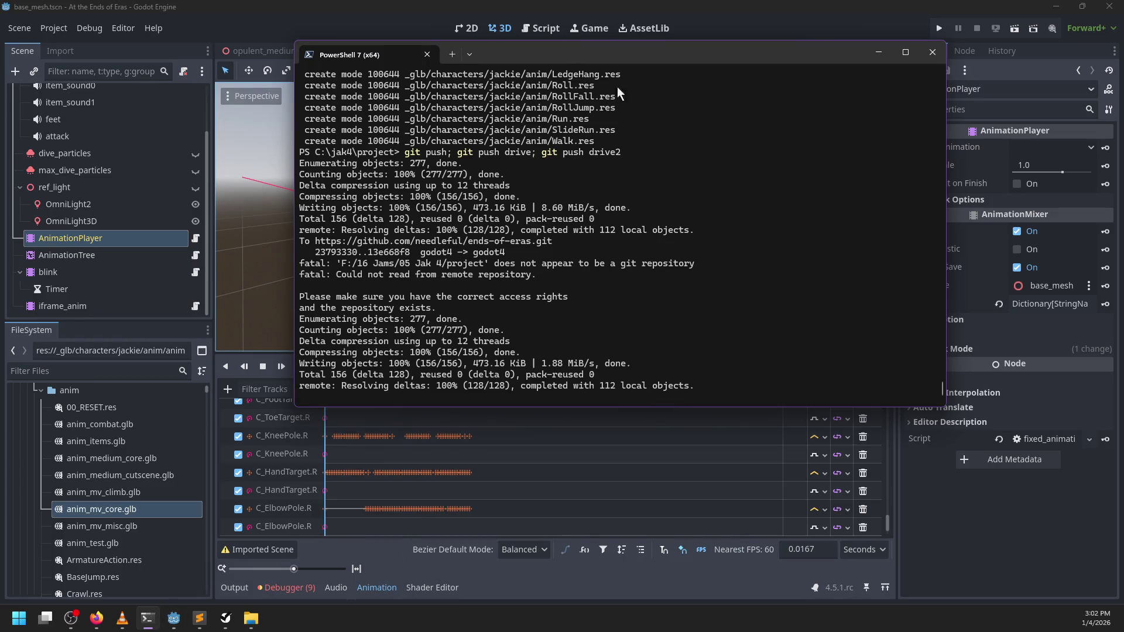
{"action": "mouse_move", "coordinate": [558, 50]}
{"action": "left_mouse_down"}
{"action": "mouse_move", "coordinate": [539, 82]}
{"action": "mouse_move", "coordinate": [520, 86]}
{"action": "left_mouse_up"}
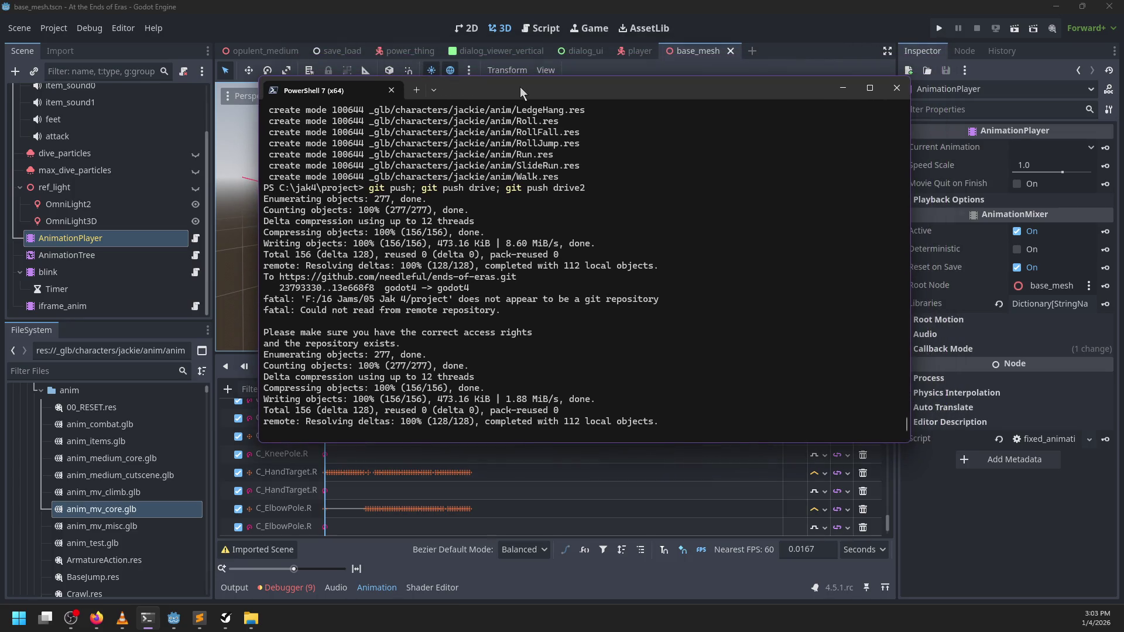
- Close the Godot editor and the NP-ToDo list window
{"action": "left_click", "coordinate": [917, 9]}
{"action": "left_click", "coordinate": [1117, 9]}
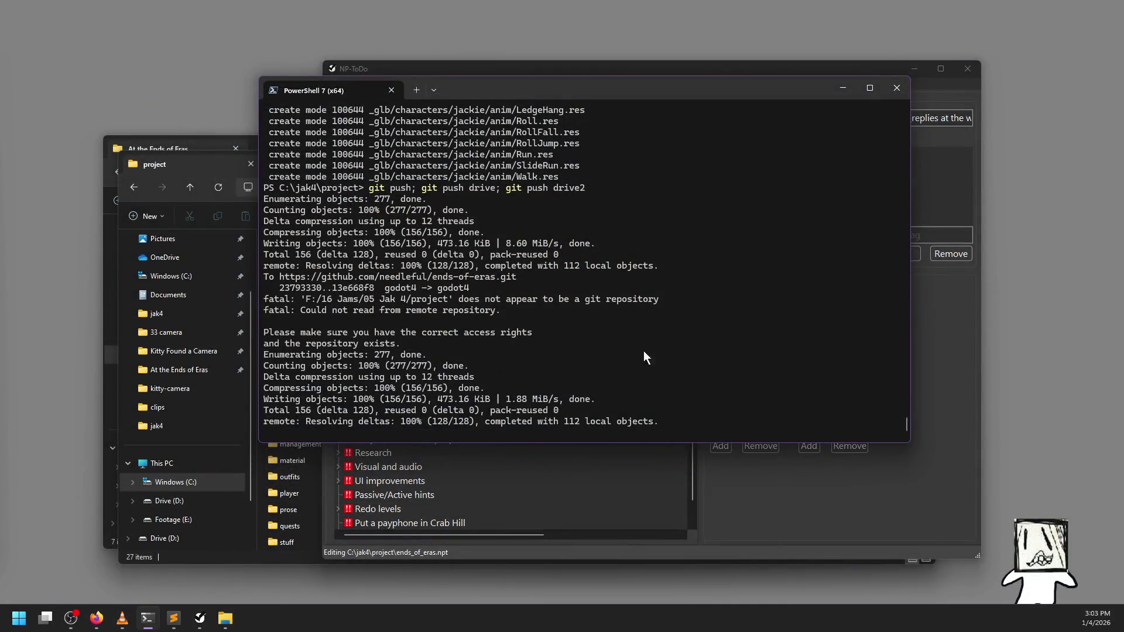
{"action": "left_click", "coordinate": [757, 524]}
{"action": "left_click", "coordinate": [968, 68]}
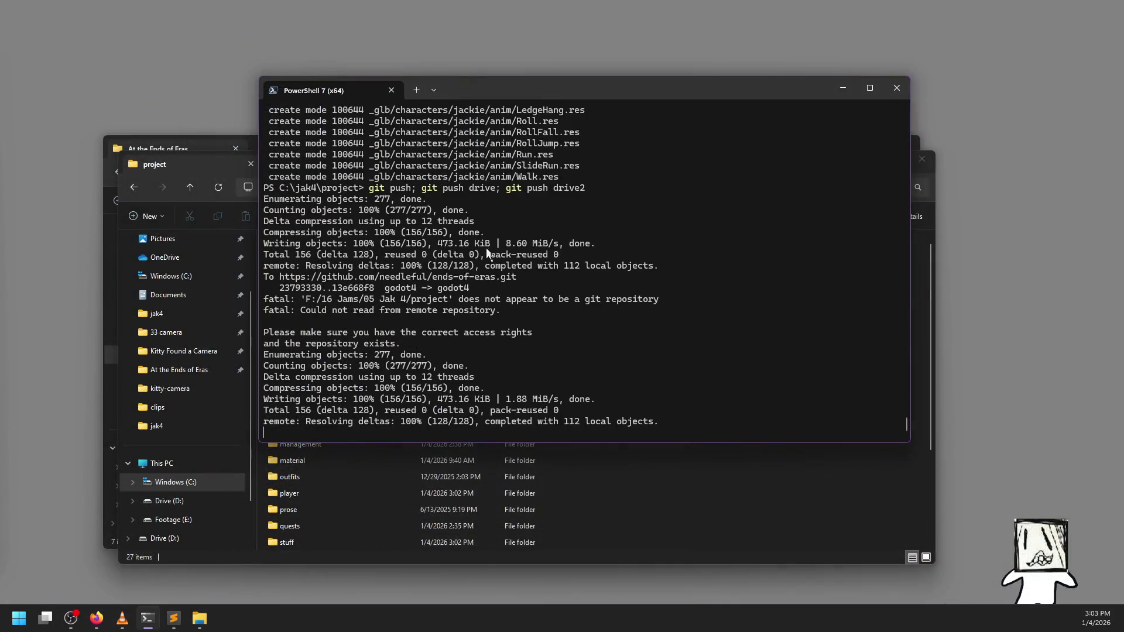
- Close both File Explorer windows and reposition the PowerShell window
{"action": "left_click", "coordinate": [568, 541]}
{"action": "left_click", "coordinate": [911, 159]}
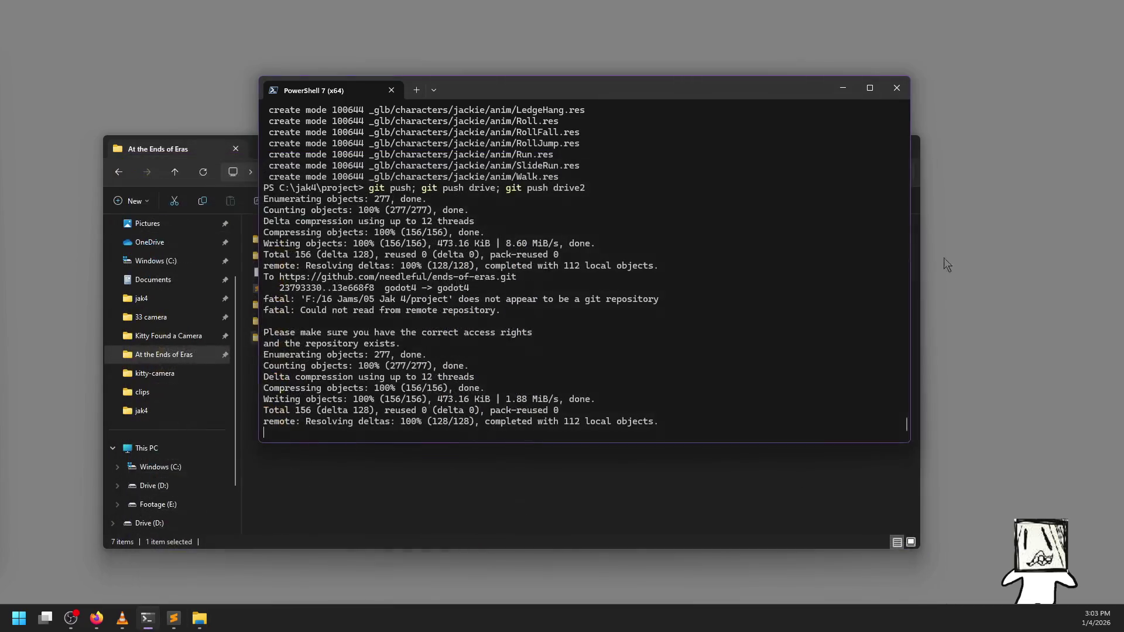
{"action": "left_click", "coordinate": [914, 404]}
{"action": "left_click", "coordinate": [906, 150]}
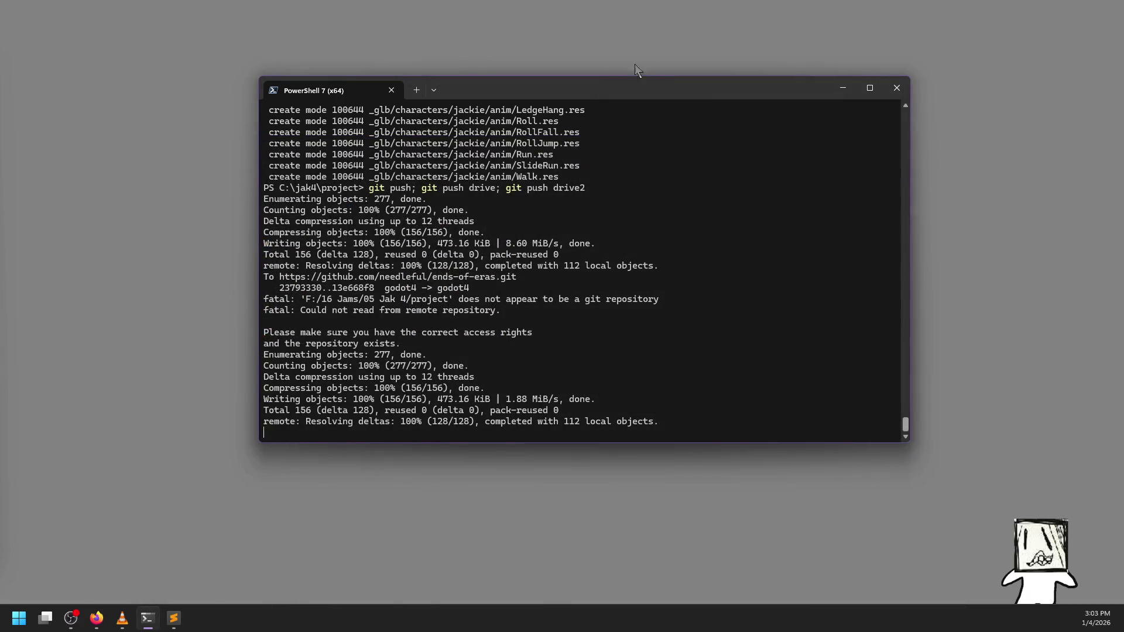
{"action": "left_click_drag", "start_coordinate": [584, 87], "coordinate": [541, 96]}
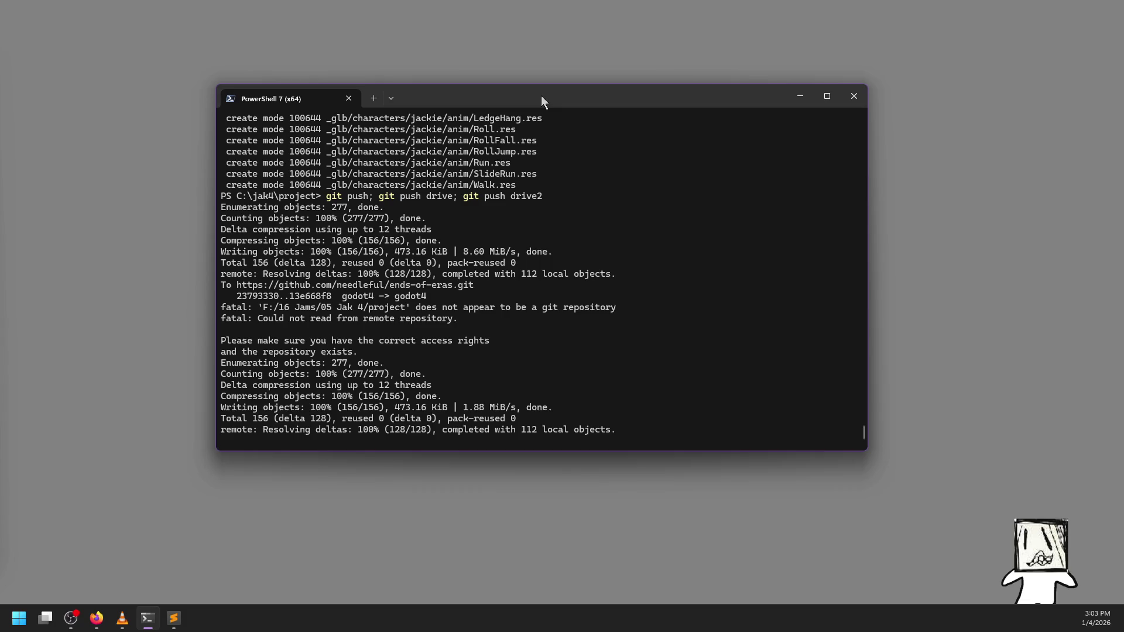
{"action": "left_click_drag", "start_coordinate": [541, 98], "coordinate": [577, 127]}
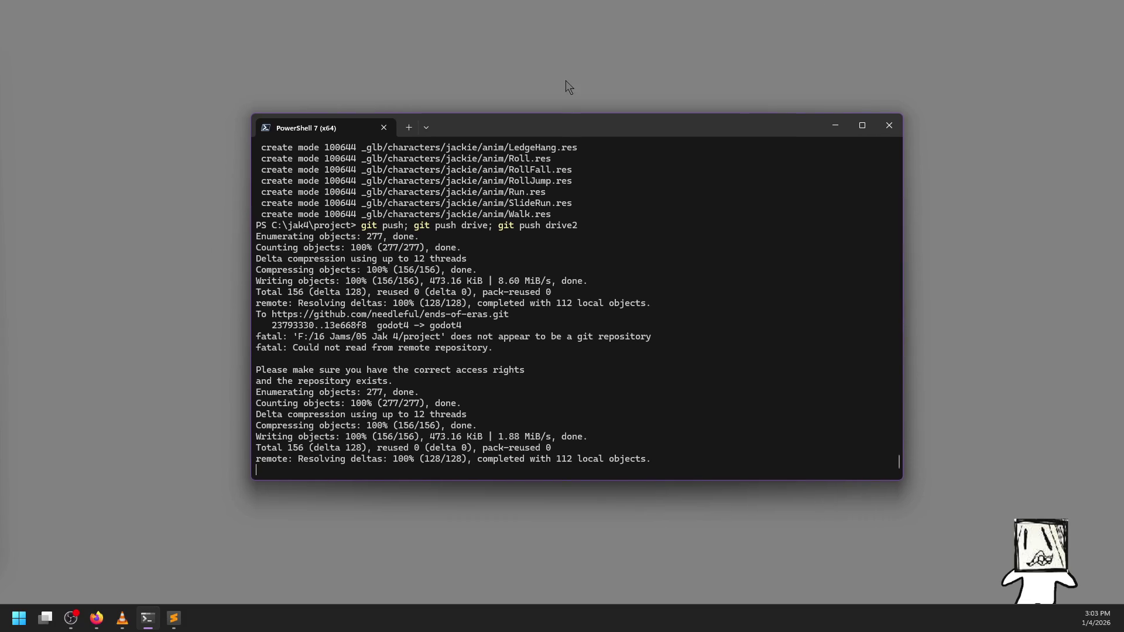